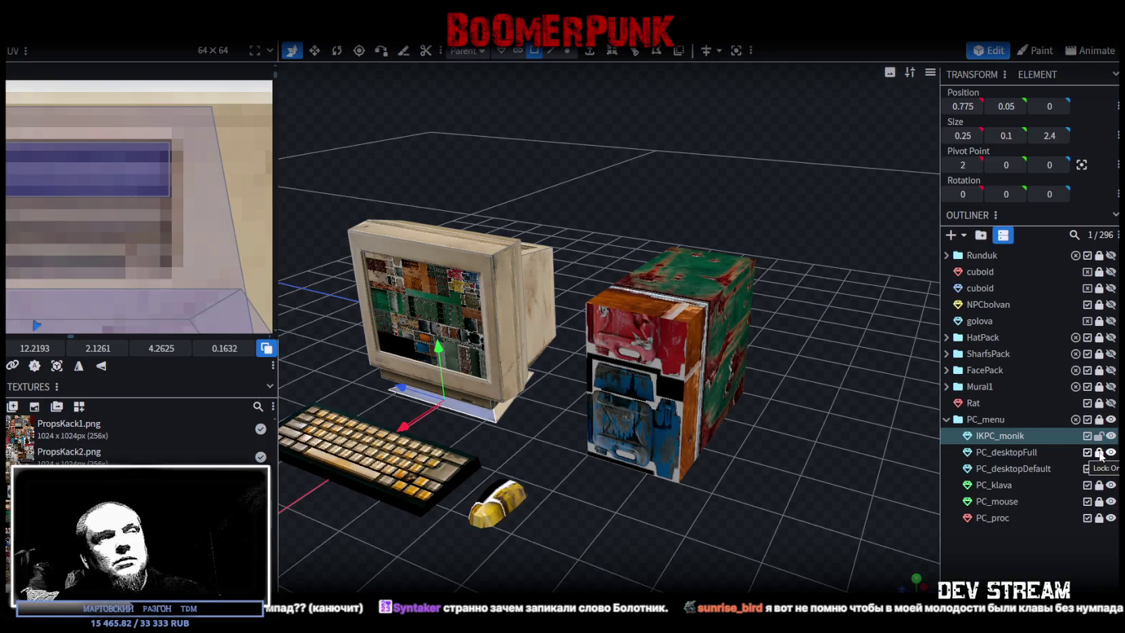
Hide PC_desktopFull to reveal the plain grey-green screen and select a lower face of the monitor casing
click(1110, 453)
mouse_move(550, 378)
mouse_down()
mouse_move(658, 401)
mouse_move(654, 254)
mouse_up()
scroll(678, 227, up, 3)
scroll(621, 174, up, 3)
scroll(611, 298, up, 2)
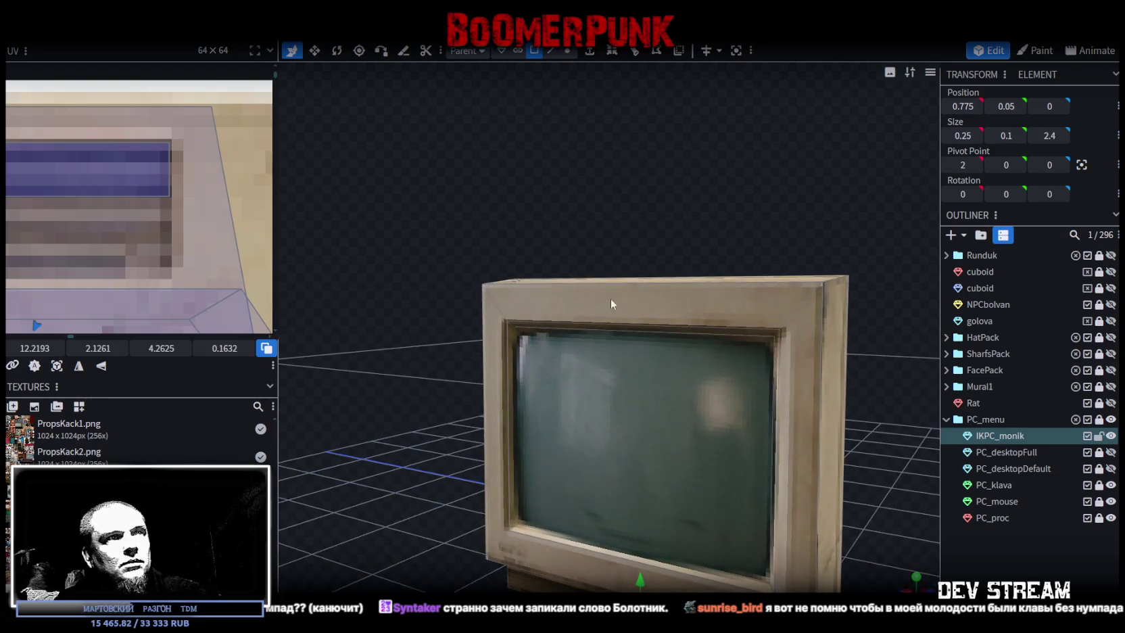
click(1112, 452)
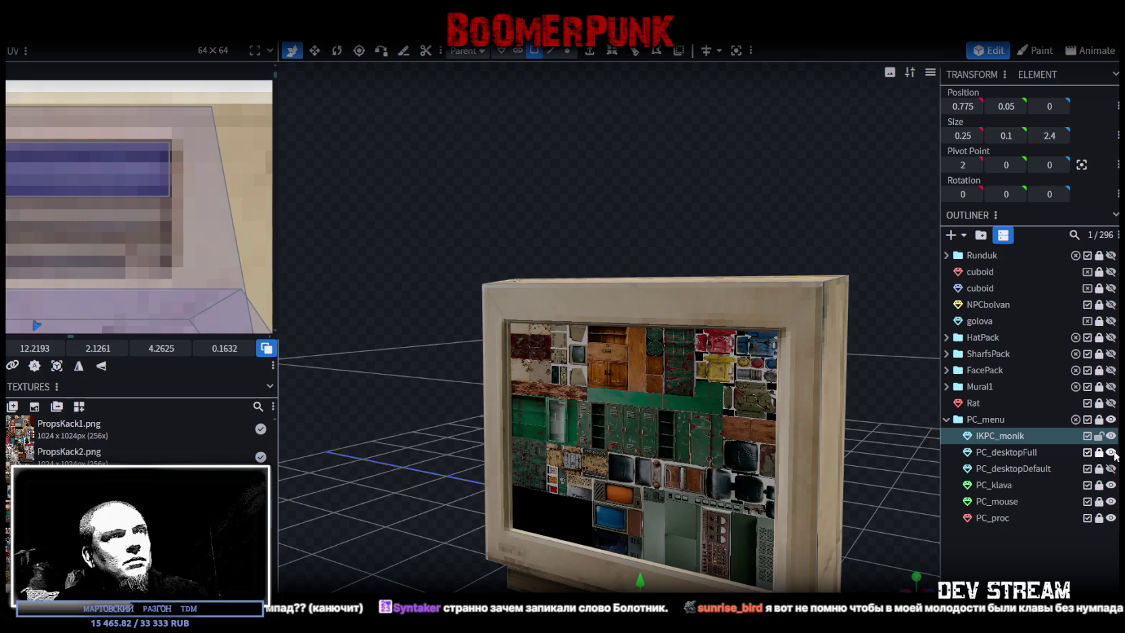
double_click(1112, 452)
click(1112, 452)
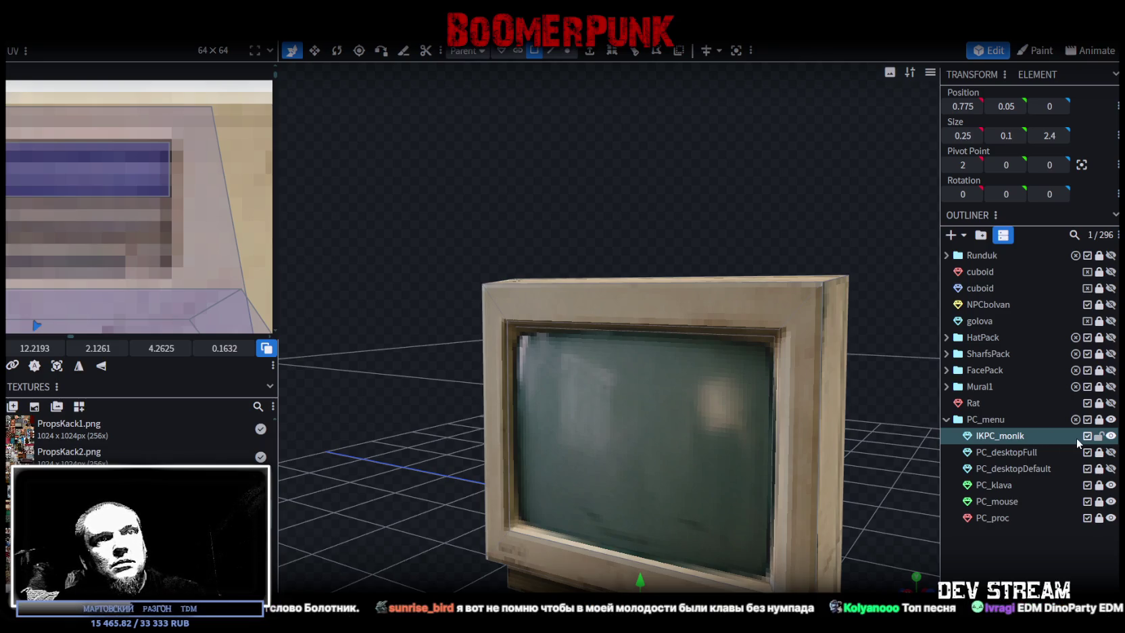
drag(676, 206, 670, 342)
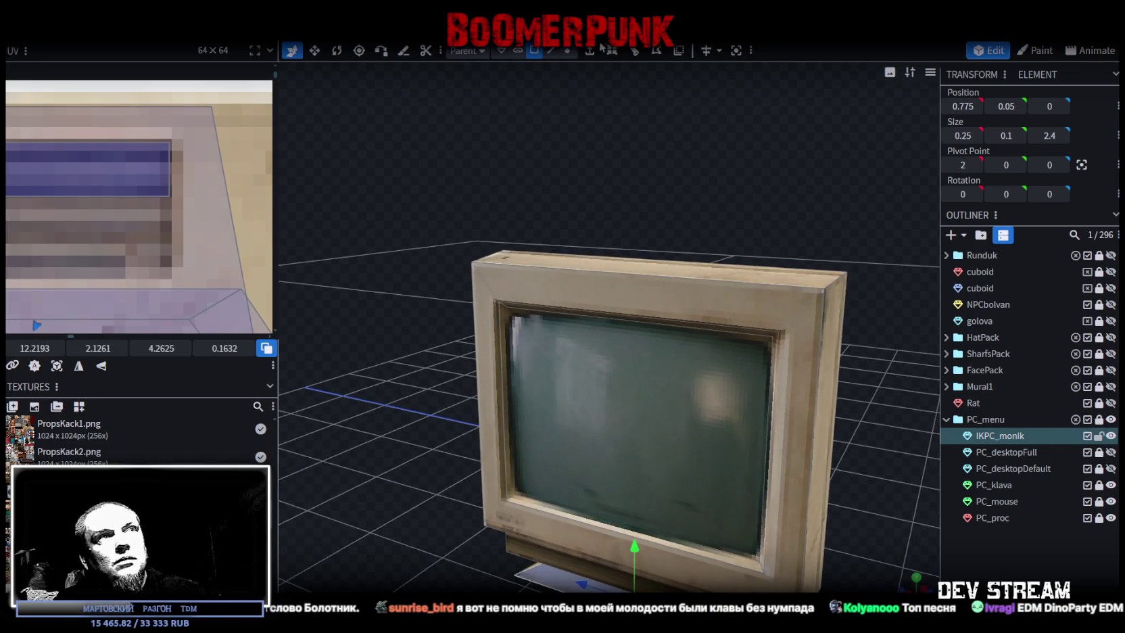
click(590, 57)
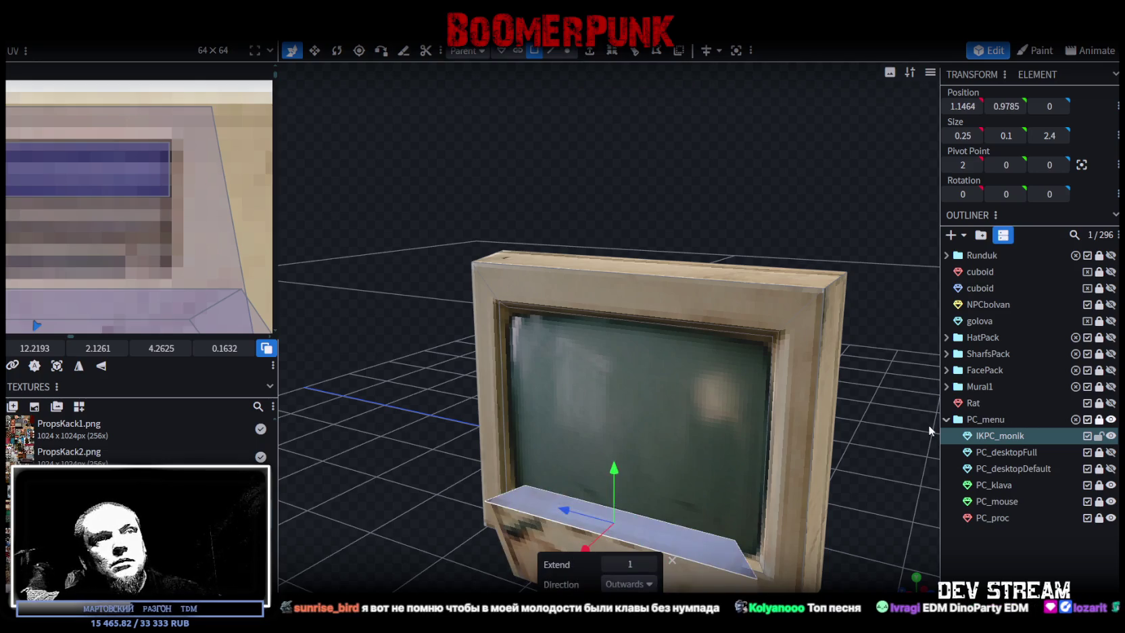
Extrude the selected face, then inset the screen and push it deep into the casing
click(684, 391)
mouse_move(683, 390)
mouse_down()
mouse_move(622, 153)
mouse_move(629, 64)
mouse_up()
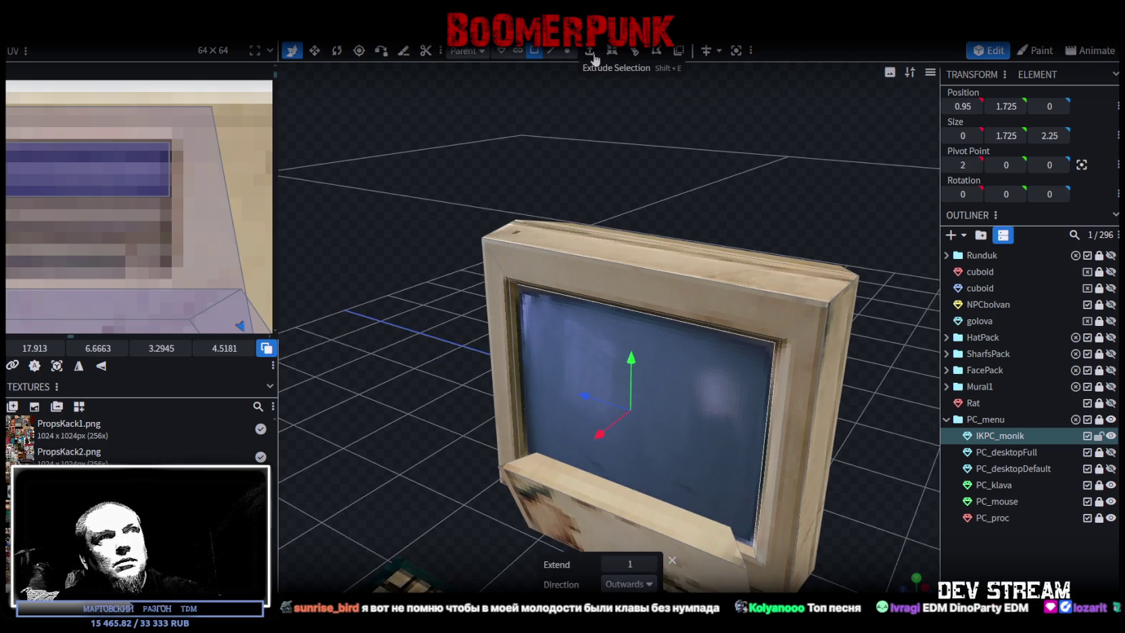
click(614, 54)
mouse_move(604, 425)
mouse_down()
mouse_move(646, 452)
mouse_move(589, 162)
mouse_up()
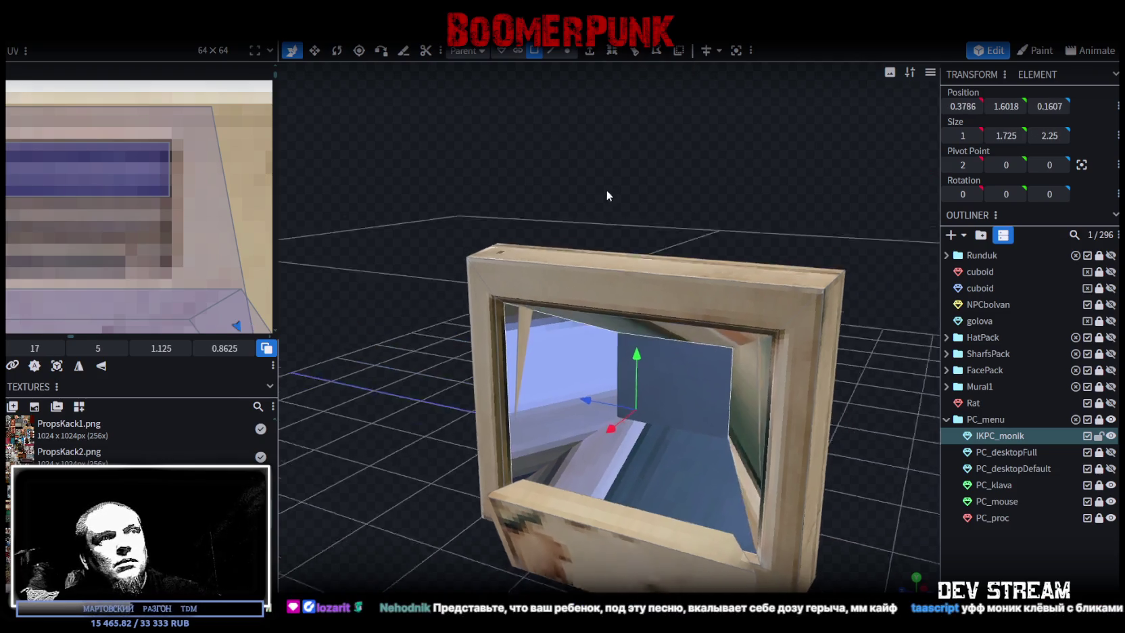
Select an inner face of the screen recess and slide it along X
click(668, 430)
mouse_move(676, 433)
mouse_down()
mouse_move(631, 445)
mouse_move(463, 204)
mouse_move(416, 184)
mouse_move(541, 237)
mouse_move(565, 204)
mouse_move(554, 233)
mouse_move(650, 314)
mouse_move(655, 184)
mouse_move(662, 194)
mouse_up()
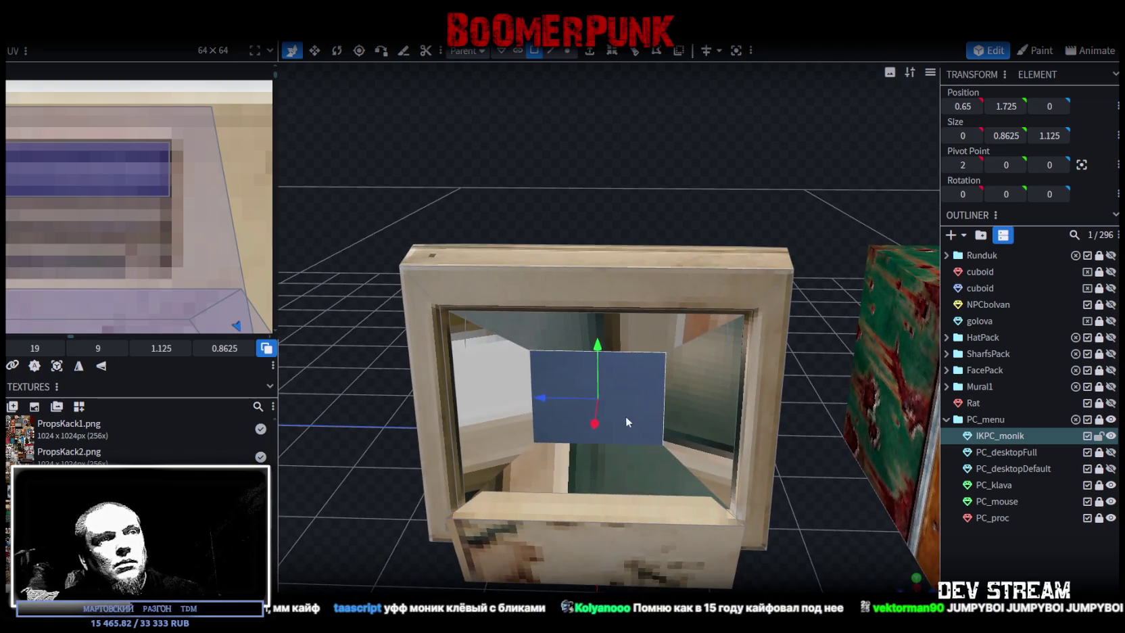
drag(589, 424, 585, 431)
mouse_move(650, 172)
mouse_down()
mouse_move(504, 105)
mouse_move(527, 125)
mouse_move(685, 118)
mouse_move(584, 285)
mouse_up()
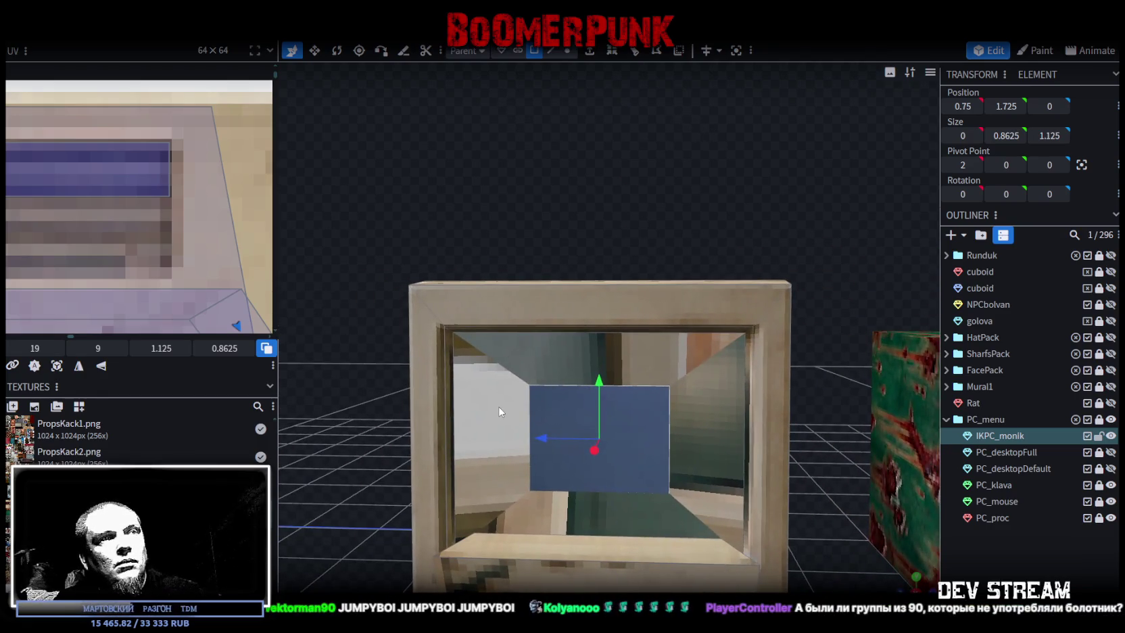
Merge All the screen vertices into one point and move it deeper into the casing
click(568, 52)
right_click(666, 396)
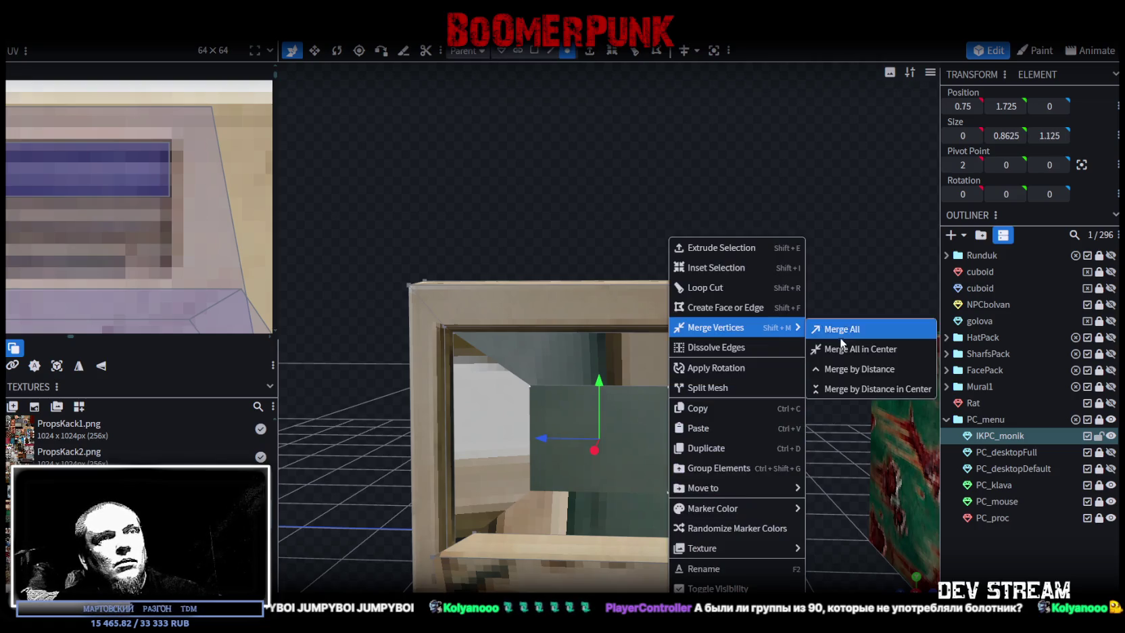
click(838, 327)
drag(682, 280, 607, 350)
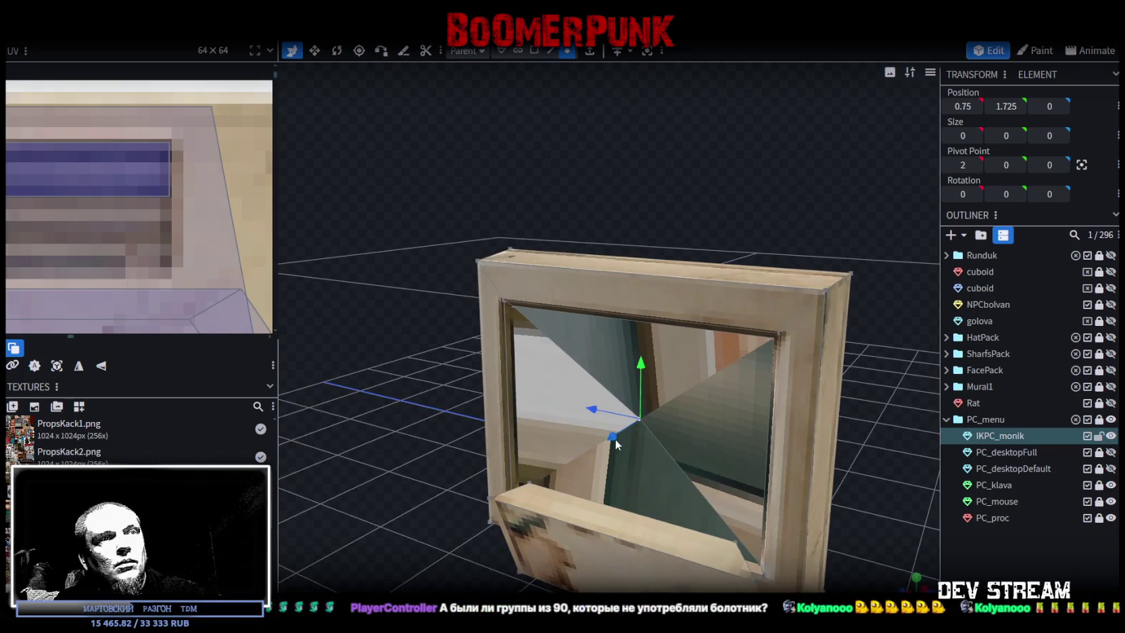
drag(615, 439, 636, 425)
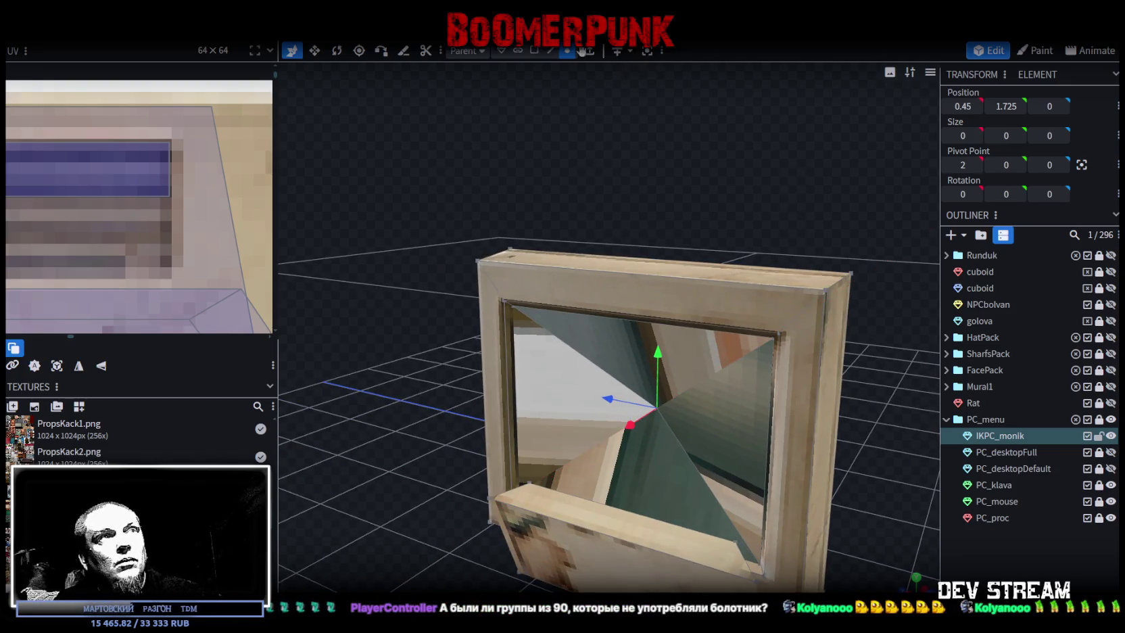
Select the monitor's screen face and switch to a flat front view
click(564, 385)
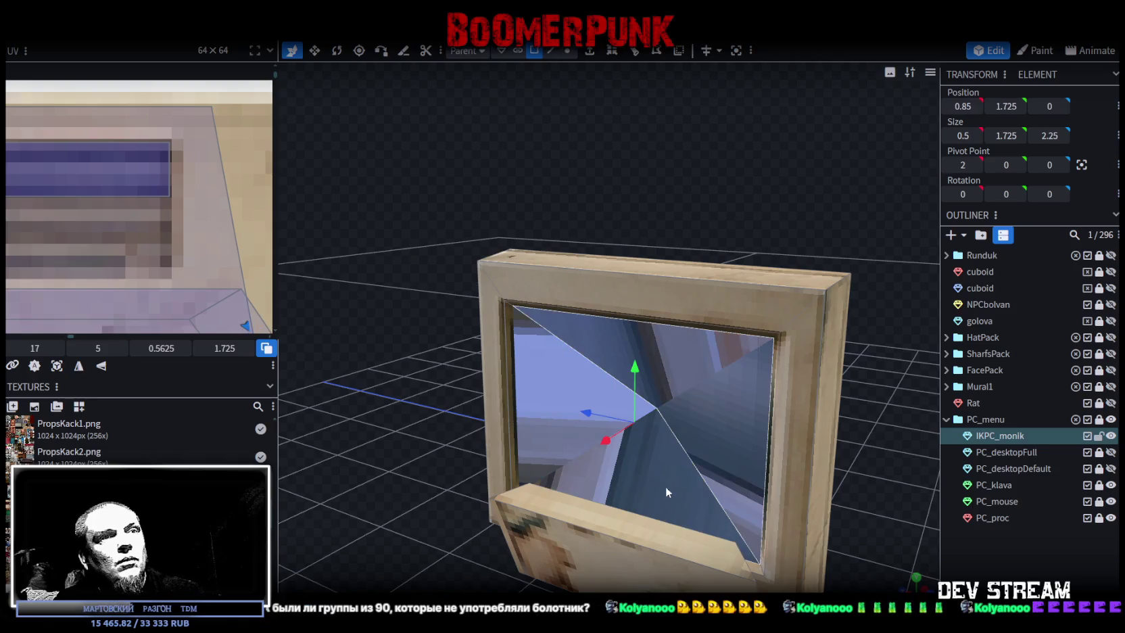
drag(930, 582, 906, 589)
click(916, 588)
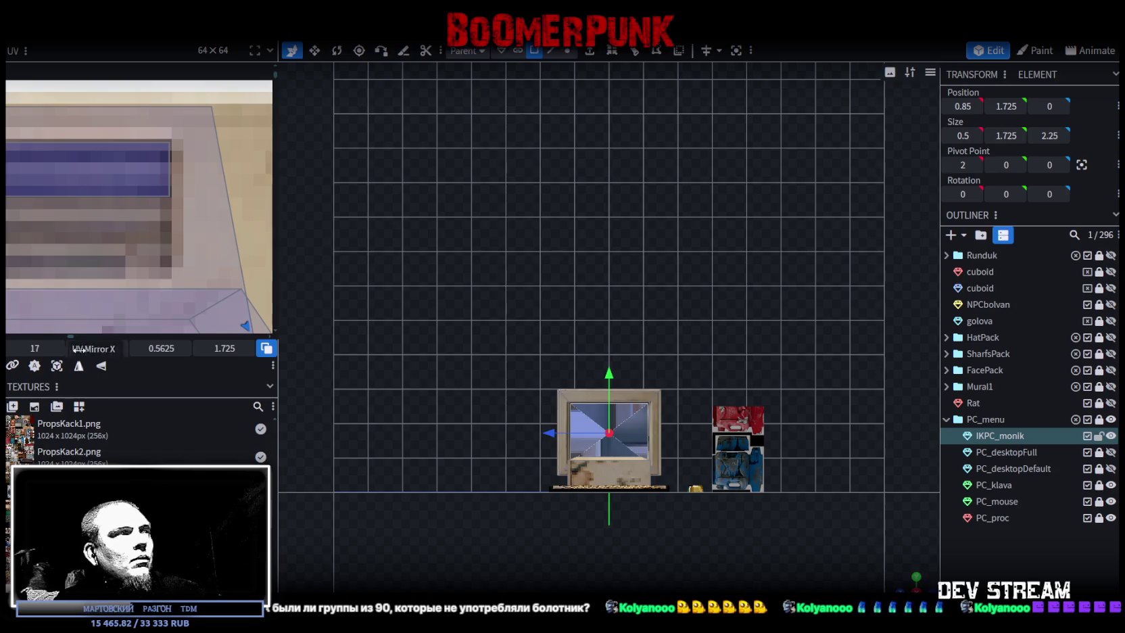
Project the screen's UV from the front view and inspect the monitor in perspective
click(57, 365)
drag(911, 583, 811, 534)
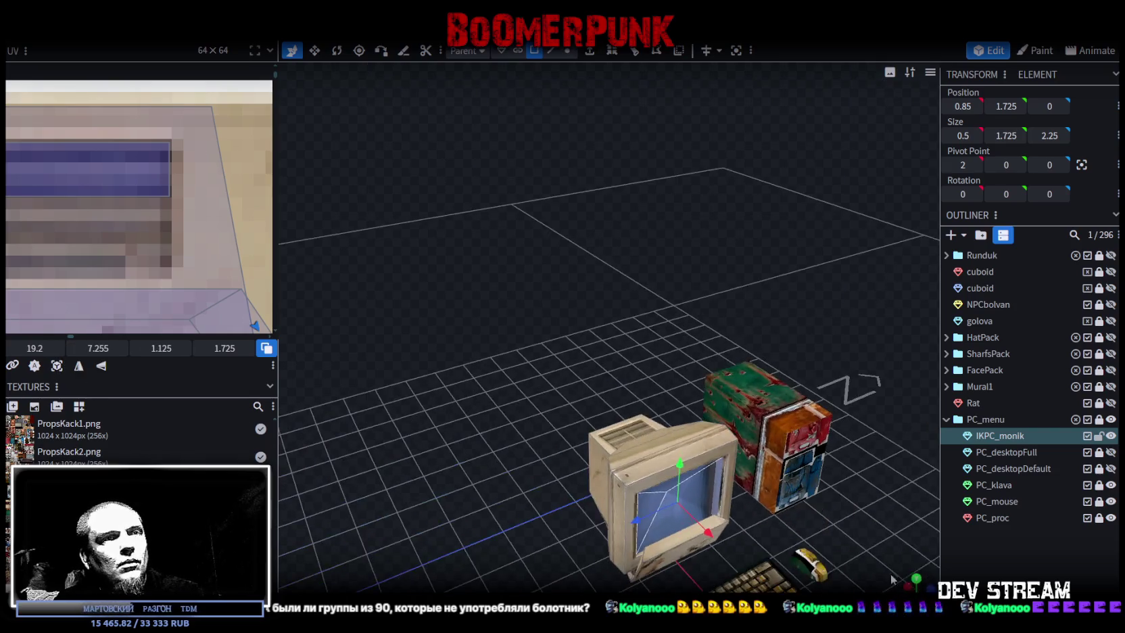
scroll(695, 495, down, 5)
mouse_move(663, 453)
mouse_down()
mouse_move(626, 413)
mouse_move(732, 452)
mouse_move(627, 466)
mouse_up()
scroll(732, 451, up, 3)
scroll(627, 466, up, 4)
scroll(653, 430, up, 2)
mouse_move(630, 425)
mouse_down()
mouse_move(627, 449)
mouse_move(644, 450)
mouse_move(643, 406)
mouse_move(589, 458)
mouse_up()
scroll(623, 419, down, 2)
scroll(621, 426, down, 2)
Undo the previous merge back to the flat screen face
key(ctrl+z)
key(ctrl+z)
key(ctrl+z)
key(ctrl+z)
key(ctrl+z)
key(ctrl+z)
key(ctrl+z)
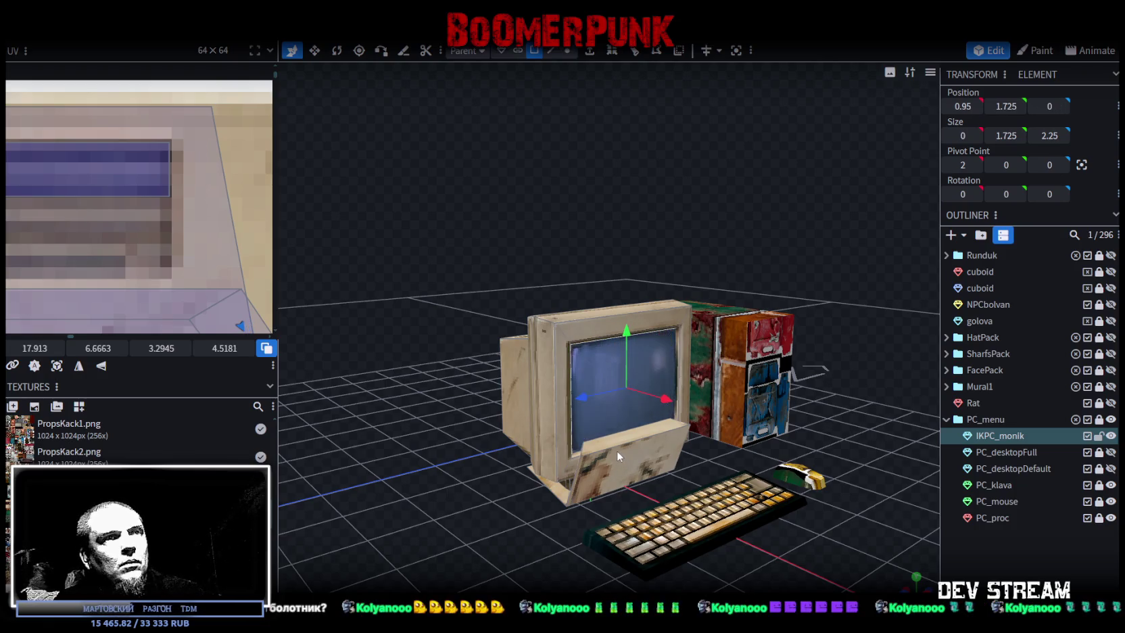
key(ctrl+z)
key(ctrl+z)
scroll(600, 390, up, 2)
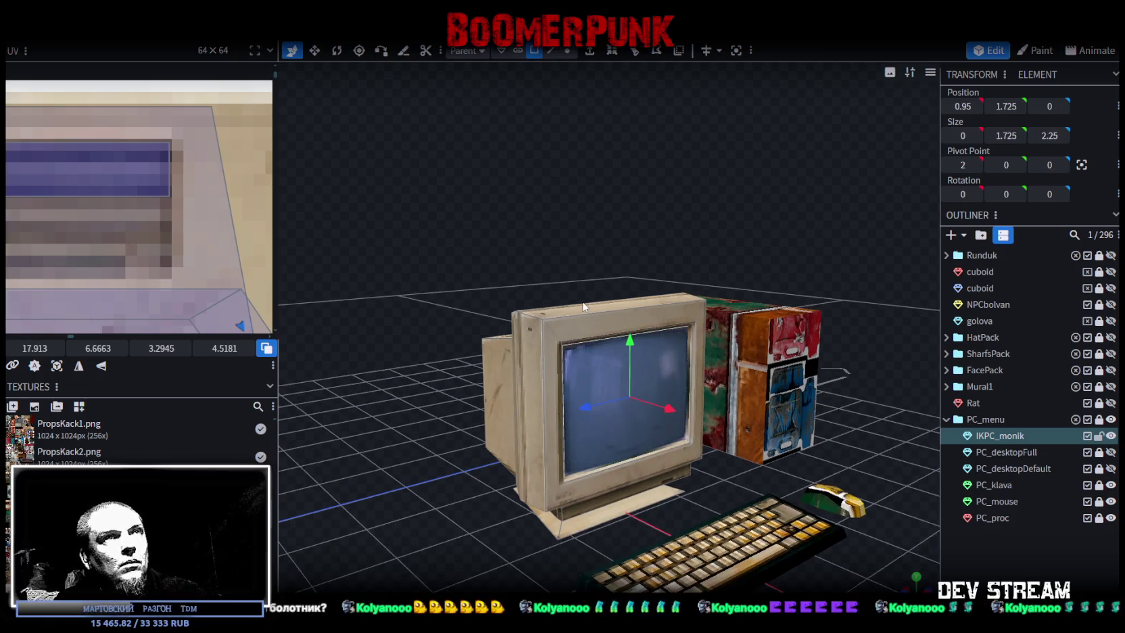
key(ctrl+z)
scroll(612, 179, up, 3)
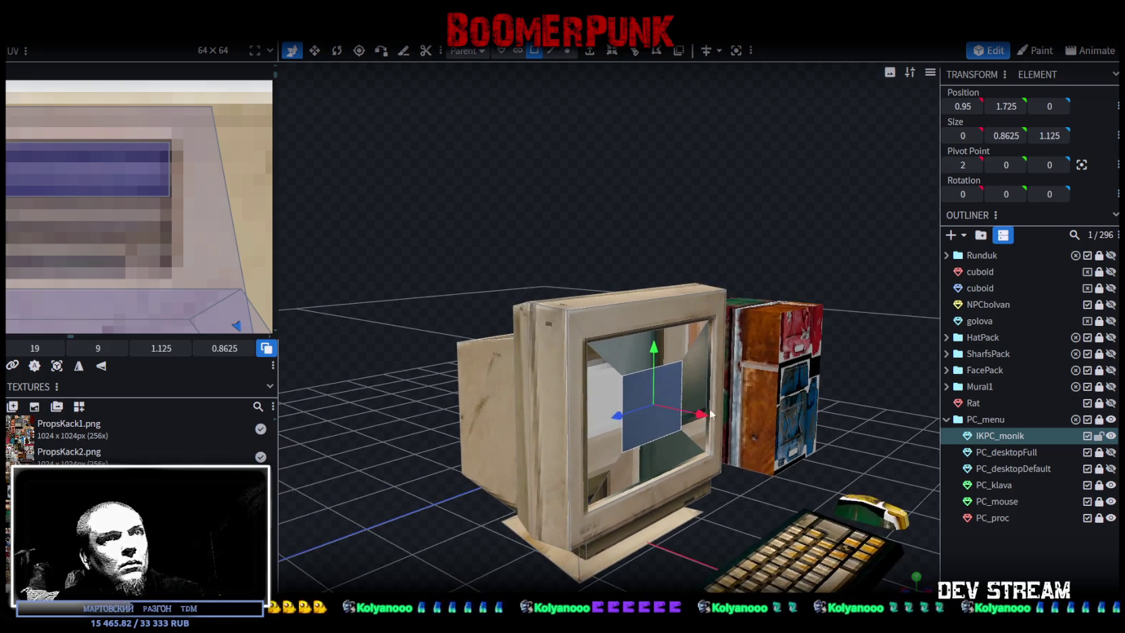
Merge the screen vertices with Merge All in Center and push the point back into the casing
click(567, 51)
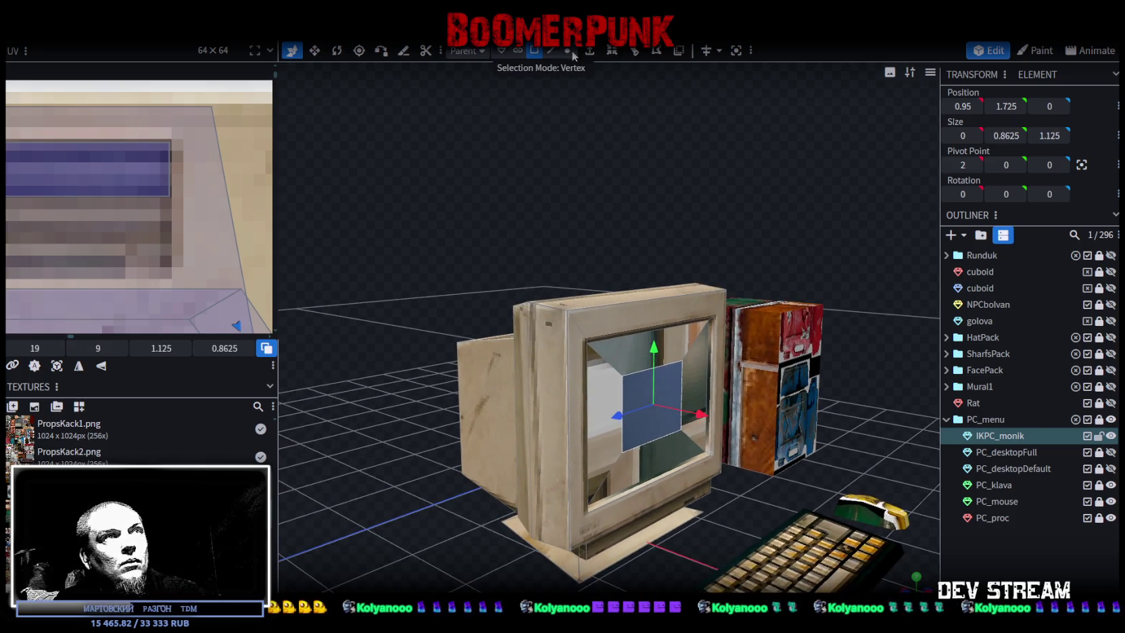
right_click(622, 238)
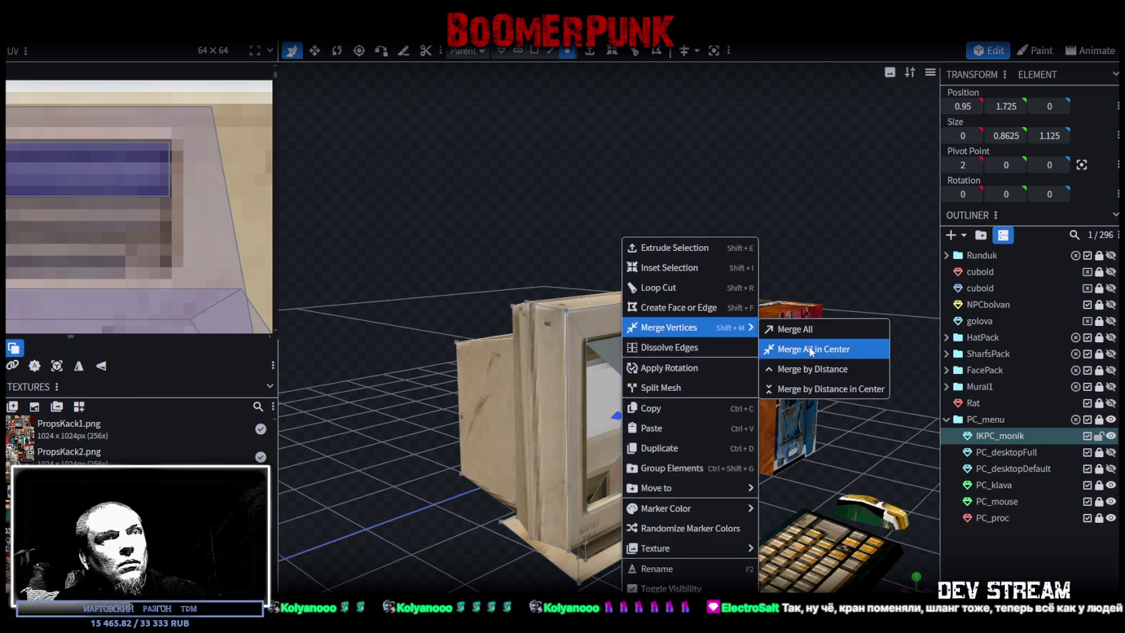
click(784, 350)
drag(698, 414, 654, 403)
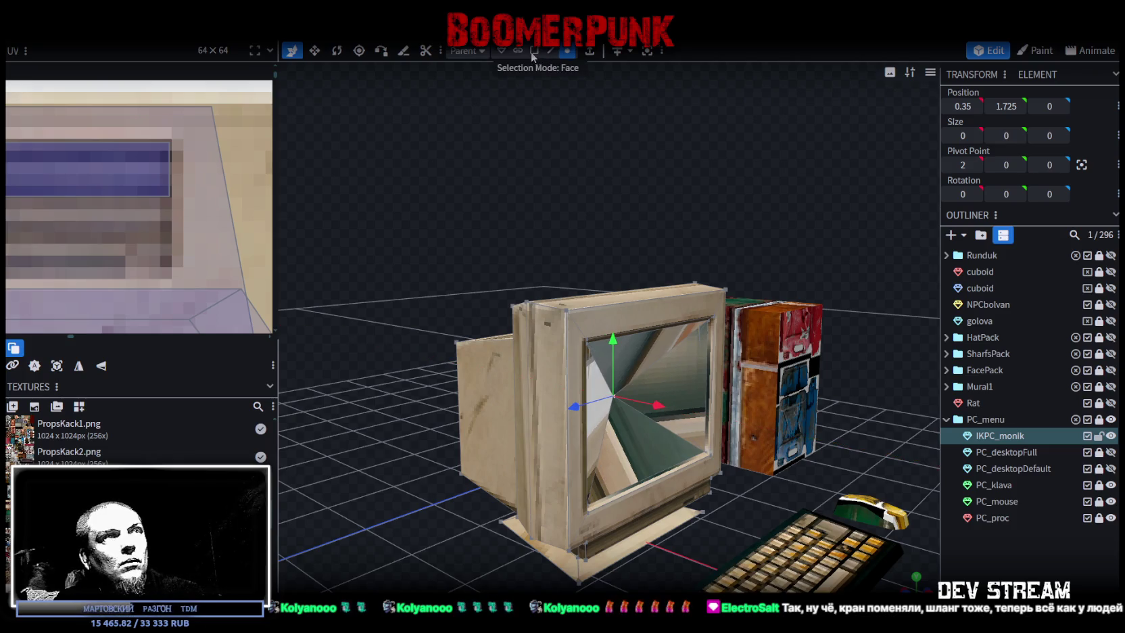
Select the recess triangles and switch to the flat front view
click(659, 361)
click(631, 455)
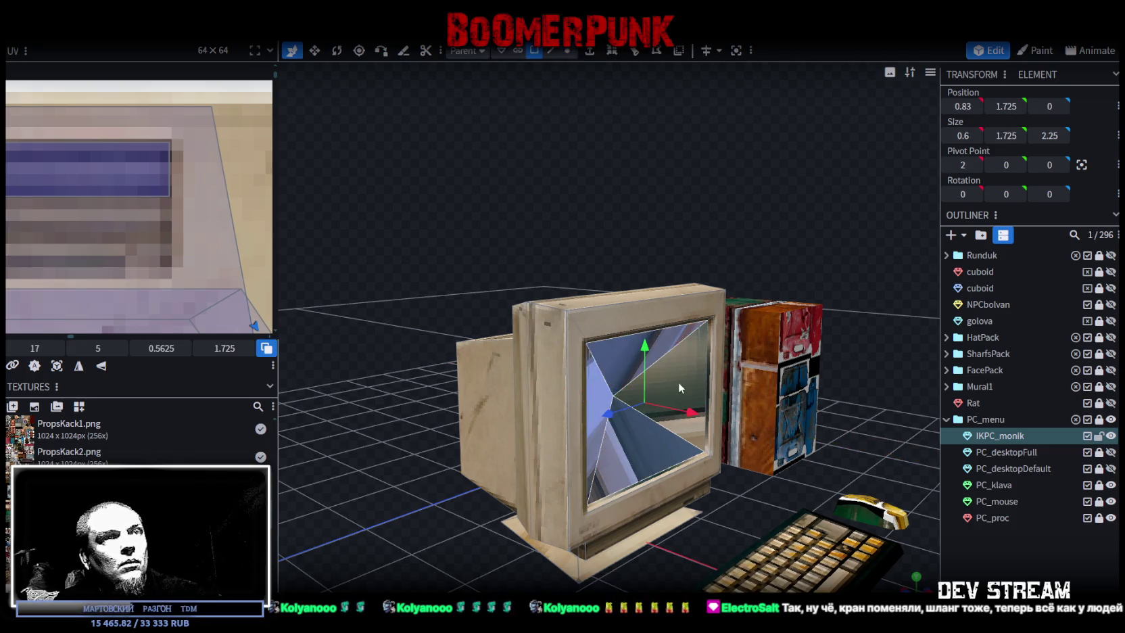
click(922, 587)
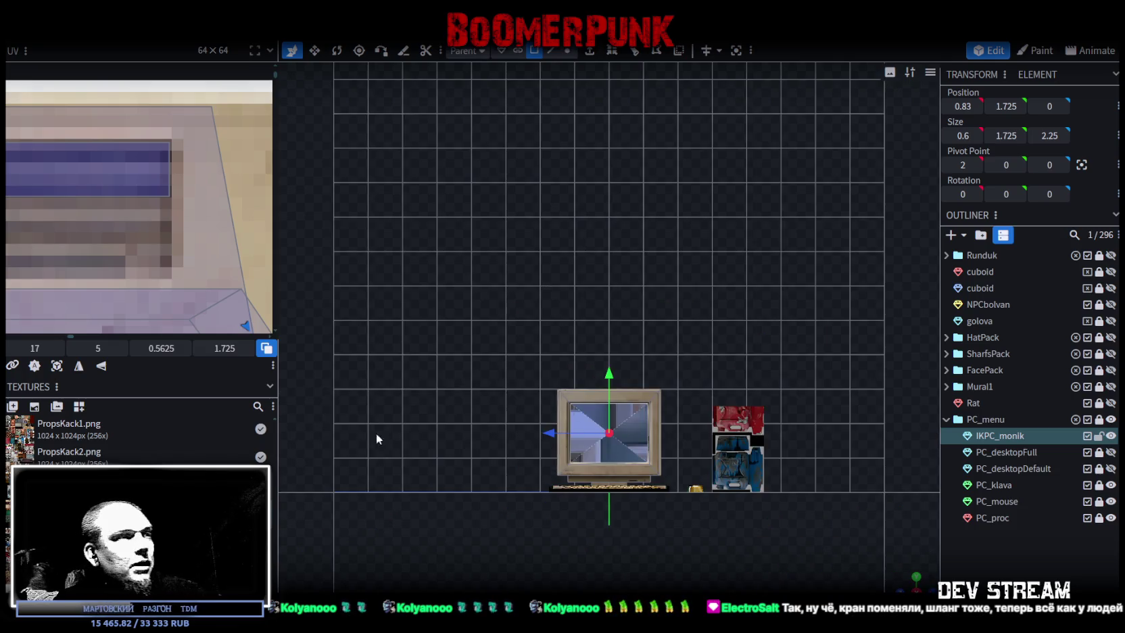
Apply UV Project from View to the screen triangles in front view
click(78, 366)
scroll(115, 270, down, 2)
scroll(97, 243, down, 2)
scroll(101, 250, down, 2)
scroll(174, 257, down, 2)
scroll(154, 190, up, 4)
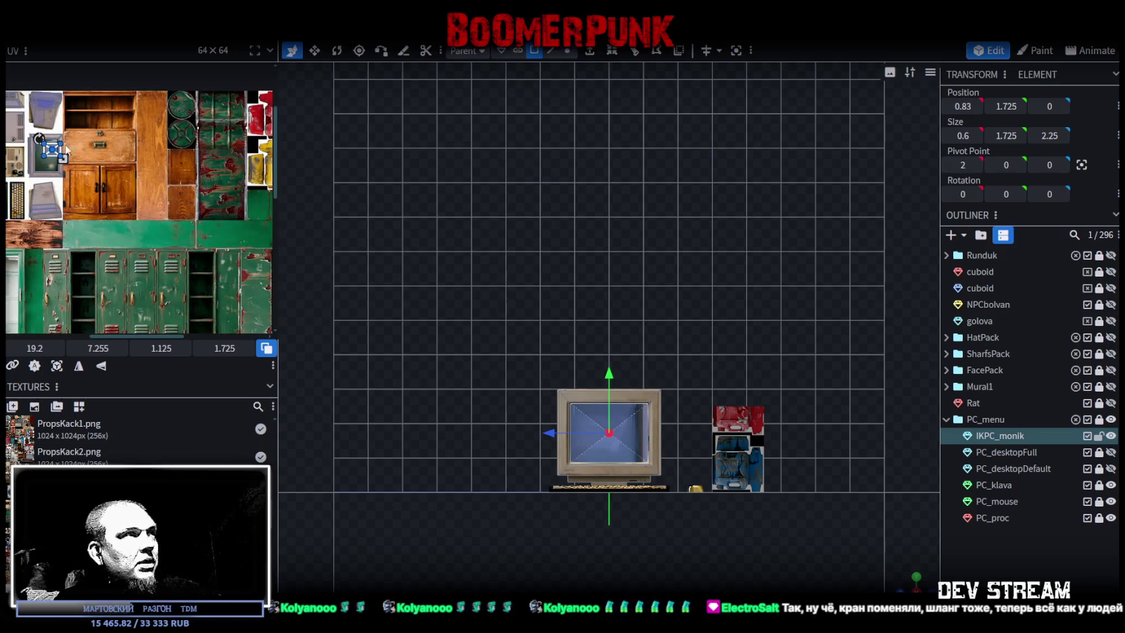
Move and resize the screen's UV box over the blue monitor picture on the props atlas
drag(49, 156, 204, 140)
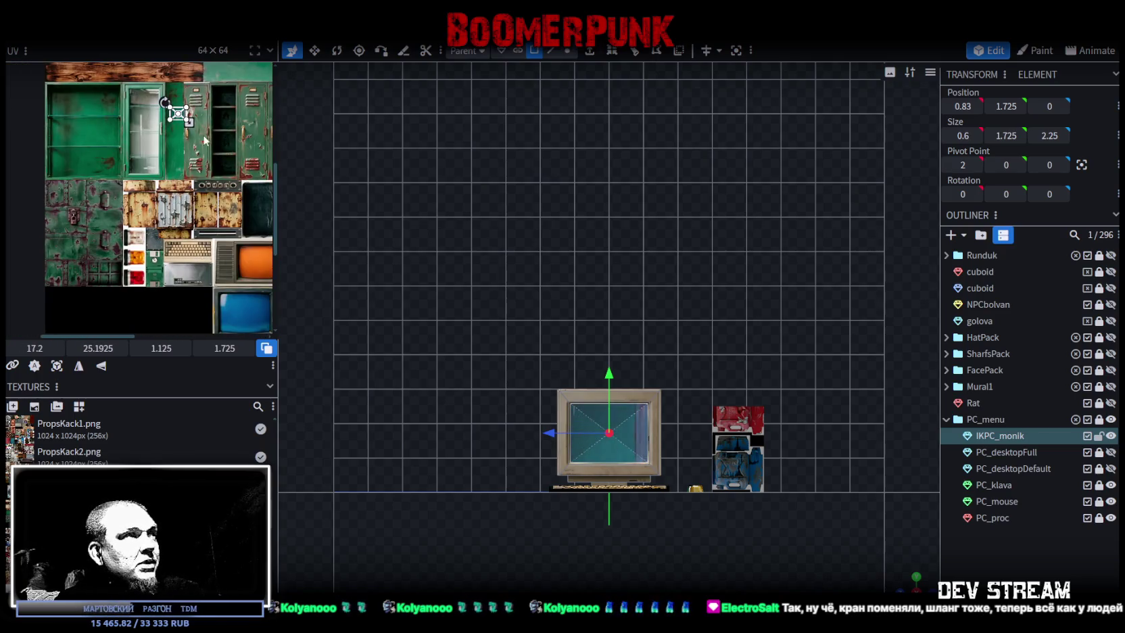
drag(179, 119, 242, 310)
middle_drag(242, 310, 148, 136)
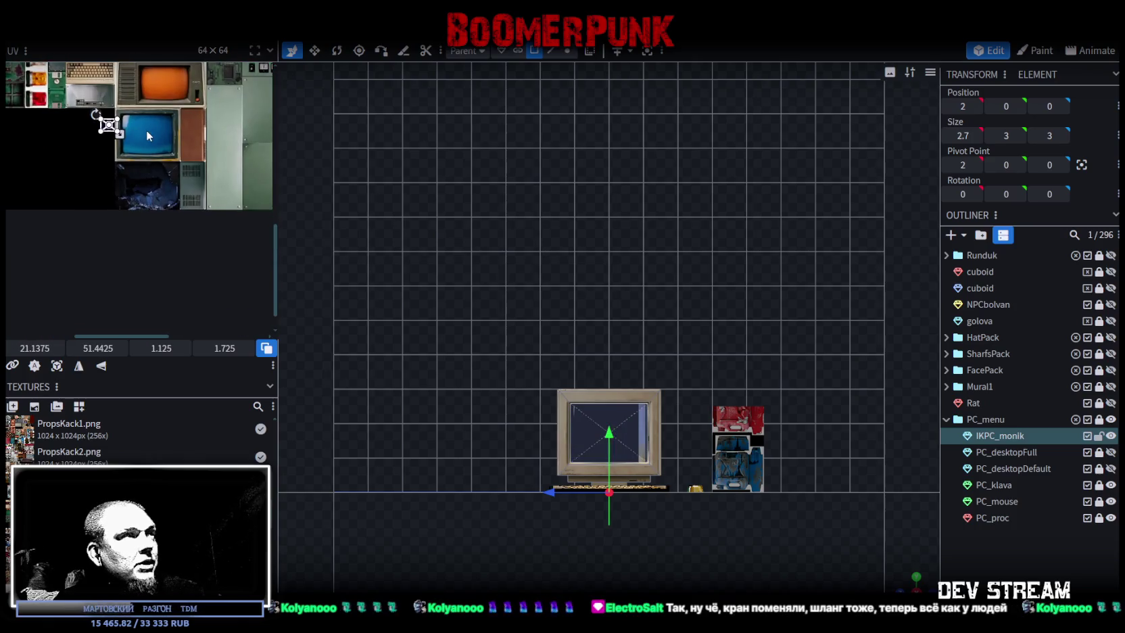
mouse_move(118, 133)
mouse_down()
mouse_move(155, 188)
mouse_move(128, 198)
mouse_move(24, 148)
mouse_up()
scroll(156, 188, up, 3)
scroll(156, 188, up, 2)
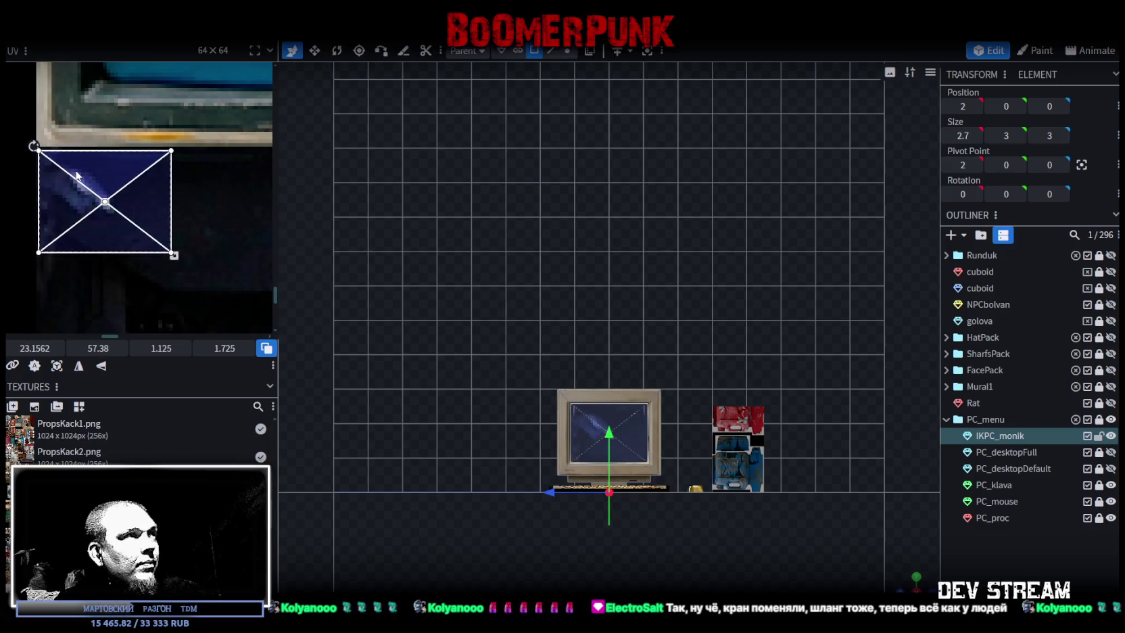
scroll(85, 180, down, 2)
middle_drag(162, 241, 61, 151)
drag(25, 121, 189, 236)
scroll(189, 235, up, 3)
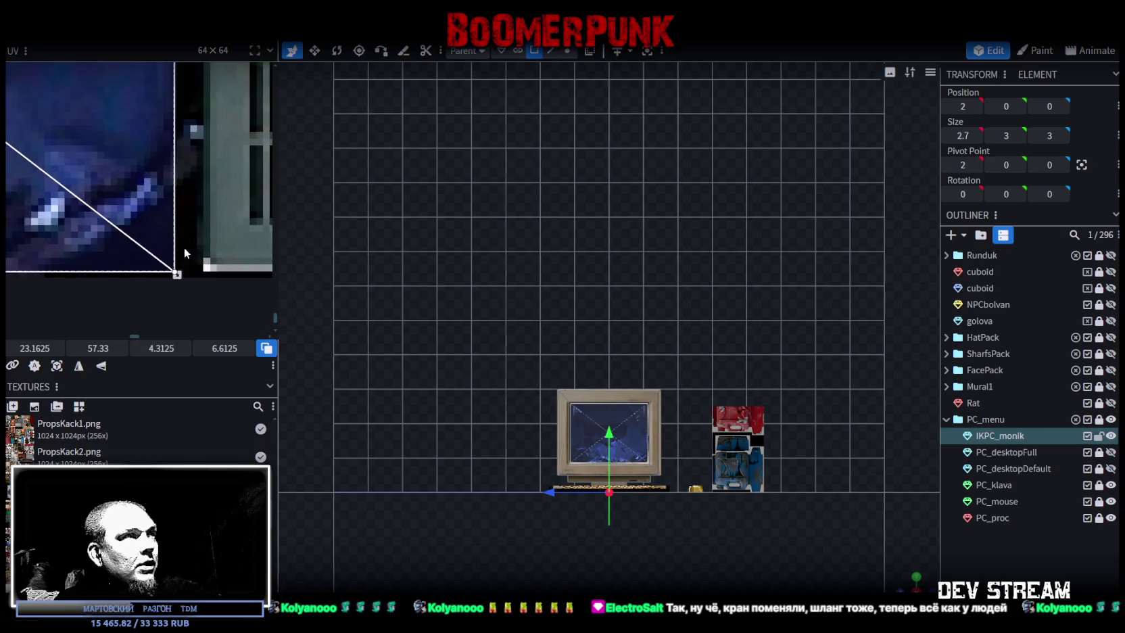
scroll(177, 269, up, 2)
drag(201, 276, 207, 281)
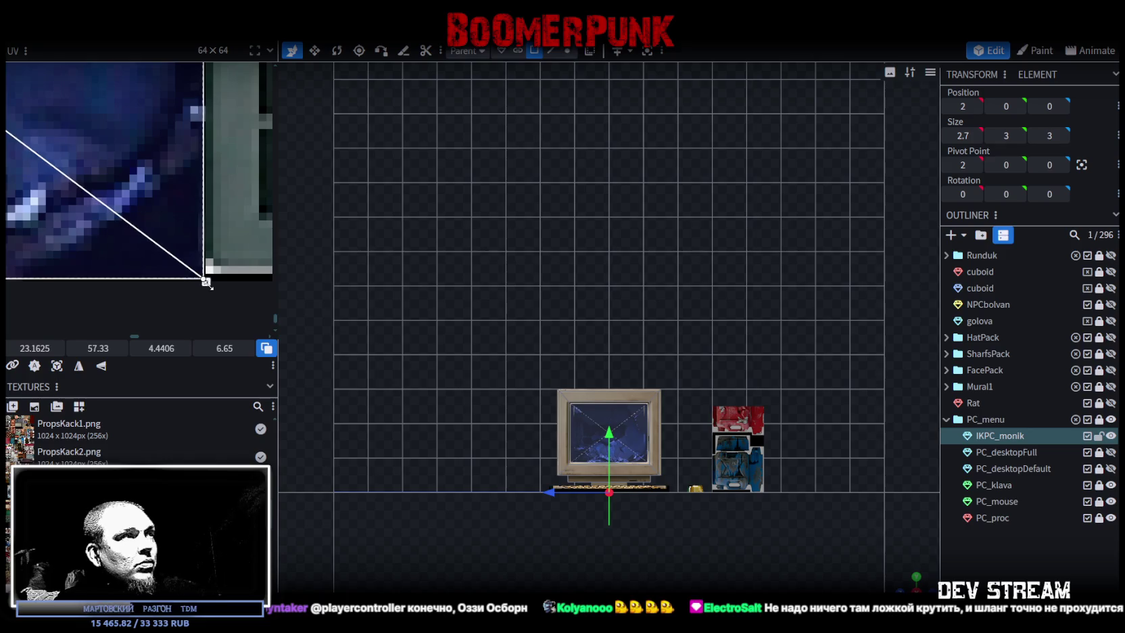
Return to perspective, clear the selection and view the monitor front-on
mouse_move(906, 587)
mouse_down()
mouse_move(498, 332)
mouse_move(475, 273)
mouse_up()
click(497, 332)
scroll(460, 235, up, 5)
mouse_move(460, 235)
mouse_down()
mouse_move(391, 225)
mouse_move(362, 252)
mouse_move(409, 235)
mouse_move(422, 250)
mouse_up()
scroll(422, 250, down, 2)
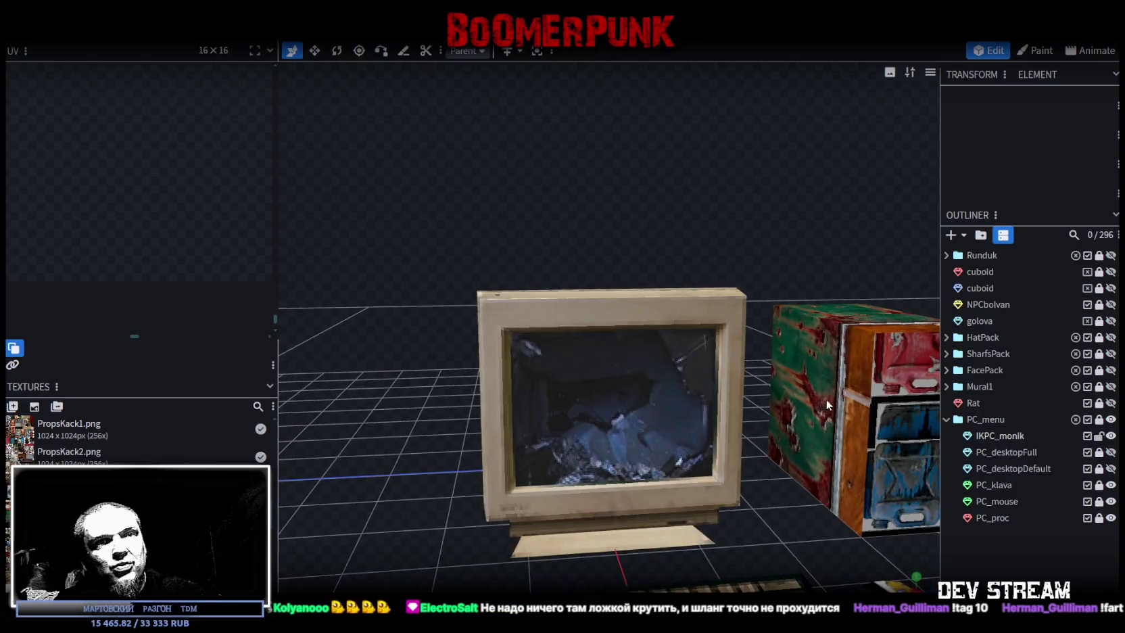
Show PC_desktopFull, rename it IKPC_desktopFull and lock it
click(1111, 452)
click(994, 453)
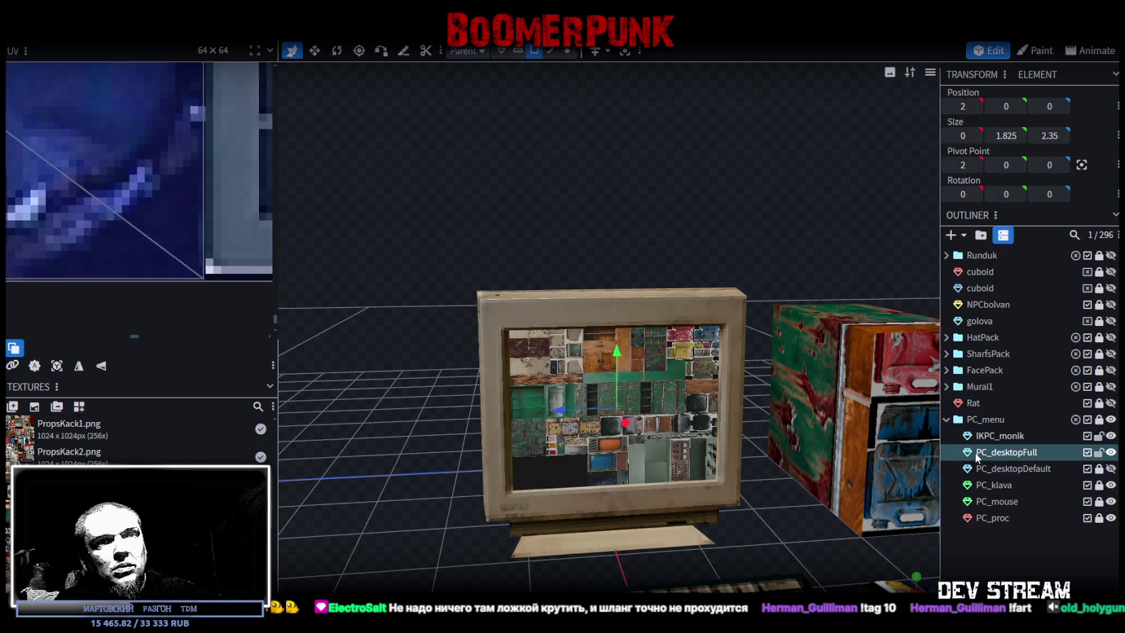
text(IK)
key(Return)
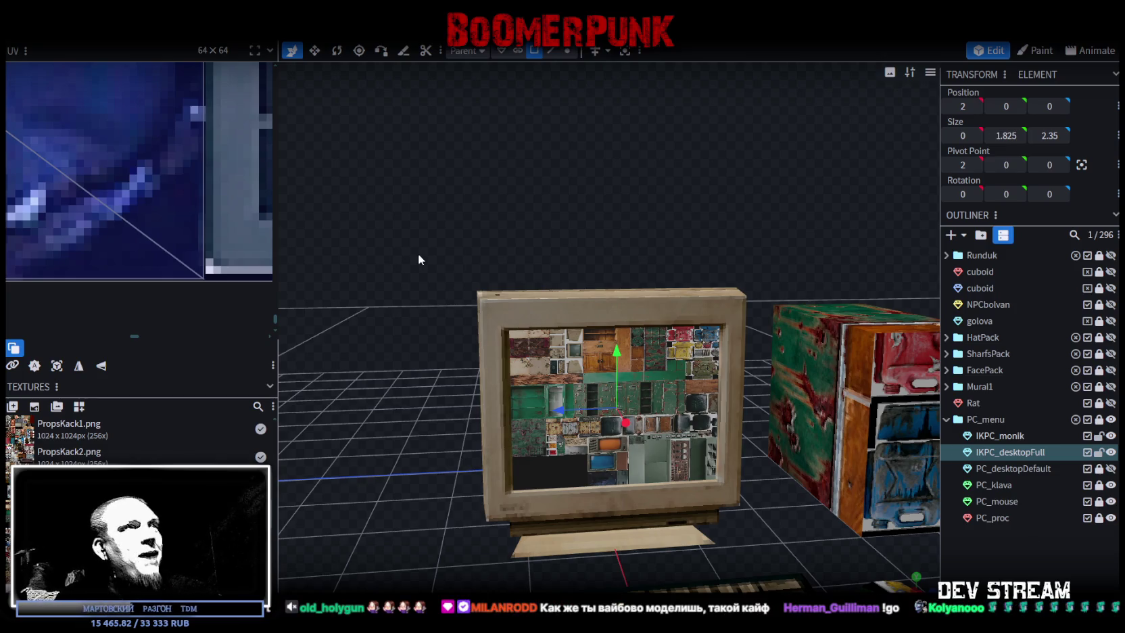
scroll(101, 166, down, 2)
scroll(119, 143, down, 3)
scroll(150, 128, down, 2)
middle_drag(150, 128, 143, 301)
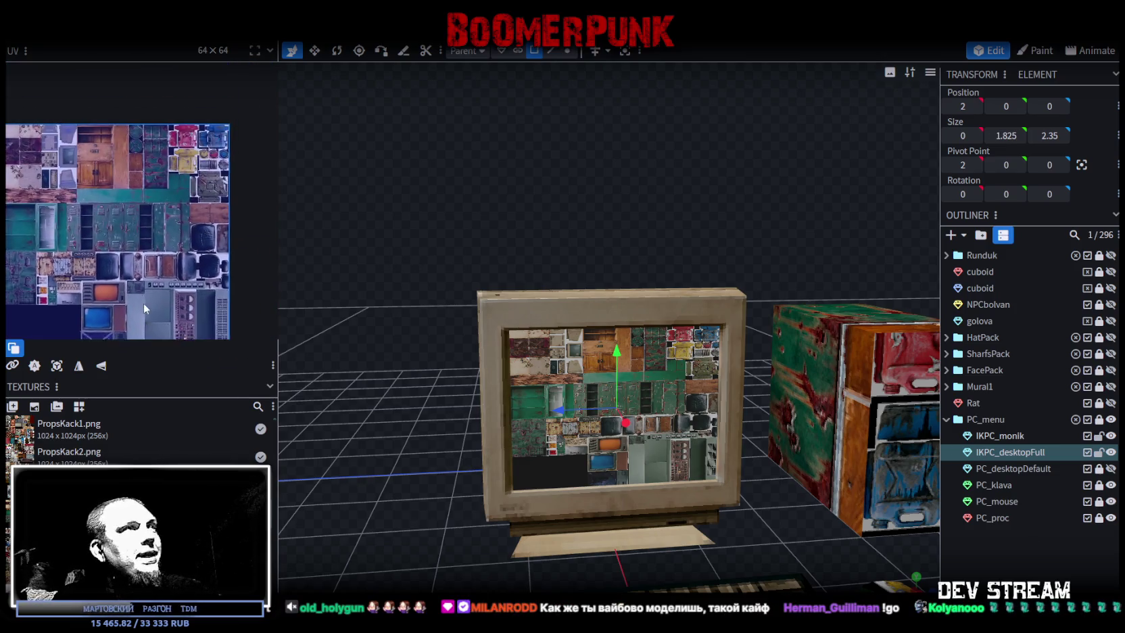
click(1100, 453)
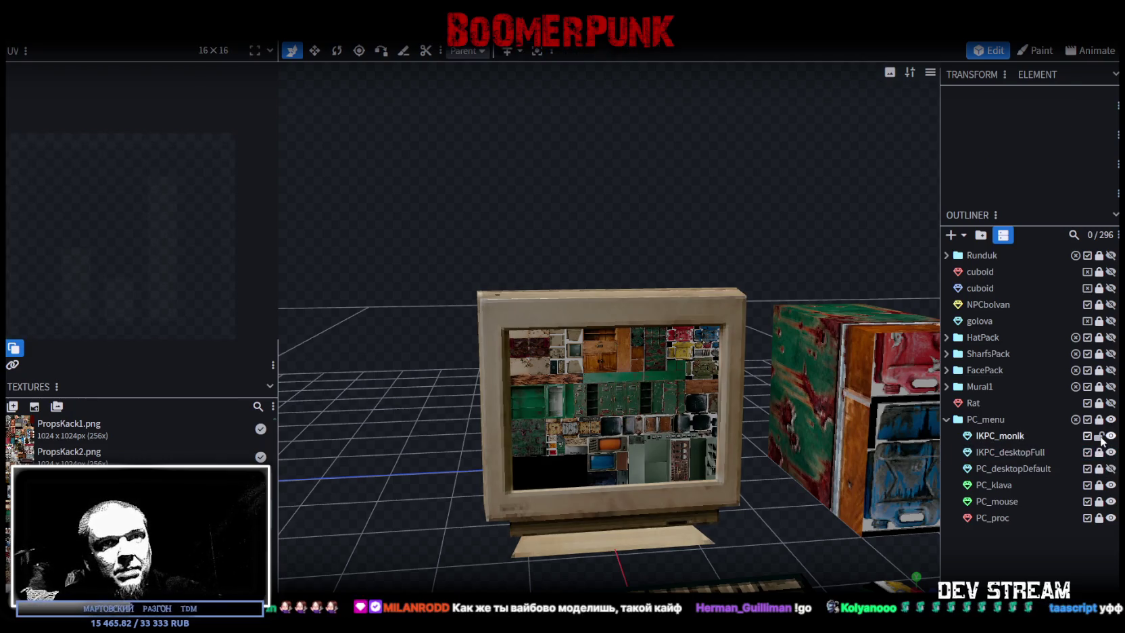
Show PC_desktopDefault, prefix its name with 'IK', and select its screen face
click(1111, 469)
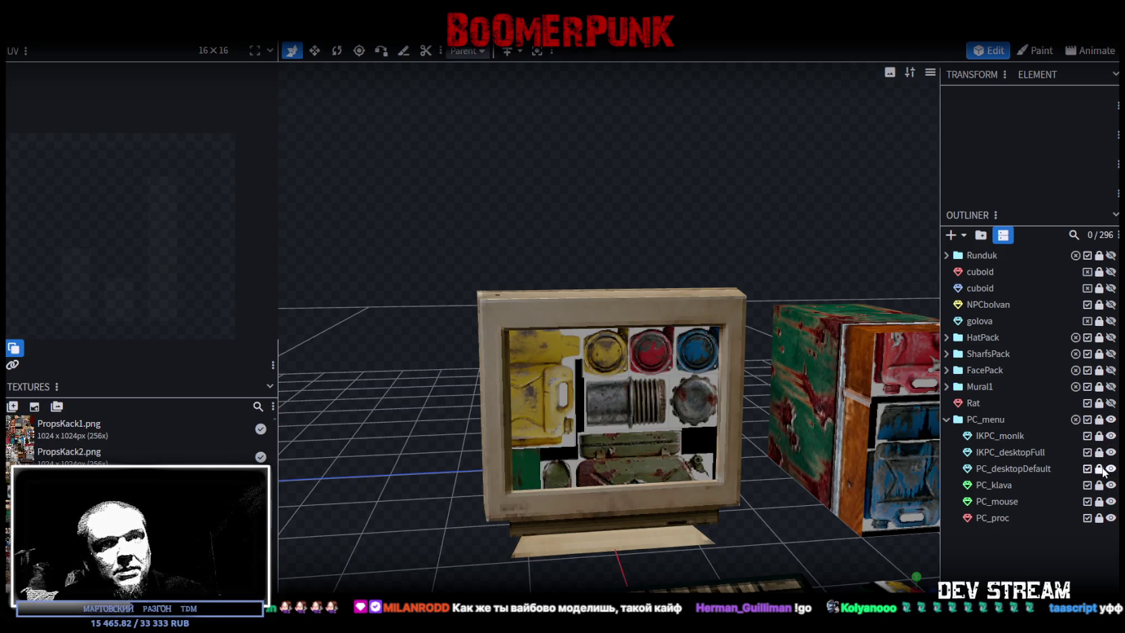
double_click(1007, 469)
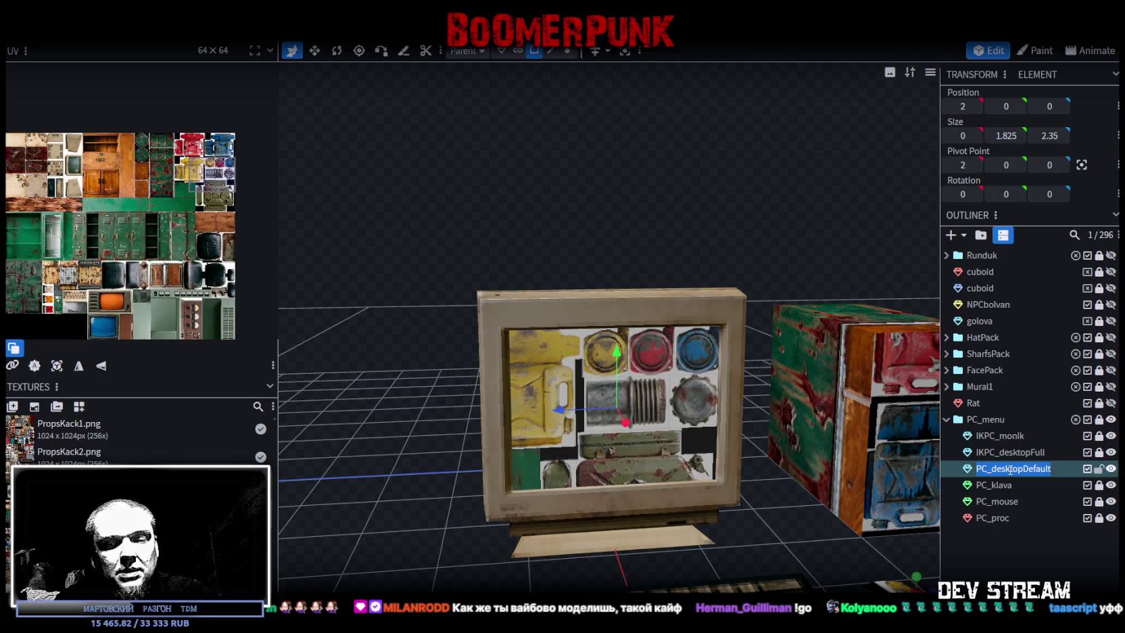
key(Home)
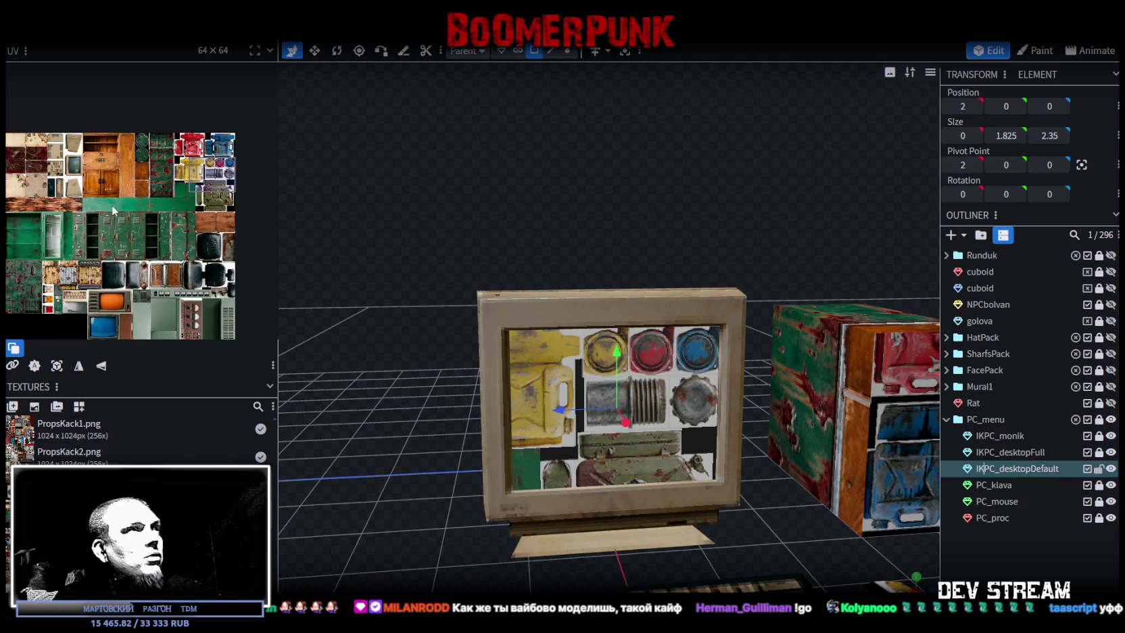
click(695, 382)
Move the screen's UV, rotate it 90 degrees, and shrink it onto the blank CRT region
drag(213, 193, 80, 187)
right_click(75, 177)
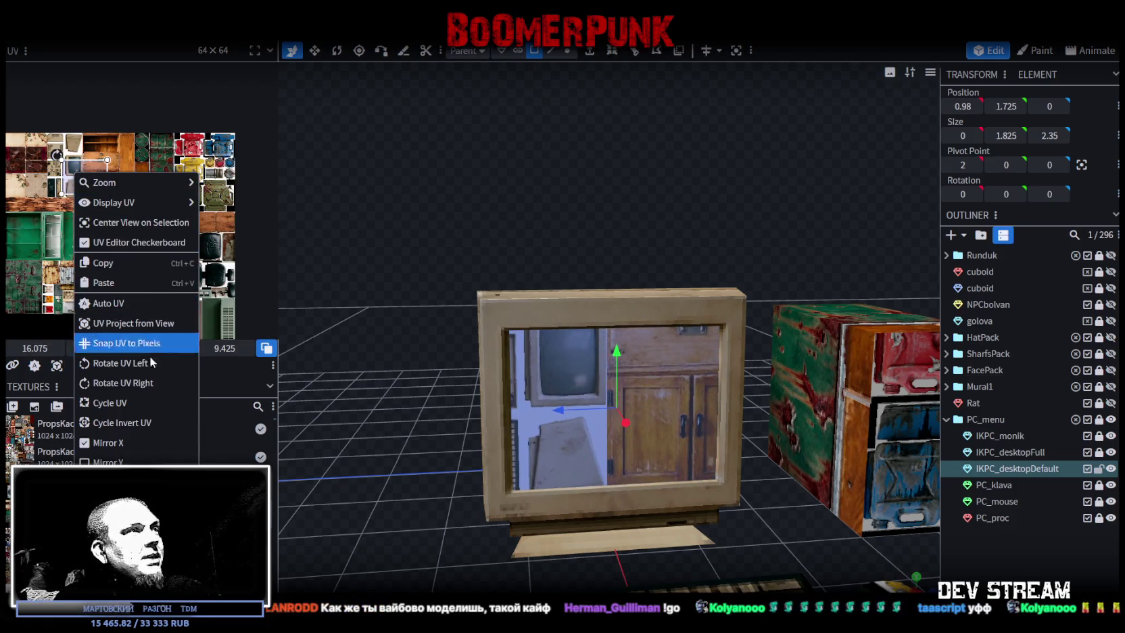
click(144, 389)
scroll(82, 162, up, 3)
drag(81, 161, 93, 192)
scroll(92, 189, up, 2)
scroll(88, 187, up, 2)
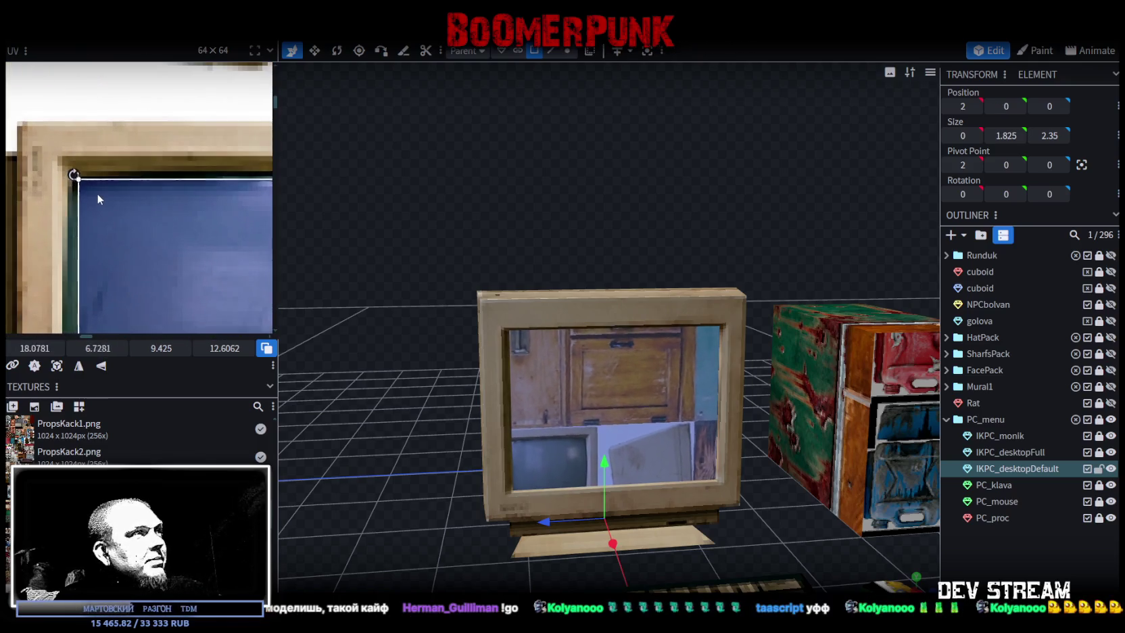
scroll(92, 193, down, 5)
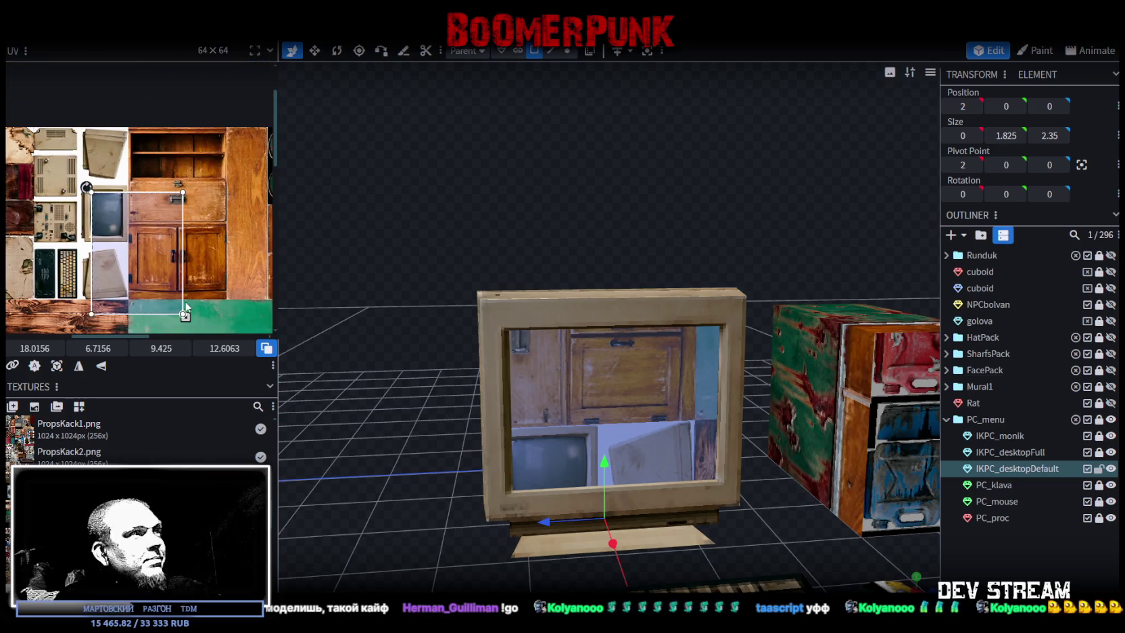
mouse_move(183, 315)
mouse_down()
mouse_move(121, 238)
mouse_move(138, 224)
mouse_up()
scroll(121, 238, up, 4)
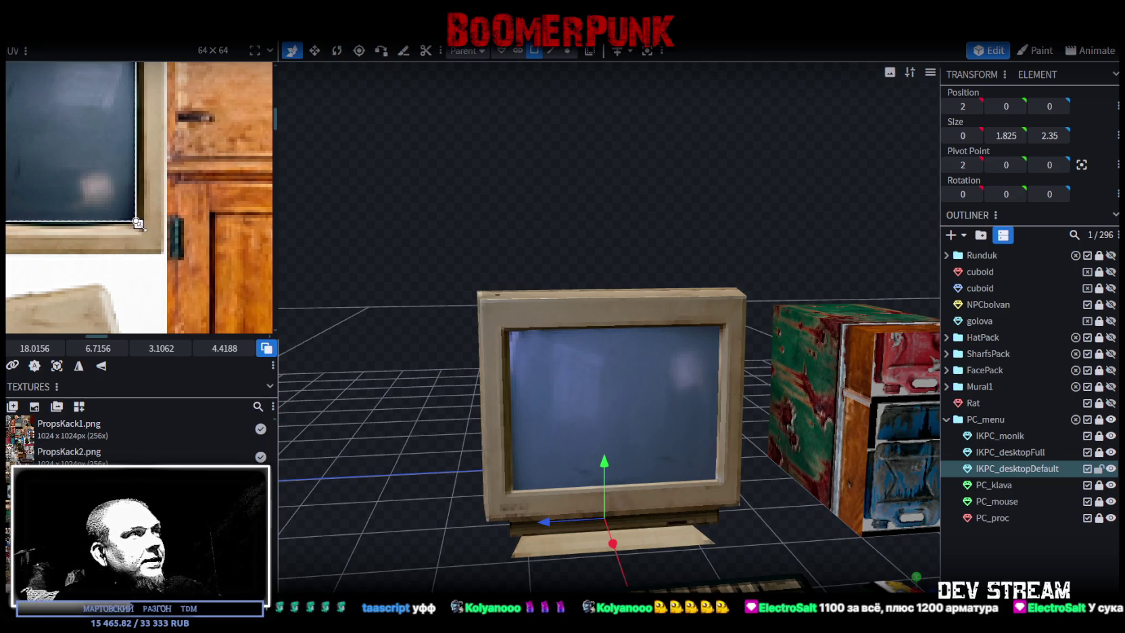
Deselect, then reselect the IKPC_desktopDefault screen mesh
click(1047, 562)
scroll(795, 416, down, 3)
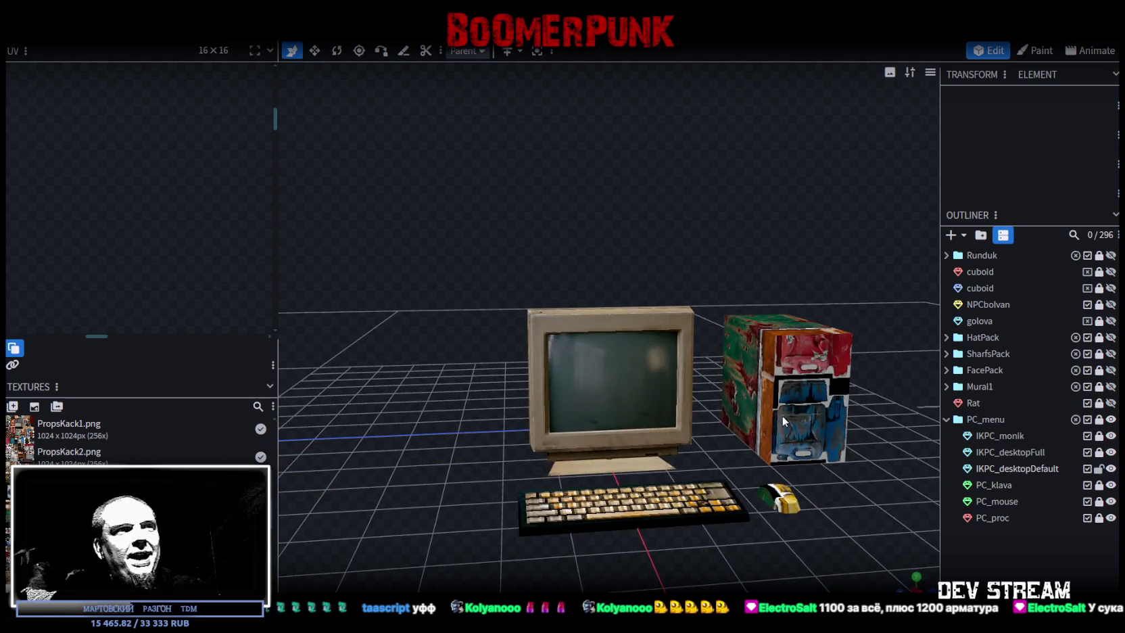
scroll(486, 287, up, 5)
click(572, 382)
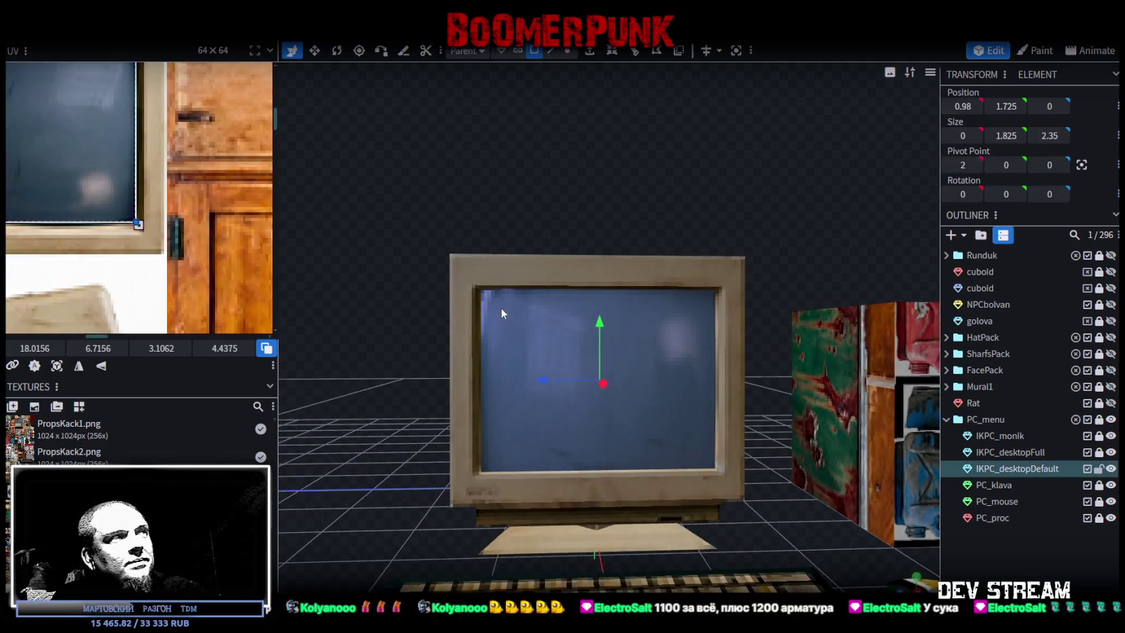
scroll(175, 261, down, 2)
scroll(175, 261, down, 2)
scroll(175, 261, up, 2)
scroll(181, 157, up, 2)
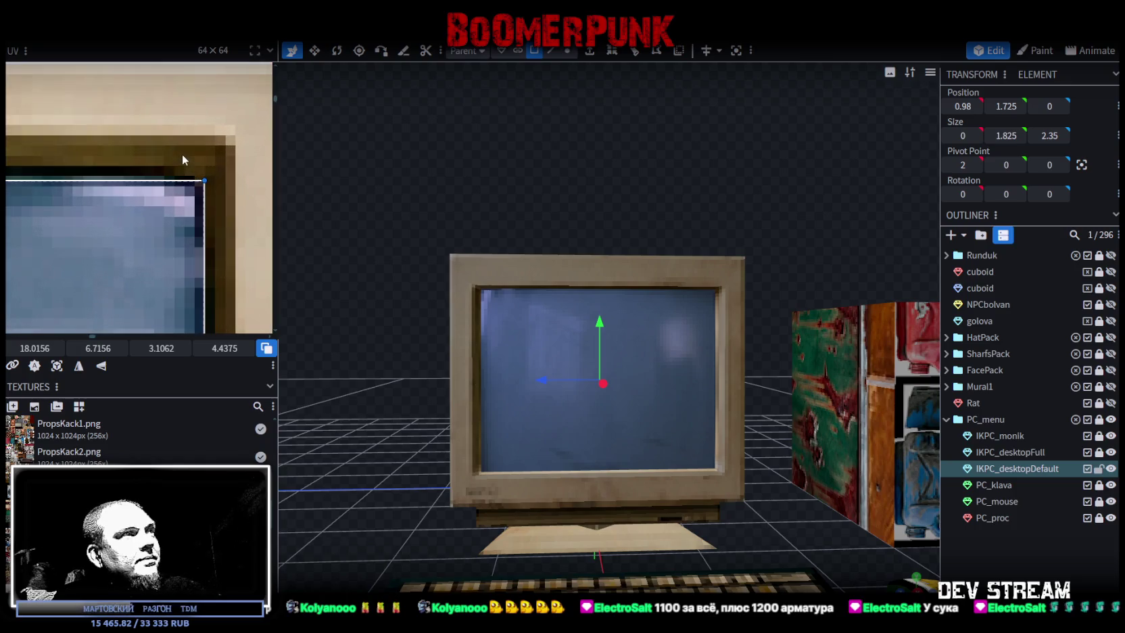
scroll(128, 209, up, 2)
Align and enlarge the UV box to fill the blue-grey CRT screen image
middle_drag(115, 196, 211, 212)
scroll(78, 212, up, 2)
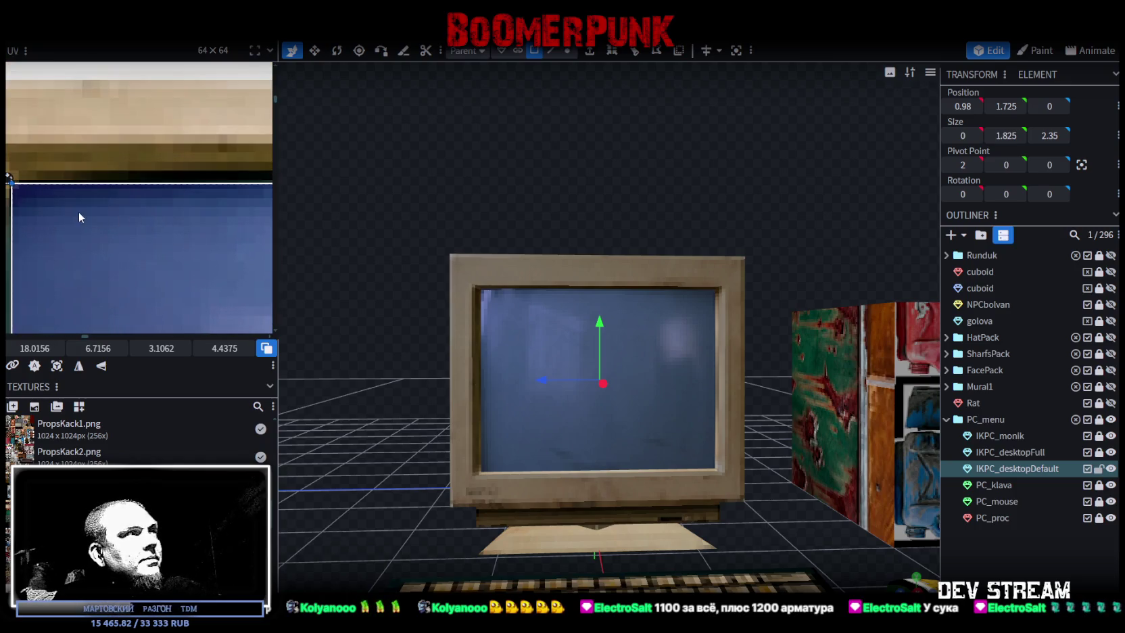
drag(49, 208, 39, 200)
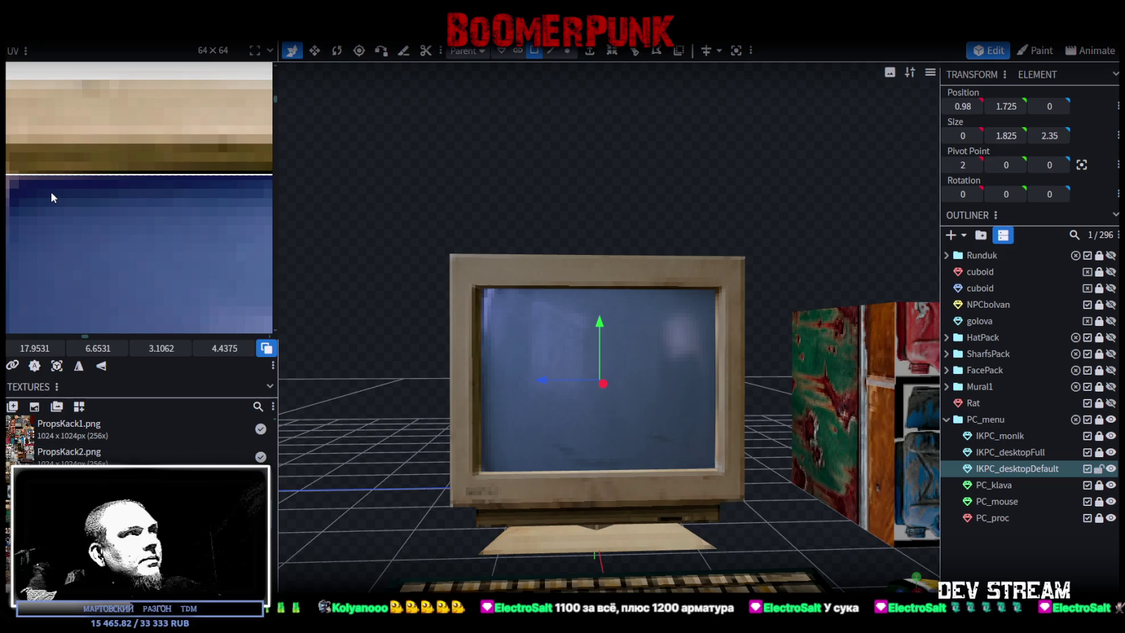
middle_drag(42, 190, 152, 207)
scroll(136, 201, up, 2)
drag(94, 203, 77, 205)
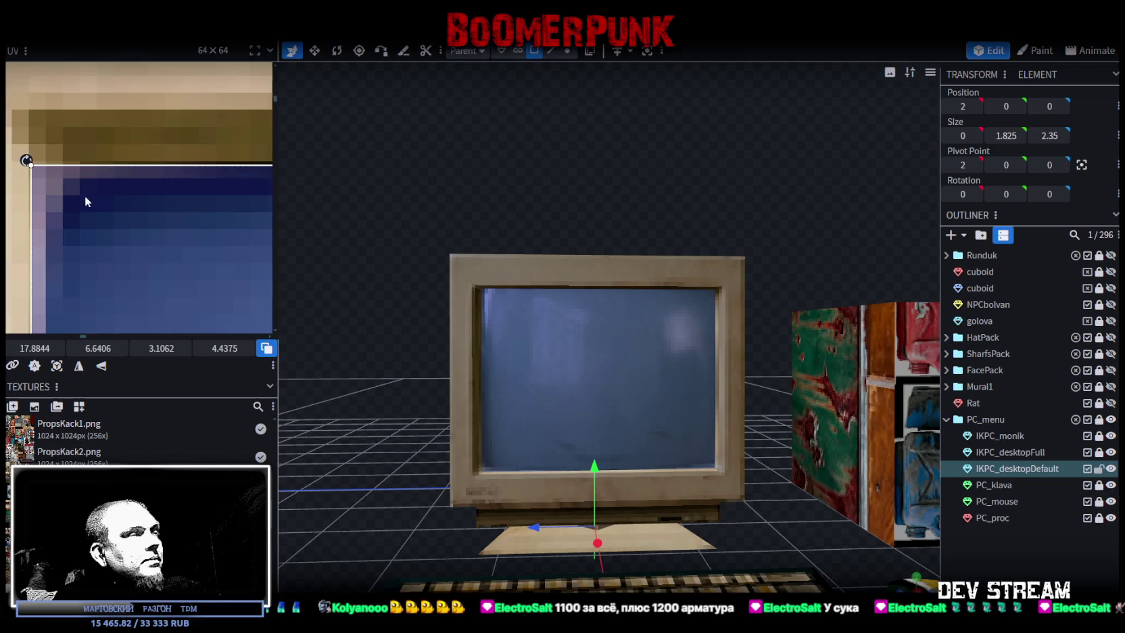
scroll(84, 201, down, 4)
scroll(135, 169, up, 1)
scroll(185, 225, up, 2)
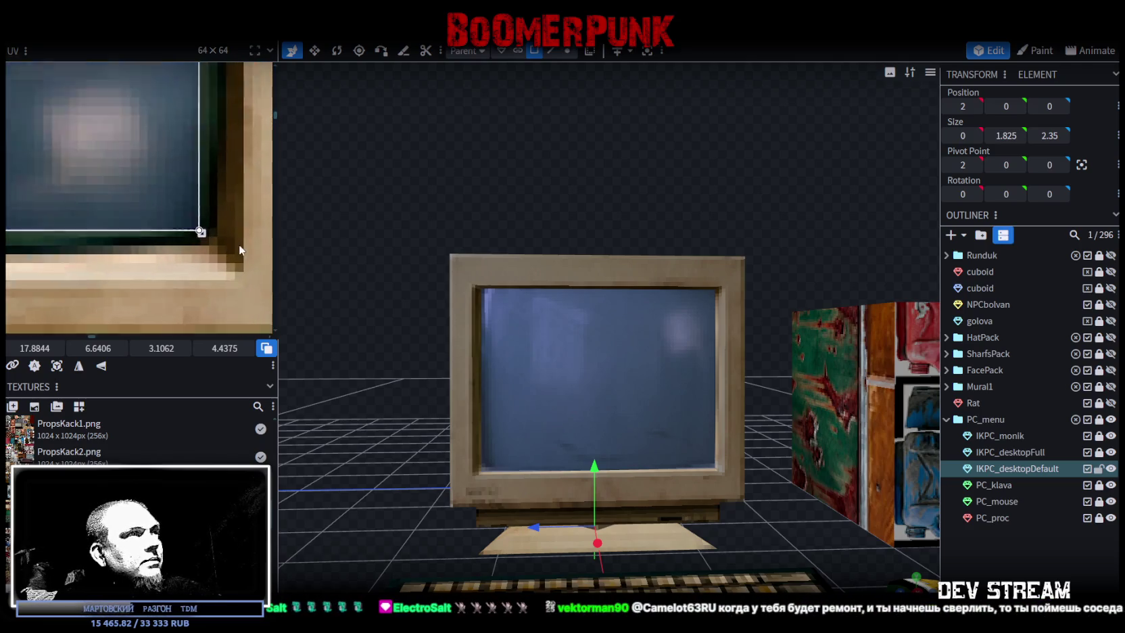
scroll(185, 226, up, 2)
drag(185, 227, 225, 261)
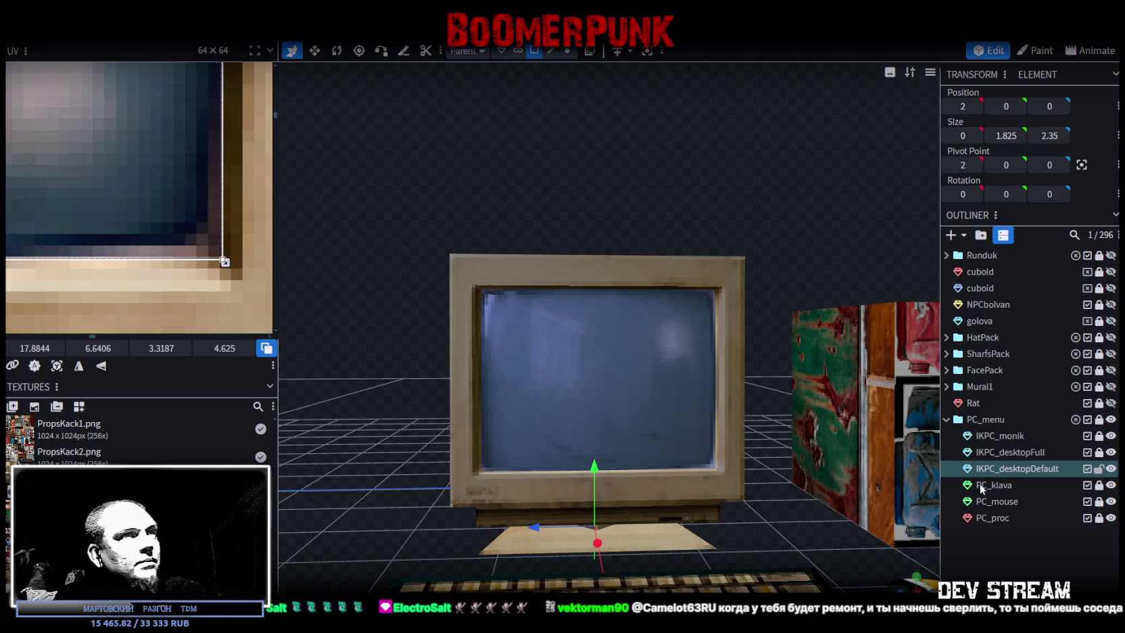
Deselect and orbit to a wider frontal view of the prop set
click(648, 190)
scroll(647, 189, down, 5)
mouse_move(648, 189)
mouse_down()
mouse_move(667, 225)
mouse_move(631, 222)
mouse_move(618, 235)
mouse_up()
mouse_move(853, 496)
mouse_down()
mouse_move(671, 457)
mouse_move(768, 329)
mouse_move(847, 367)
mouse_up()
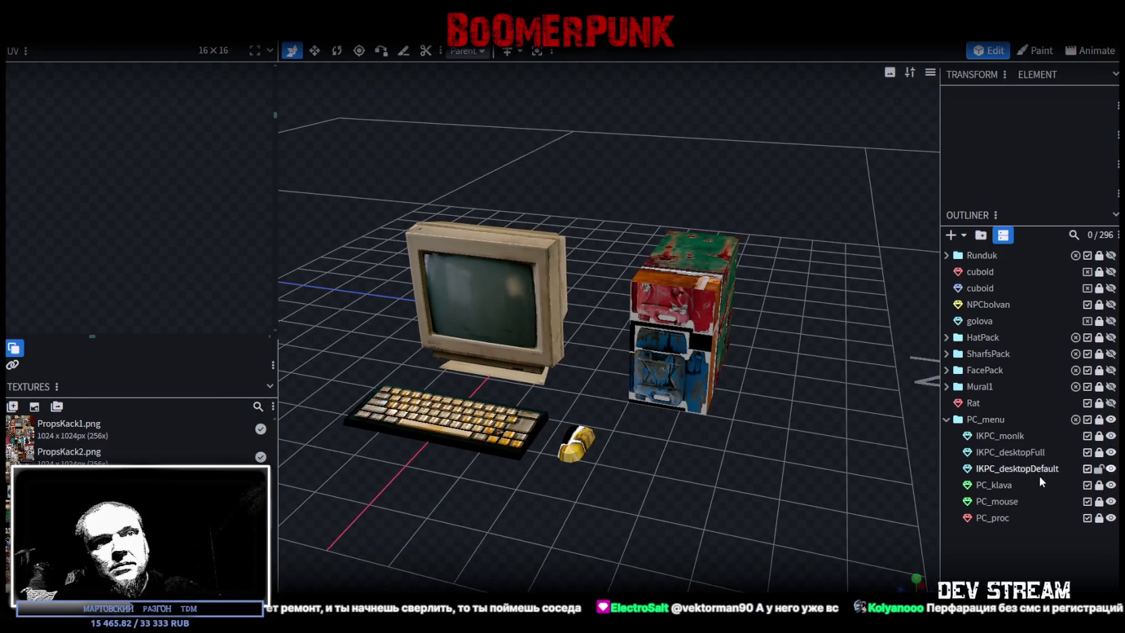
Rename PC_klava to IKPC_klava and lock it
double_click(1000, 484)
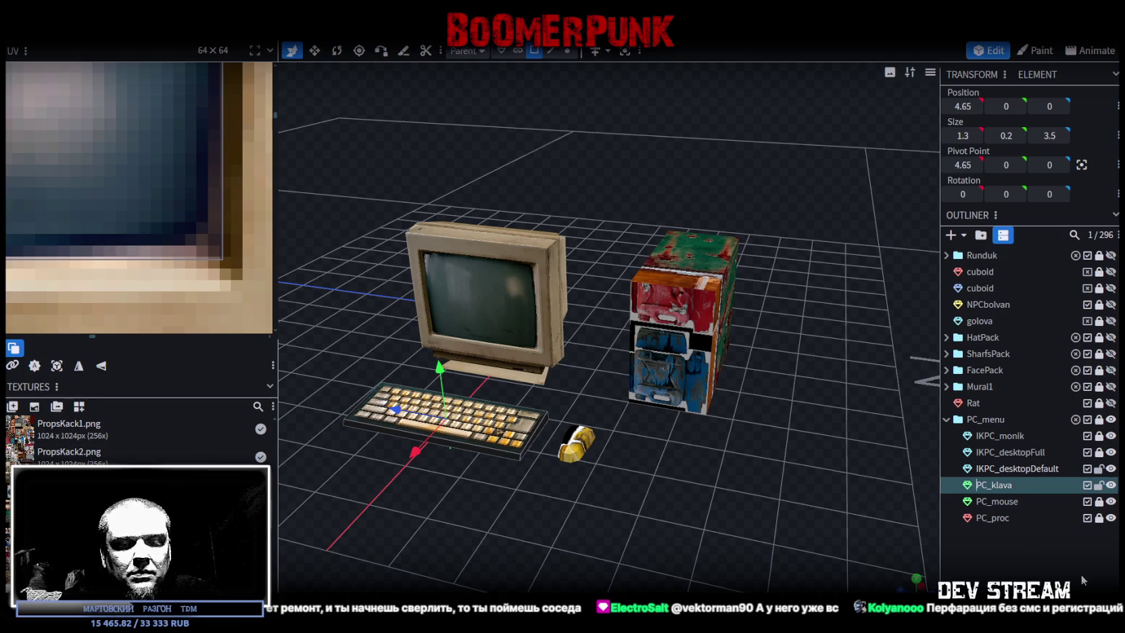
text(IK)
click(1099, 484)
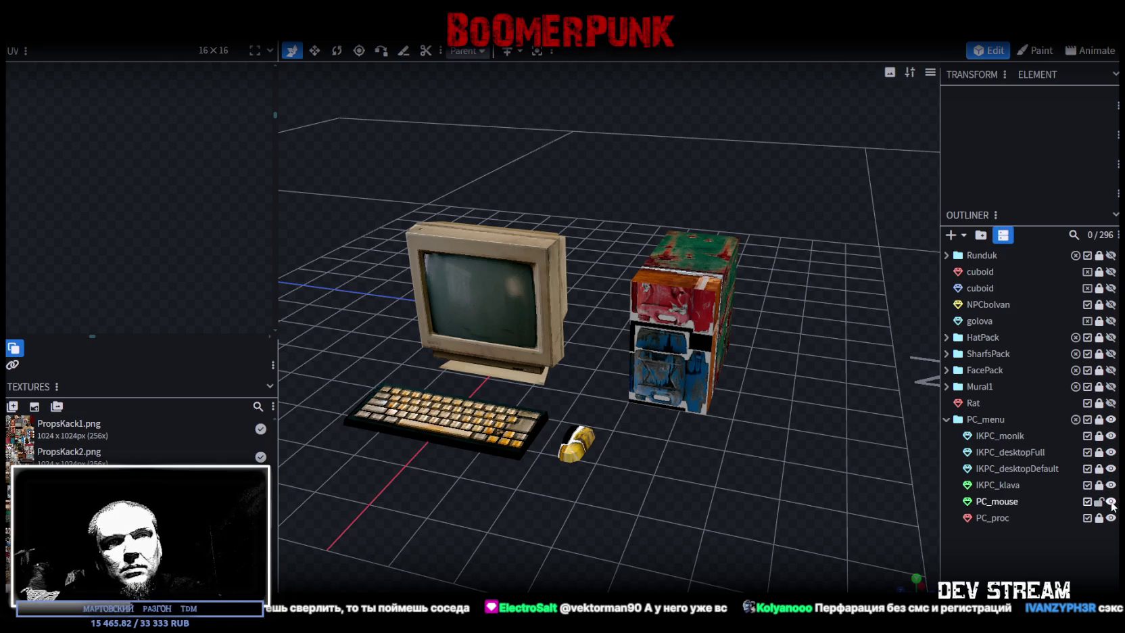
Select PC_mouse and bring the props into a top-down view
scroll(872, 481, down, 2)
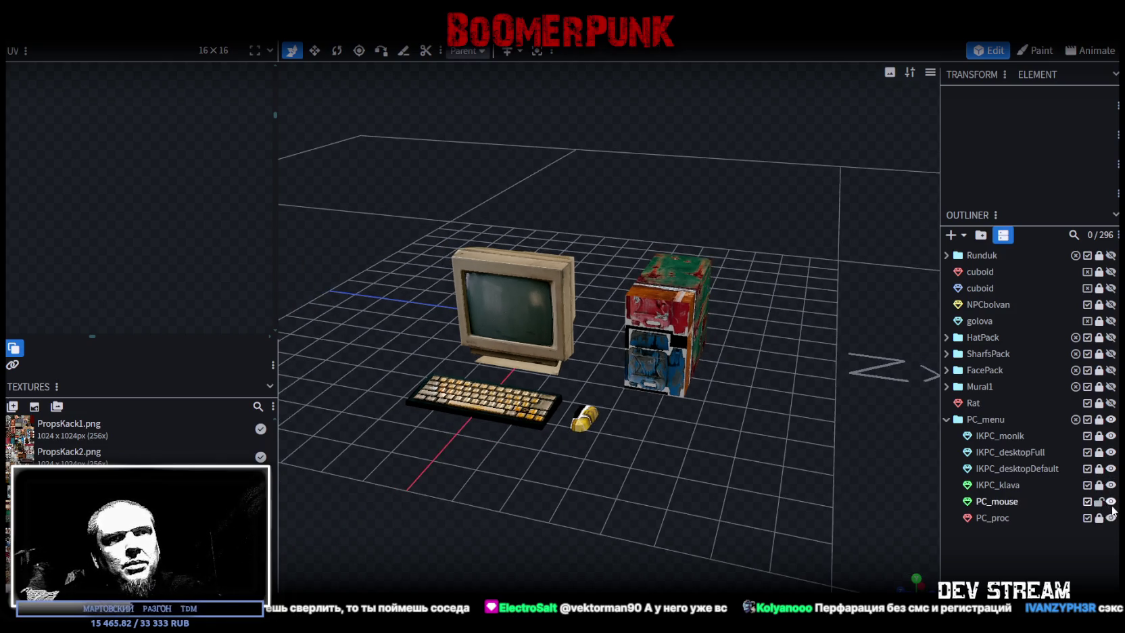
click(1017, 499)
scroll(615, 437, down, 2)
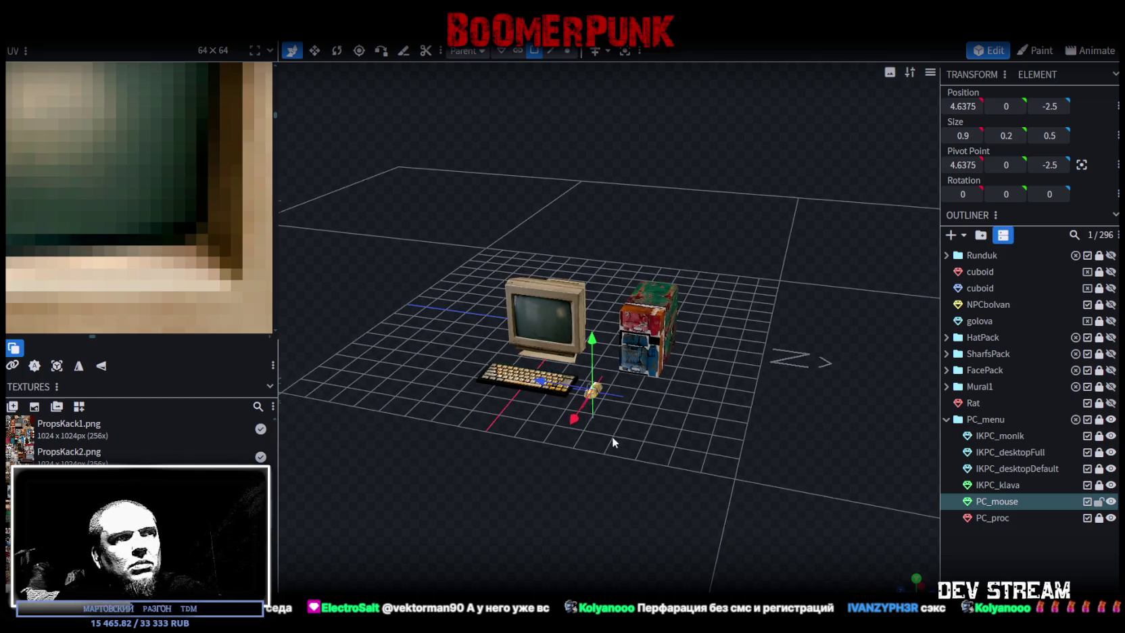
drag(612, 436, 638, 488)
scroll(175, 191, down, 2)
scroll(176, 191, down, 2)
scroll(178, 182, down, 2)
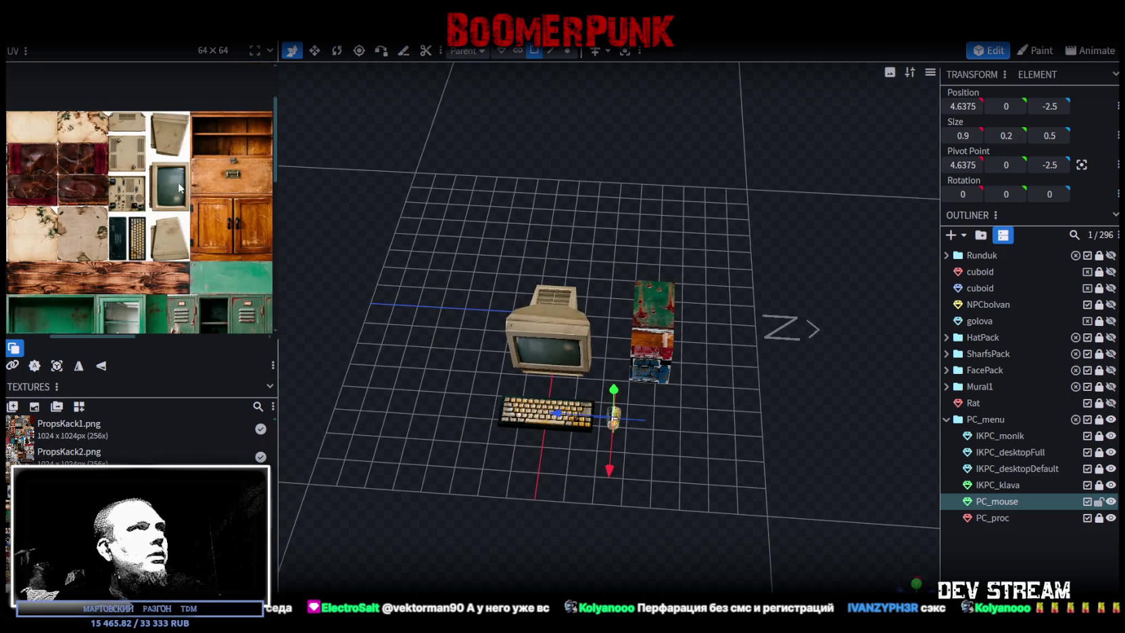
scroll(169, 188, up, 2)
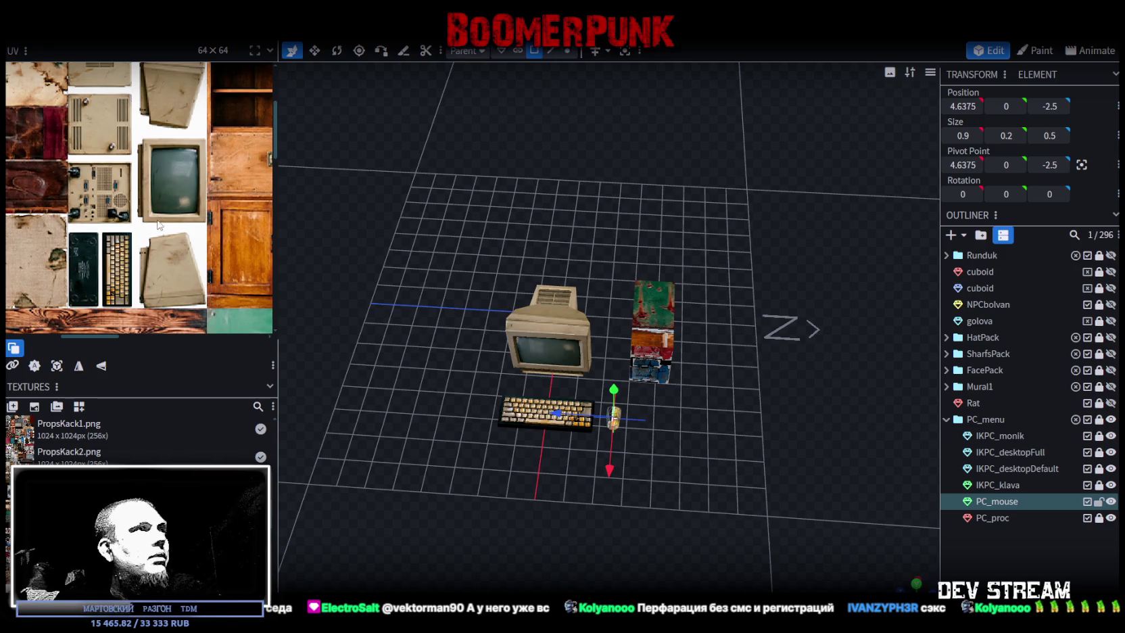
scroll(157, 224, down, 2)
right_drag(702, 463, 694, 420)
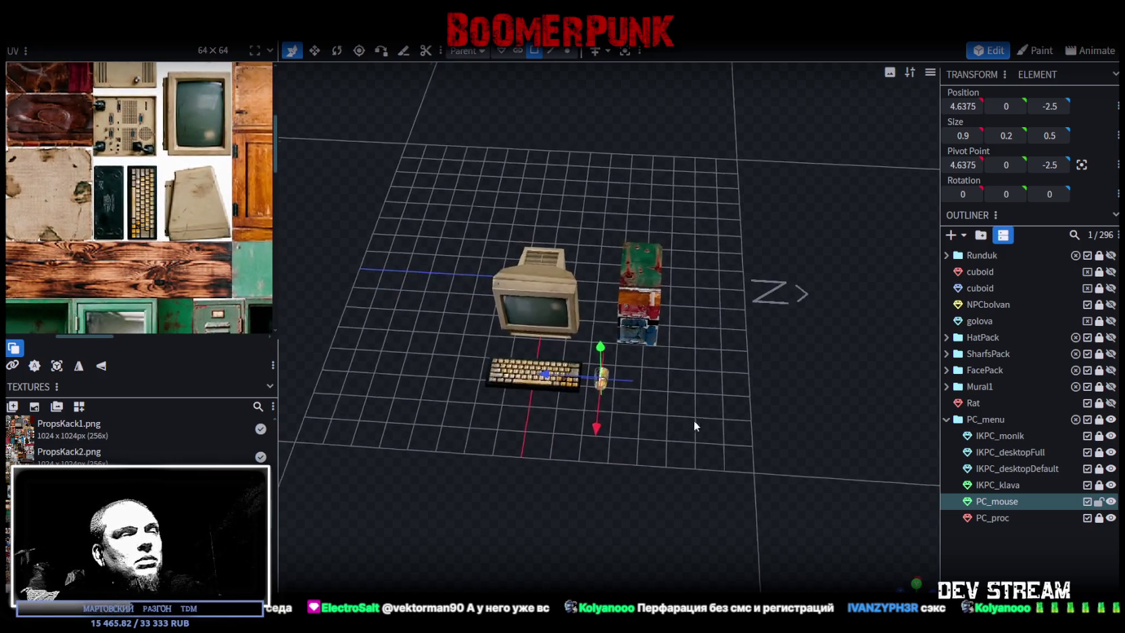
scroll(693, 420, up, 3)
scroll(658, 459, up, 2)
Select the whole mouse and delete the PC_mouse mesh
drag(652, 473, 565, 369)
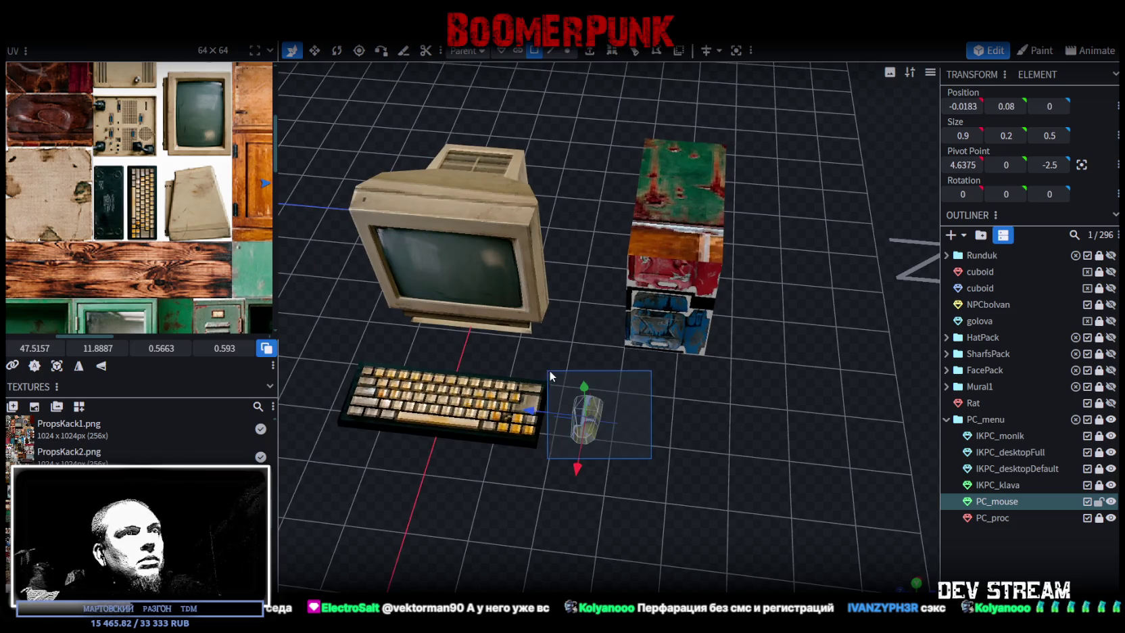
click(999, 503)
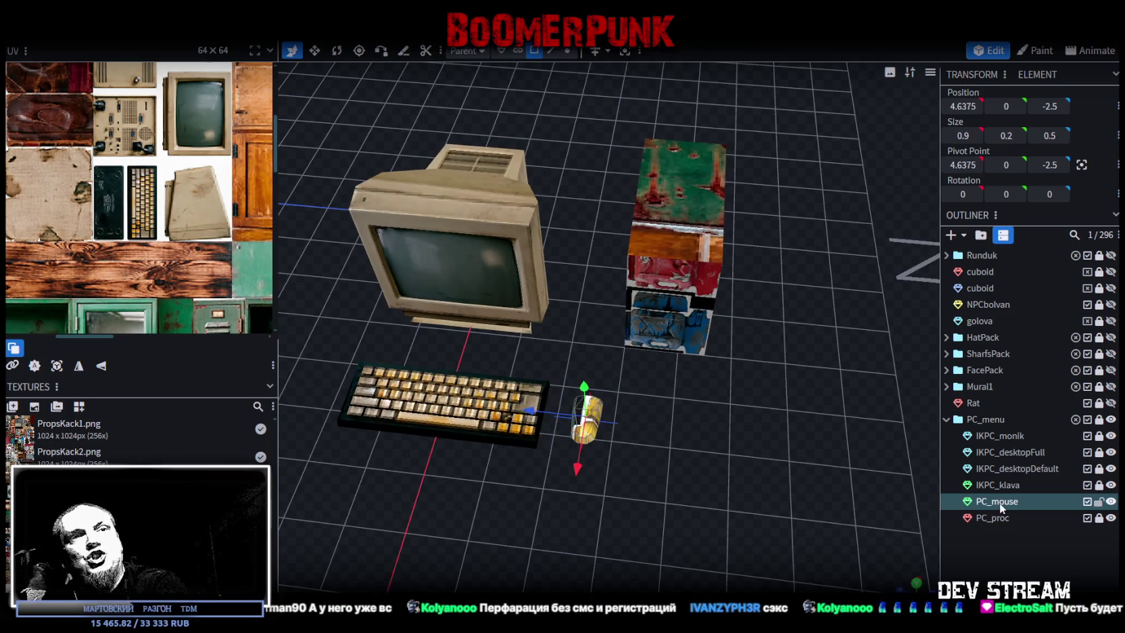
key(Delete)
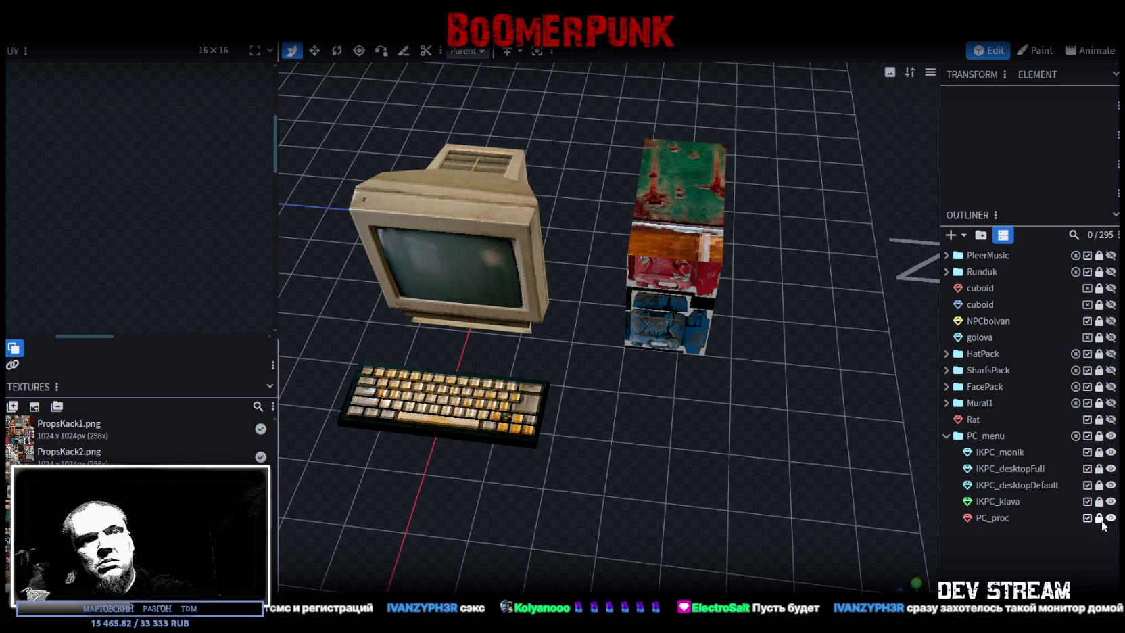
Select the PC_proc tower and orbit the view around the PC props
click(1002, 518)
text(IK)
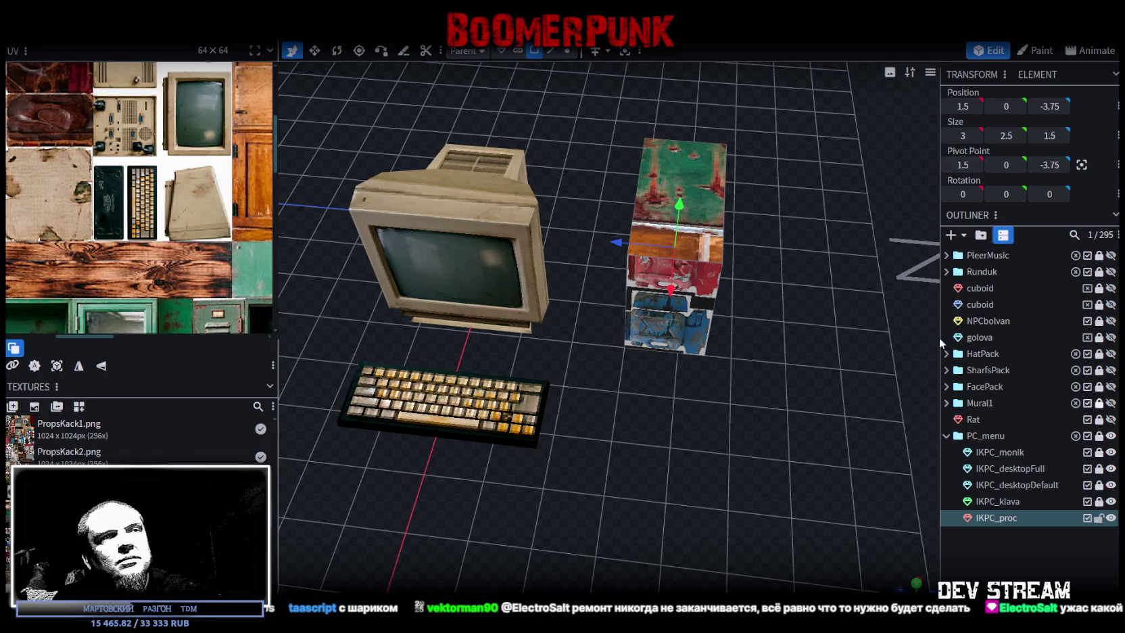
click(685, 328)
drag(685, 328, 785, 330)
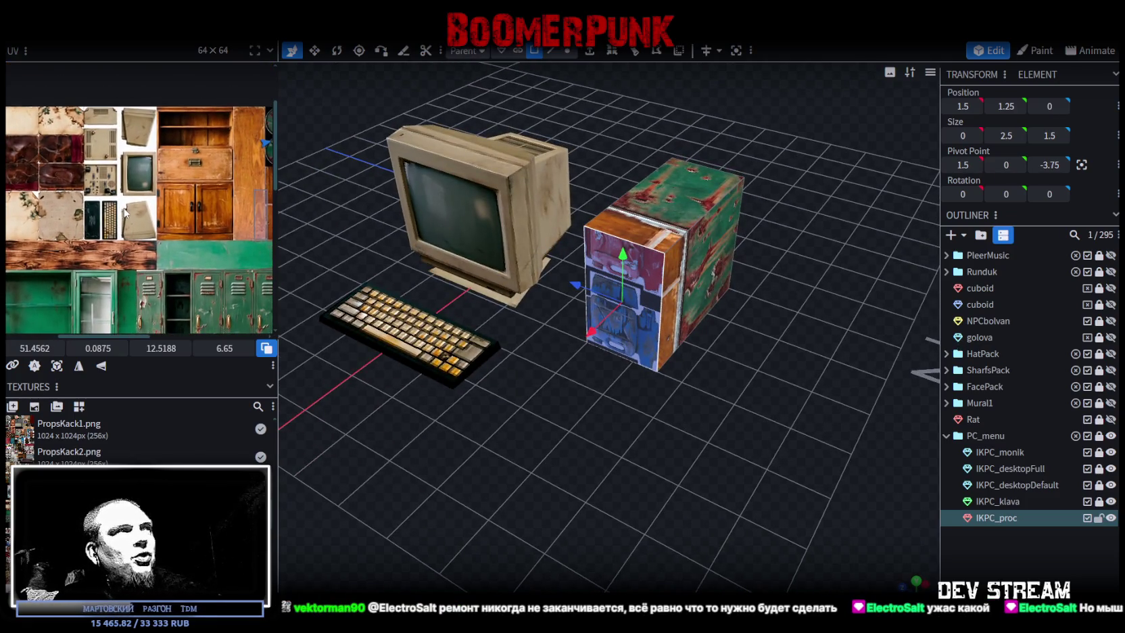
drag(666, 387, 684, 379)
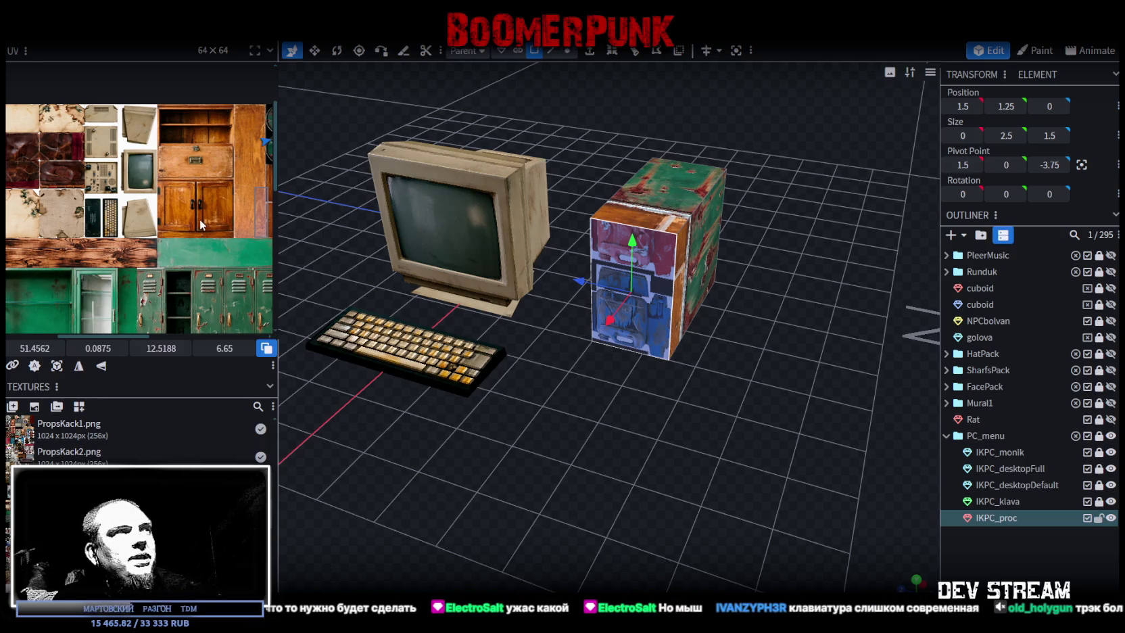
Zoom the UV editor in on the atlas's beige computer-part textures
scroll(200, 219, down, 1)
scroll(201, 161, down, 4)
scroll(175, 244, up, 3)
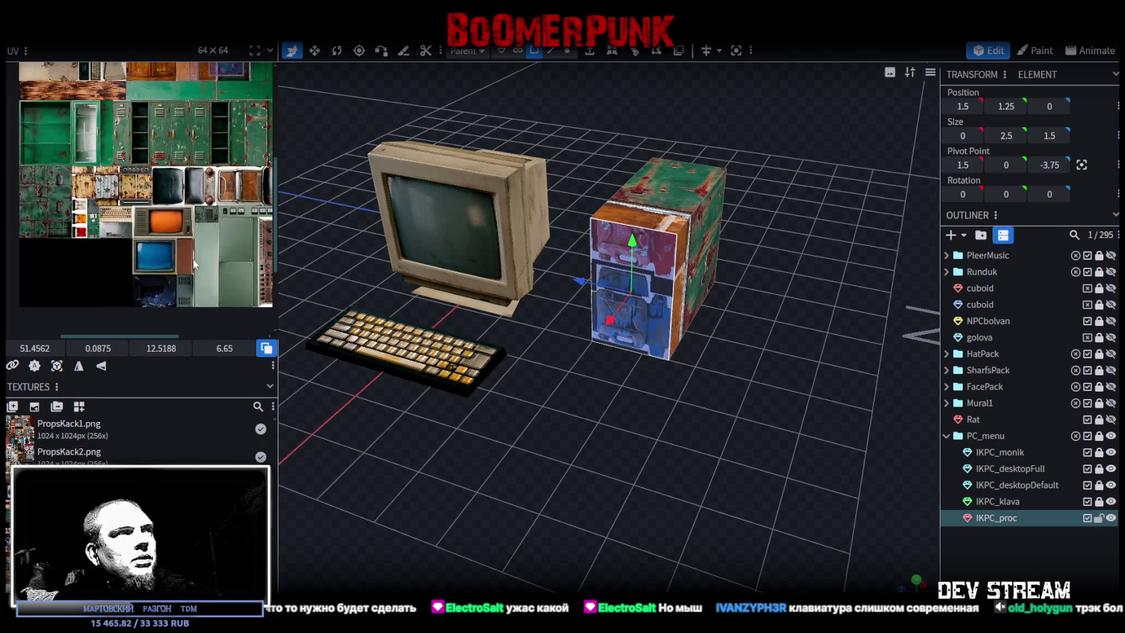
scroll(164, 161, up, 2)
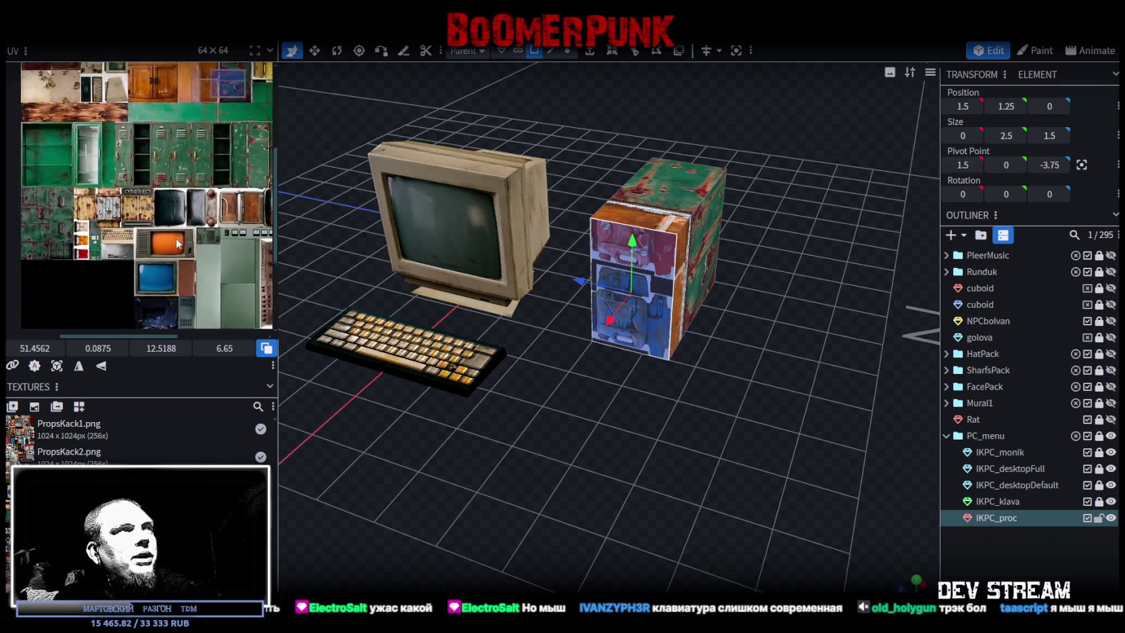
scroll(153, 165, up, 3)
scroll(81, 158, up, 2)
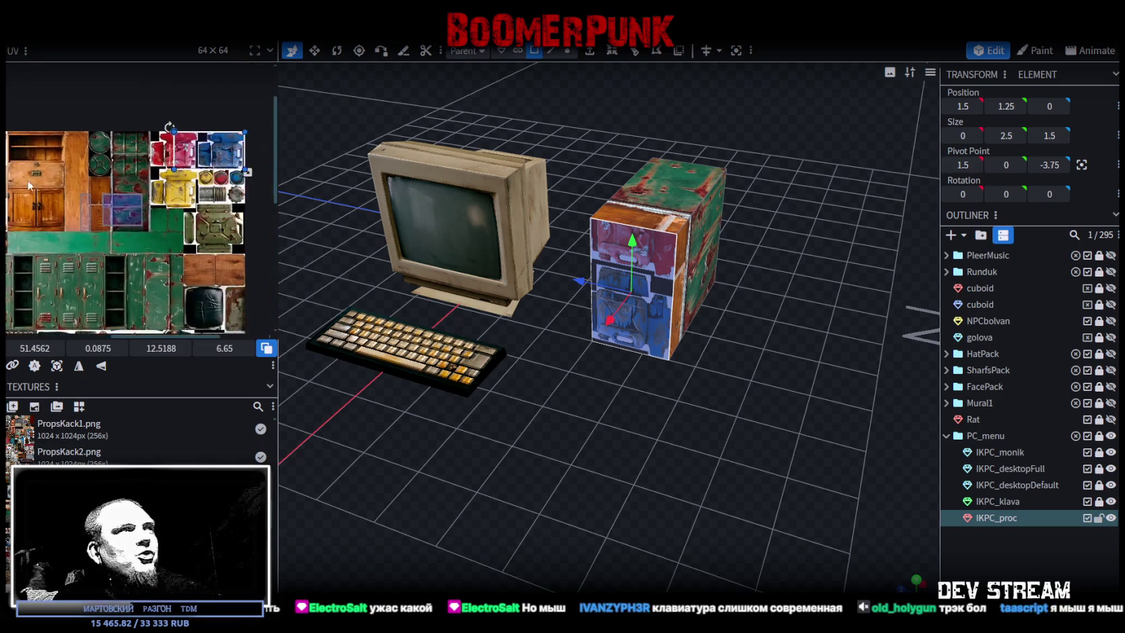
scroll(158, 276, up, 1)
scroll(158, 276, up, 2)
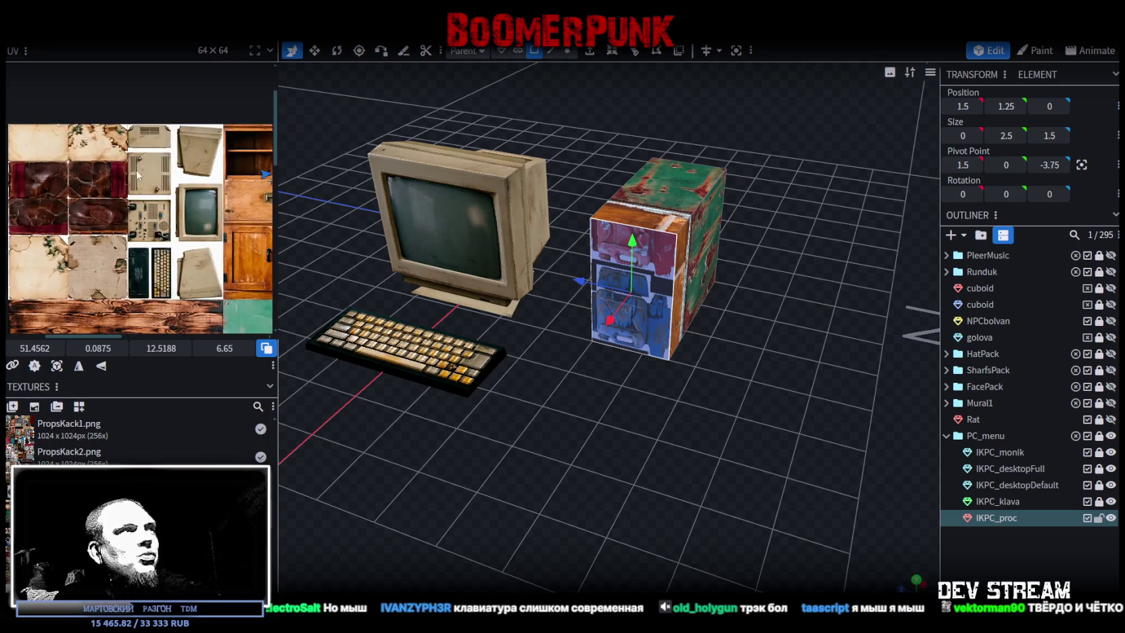
scroll(157, 276, up, 2)
Orbit behind the monitor and select IKPC_monik's back box face
drag(597, 349, 654, 382)
mouse_move(663, 454)
mouse_down()
mouse_move(434, 397)
mouse_move(376, 405)
mouse_move(628, 427)
mouse_move(714, 280)
mouse_up()
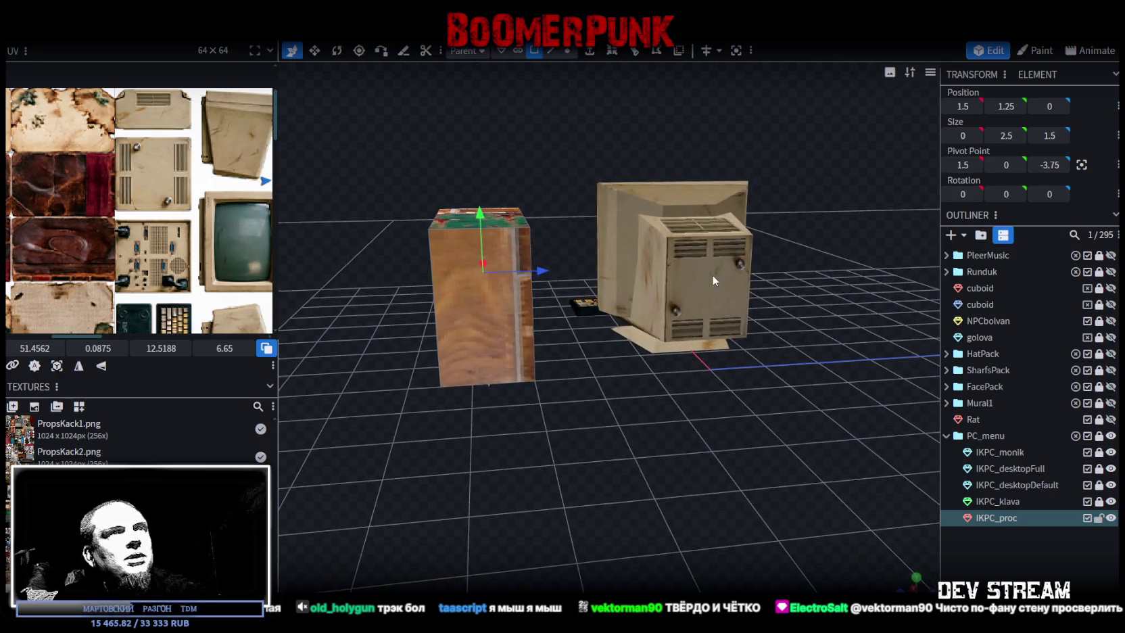
click(1090, 457)
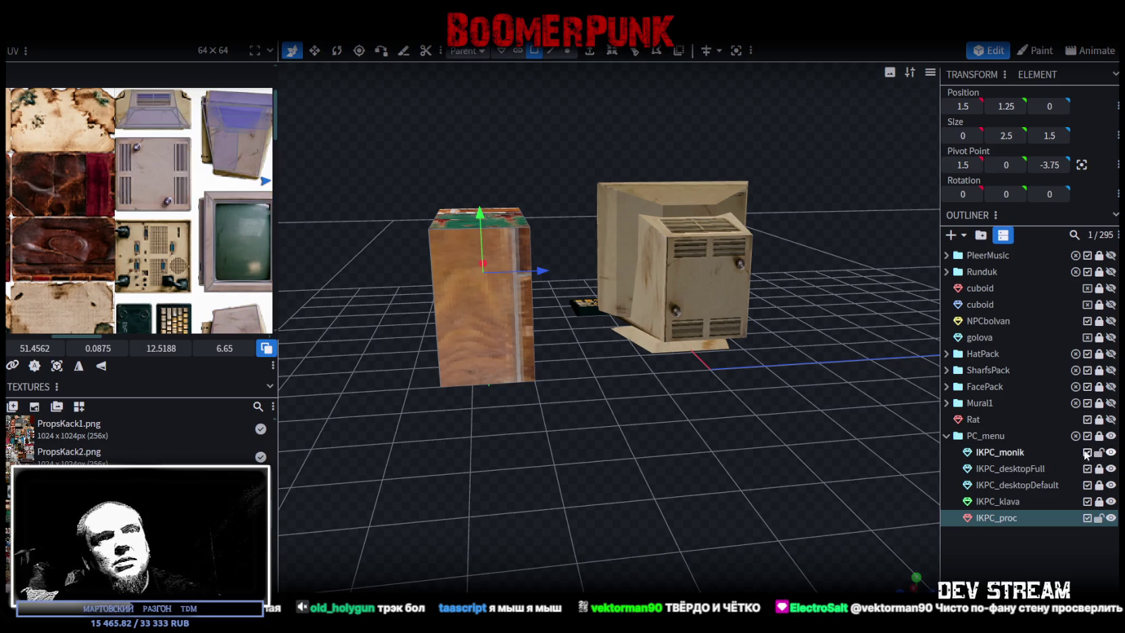
click(739, 266)
Pan and zoom the UV editor to bring the computer-part textures into view
scroll(173, 135, up, 2)
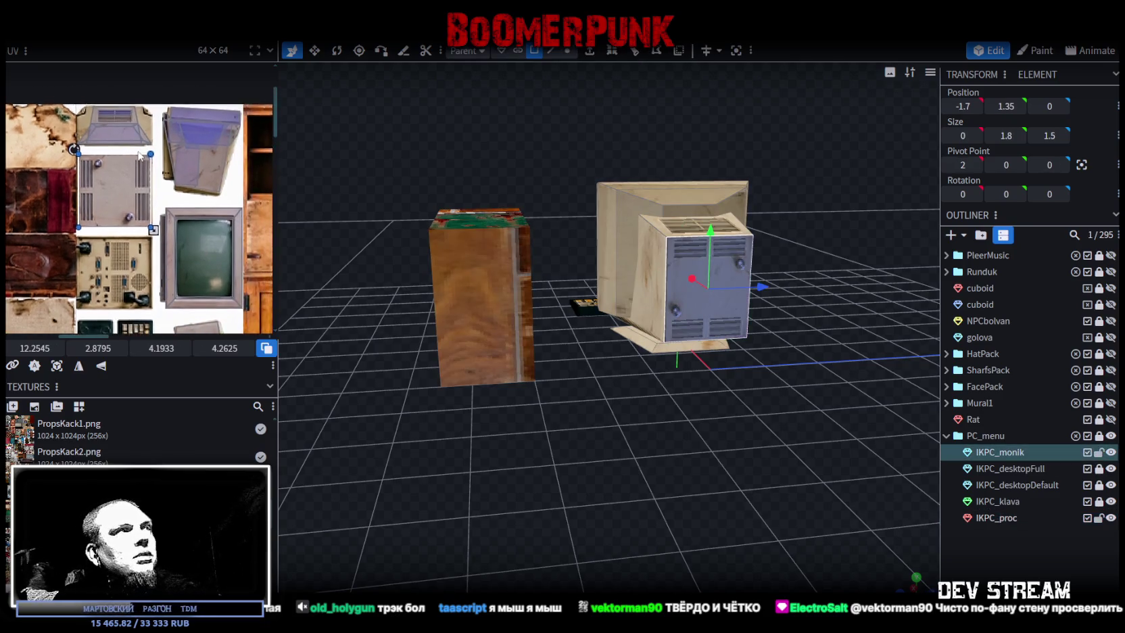
scroll(149, 169, up, 2)
scroll(128, 193, up, 1)
scroll(122, 201, down, 2)
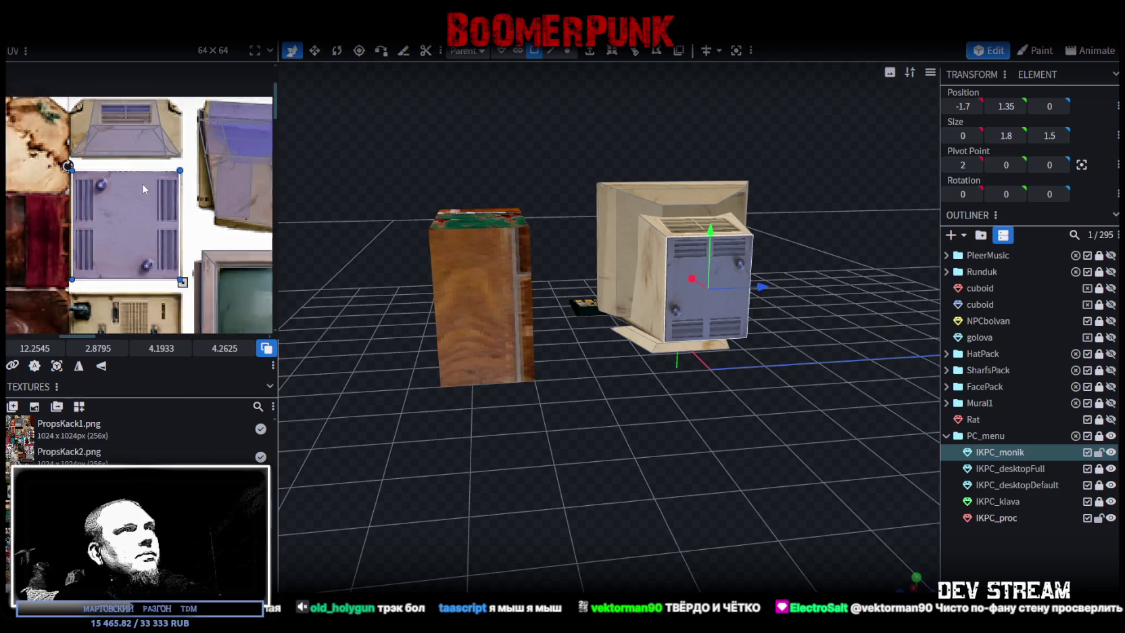
scroll(167, 201, down, 1)
scroll(166, 201, down, 1)
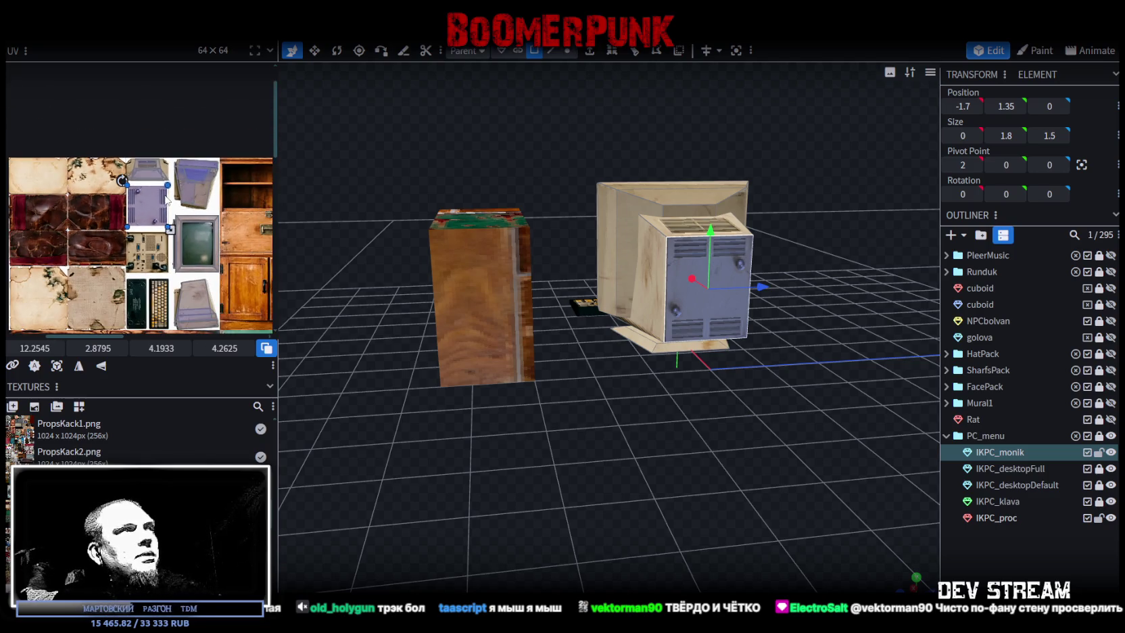
scroll(167, 201, down, 1)
scroll(135, 176, down, 1)
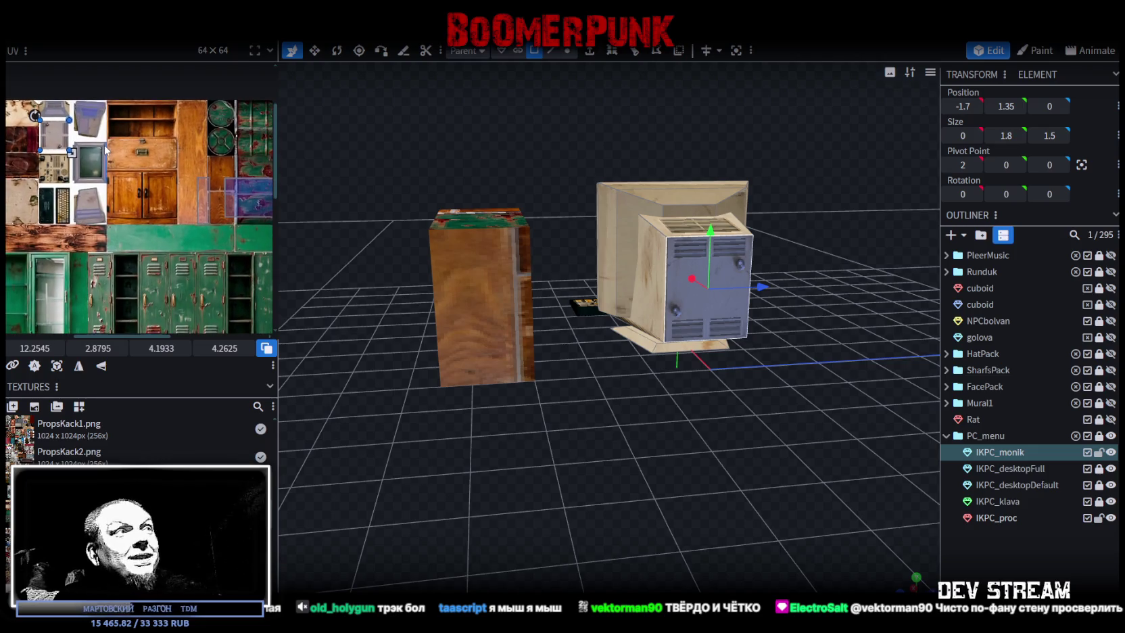
middle_drag(105, 149, 68, 160)
Drag the back face's UV box onto the beige vent-grille texture
scroll(81, 166, up, 2)
scroll(102, 173, up, 2)
scroll(116, 177, up, 2)
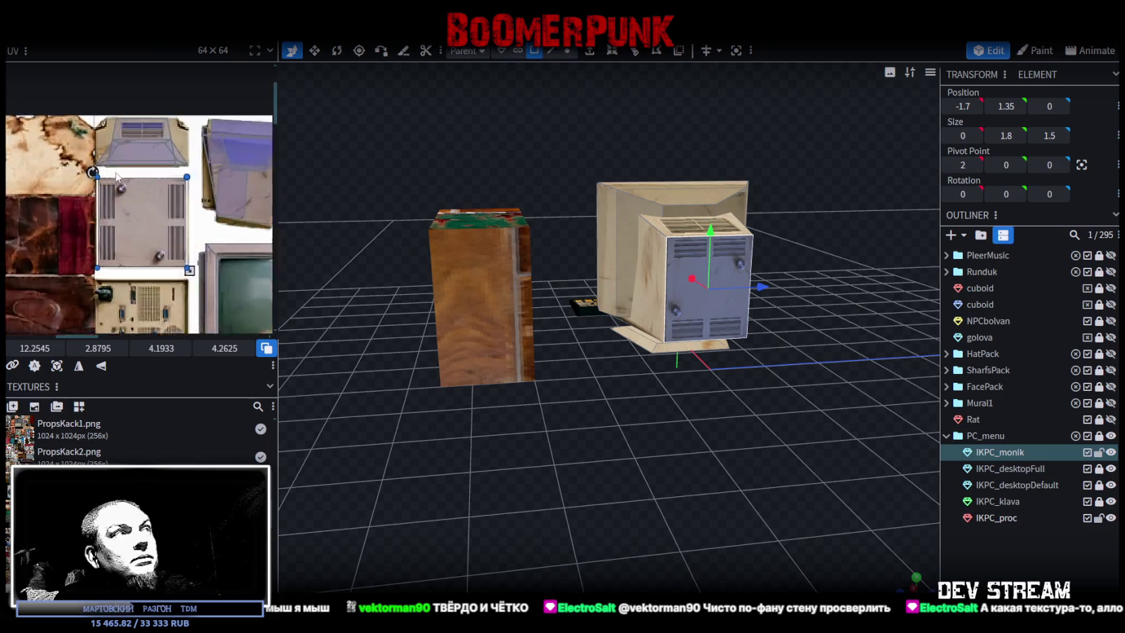
scroll(115, 175, up, 2)
drag(121, 214, 166, 129)
middle_drag(170, 134, 149, 248)
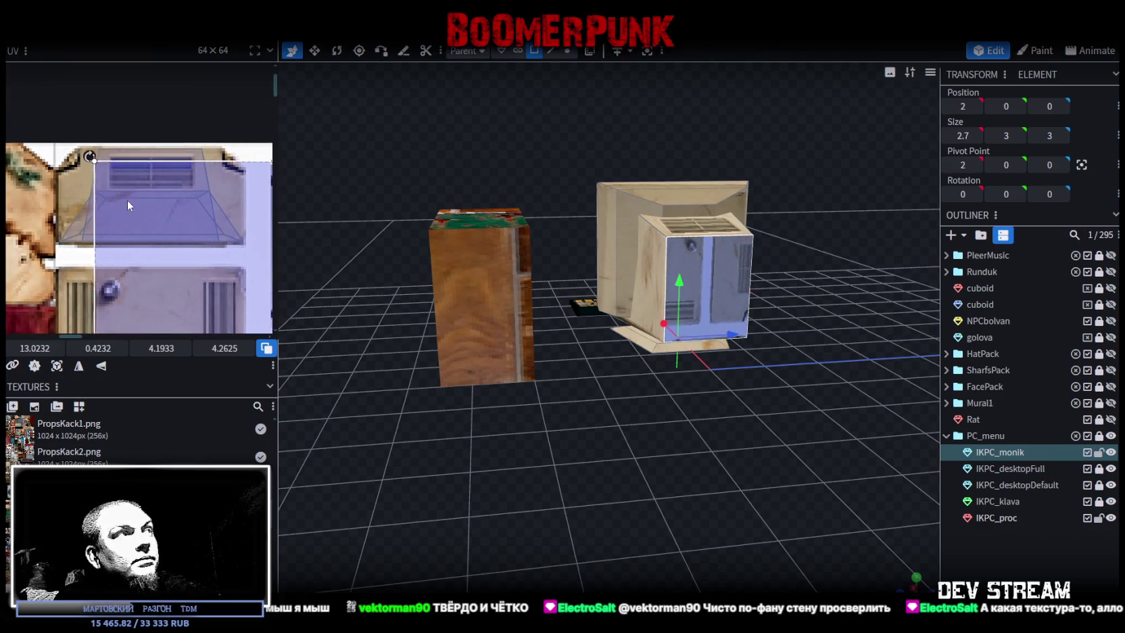
drag(127, 202, 123, 192)
middle_drag(138, 200, 160, 181)
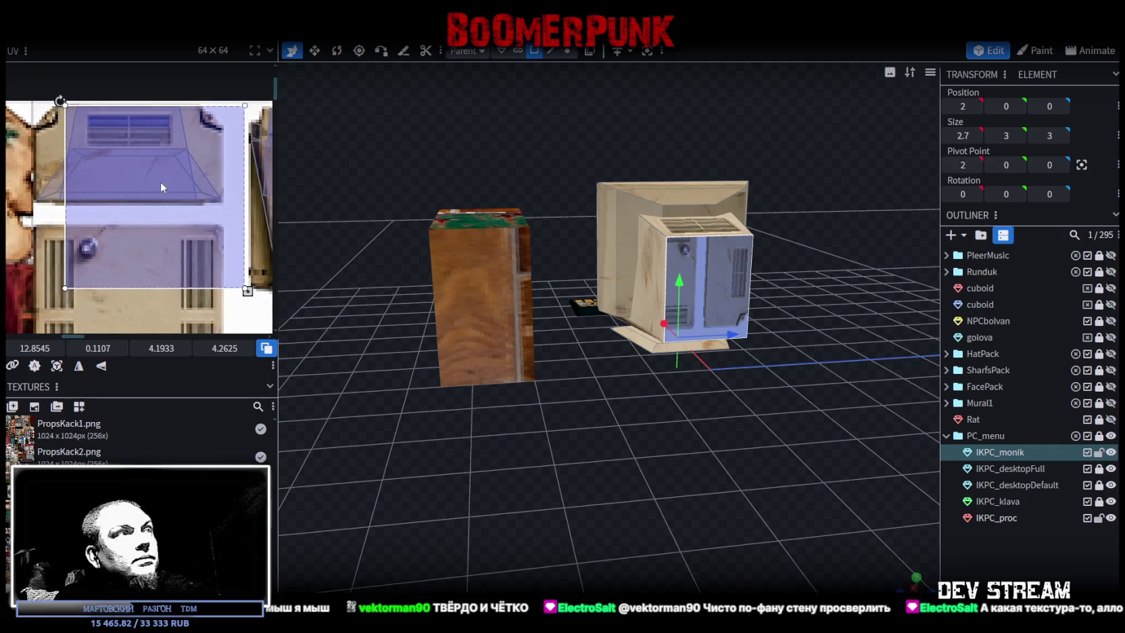
Rotate the mapping with Cycle UV and resize the box to the vent's proportions
right_click(127, 250)
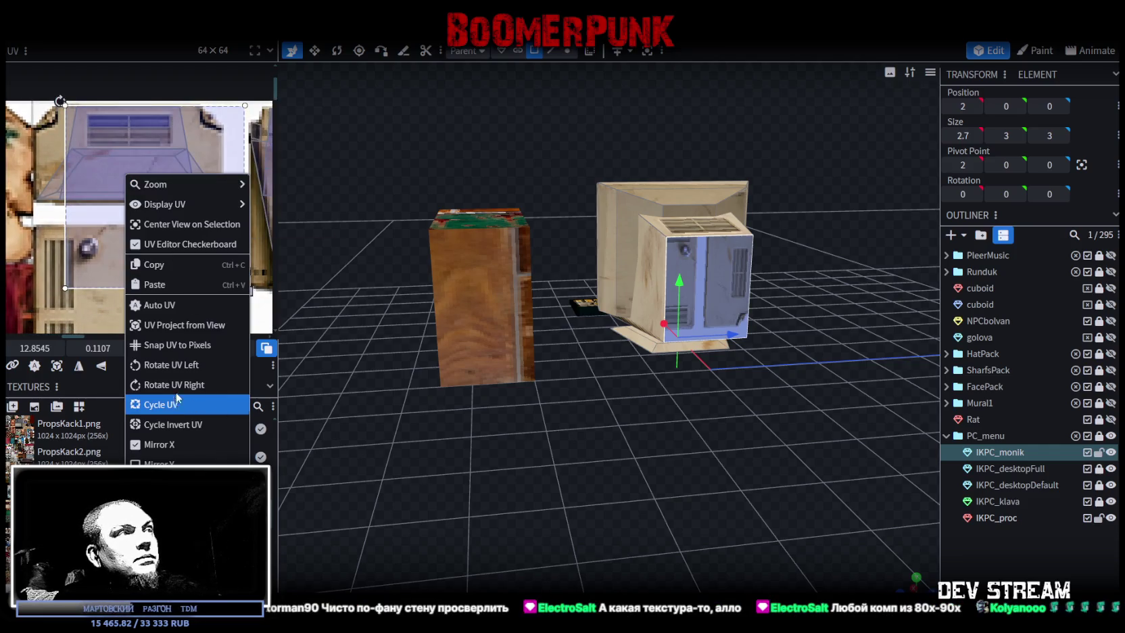
click(169, 365)
mouse_move(248, 288)
mouse_down()
mouse_move(187, 237)
mouse_move(182, 207)
mouse_up()
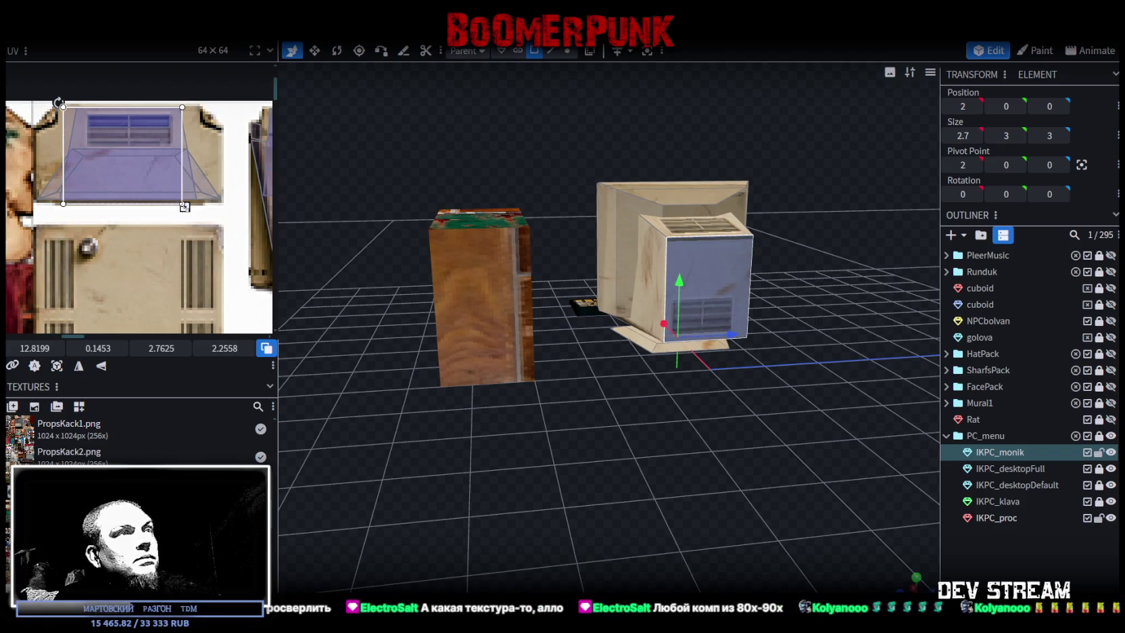
drag(184, 207, 203, 207)
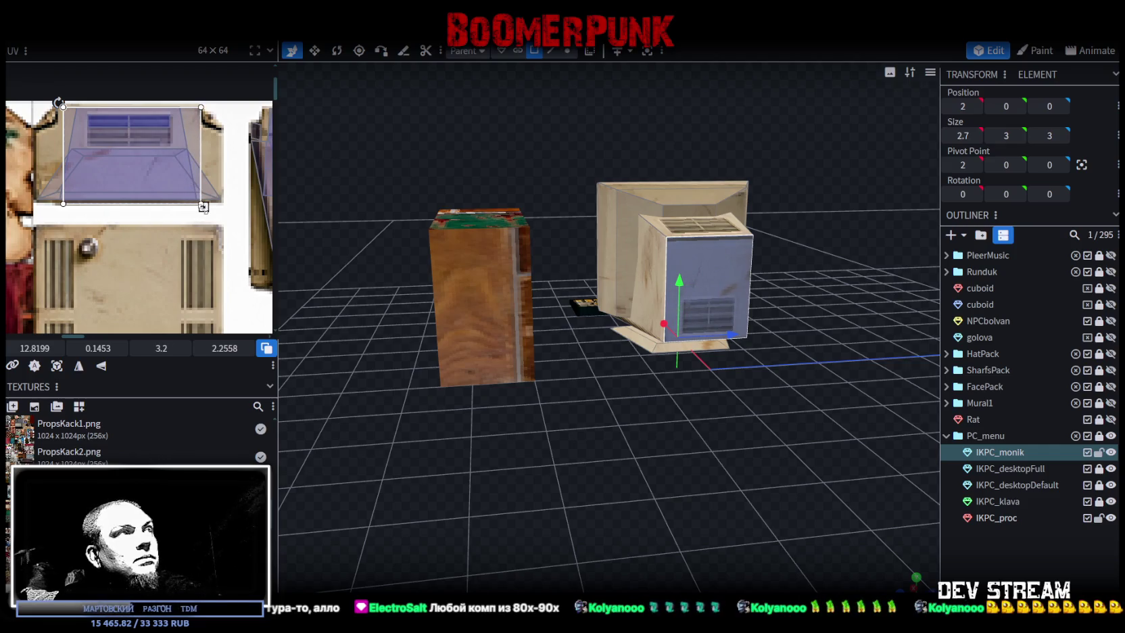
Fine-tune the UV box's width and position so it sits squarely on the vent
scroll(62, 143, up, 2)
scroll(62, 143, up, 3)
drag(61, 144, 50, 138)
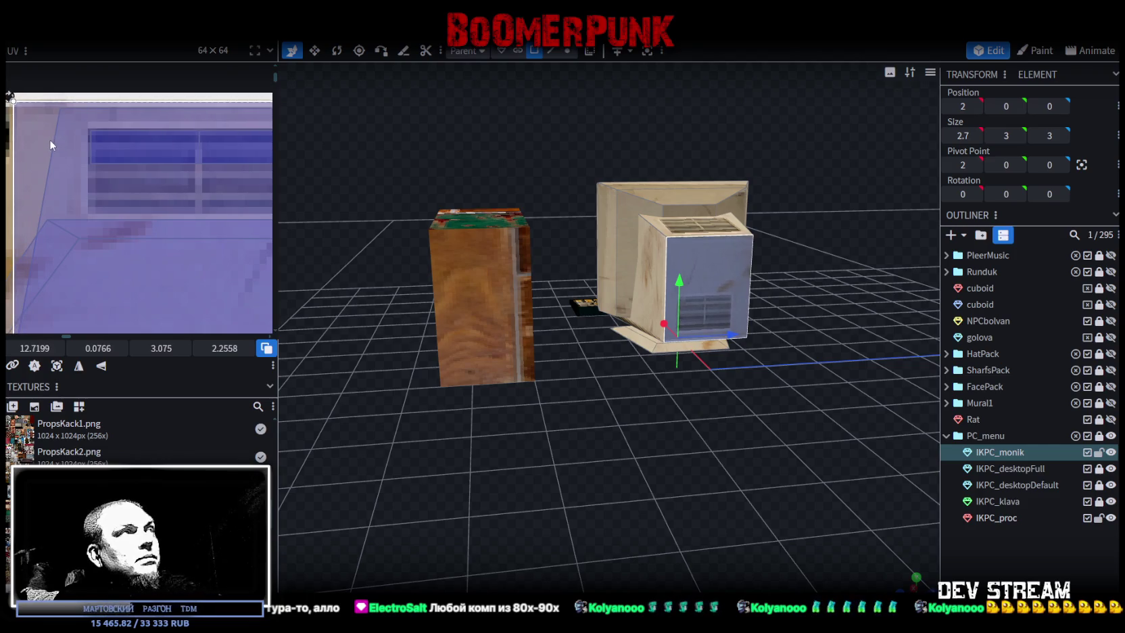
scroll(50, 140, down, 5)
scroll(183, 230, up, 3)
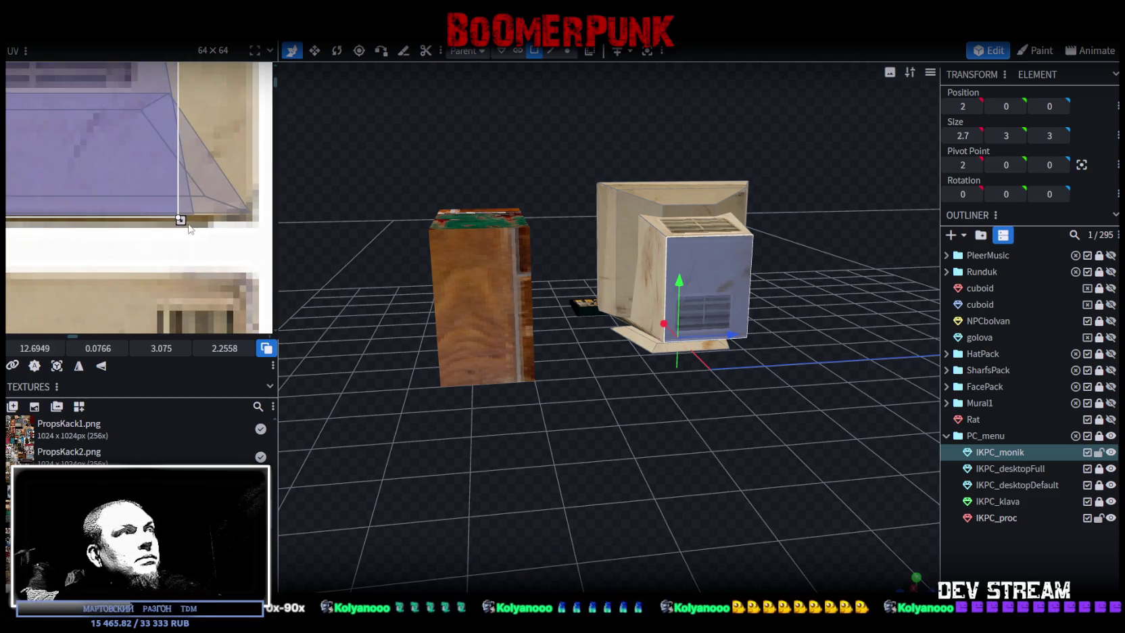
drag(195, 221, 197, 220)
scroll(211, 218, down, 3)
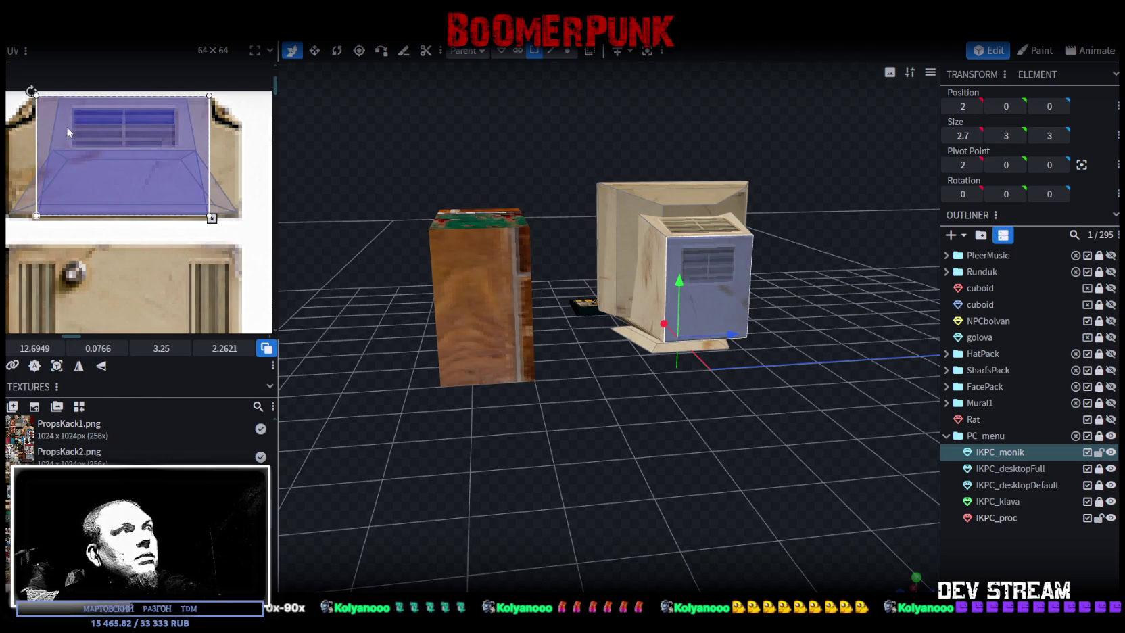
drag(66, 127, 99, 126)
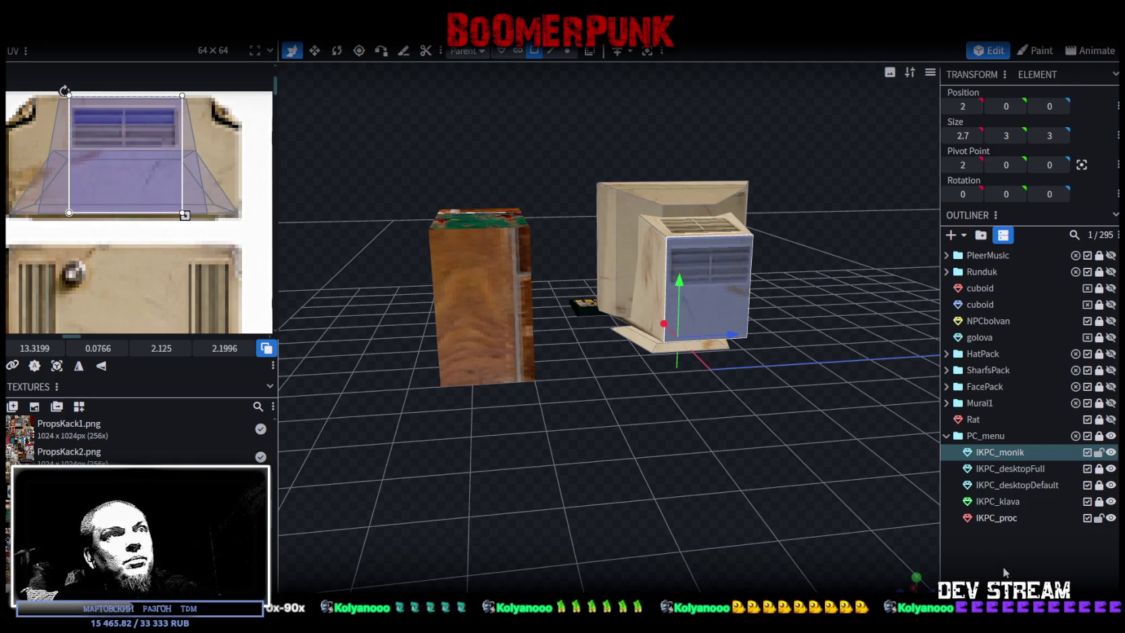
Orbit to the monitor's front, check its front face, then clear the selection
drag(879, 527, 728, 446)
click(691, 304)
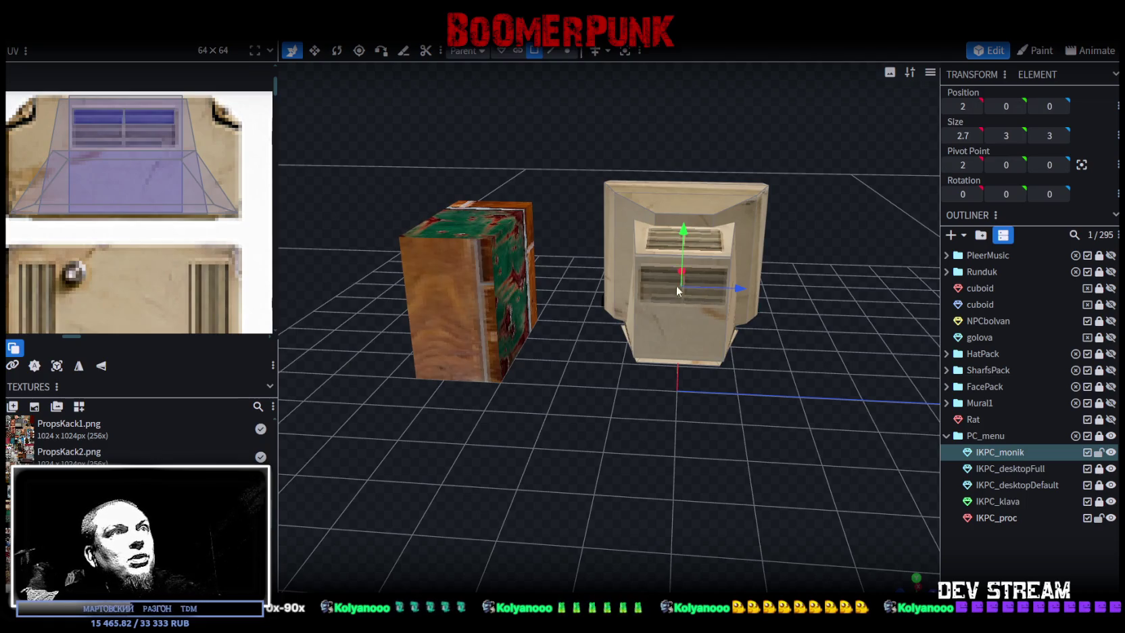
click(691, 271)
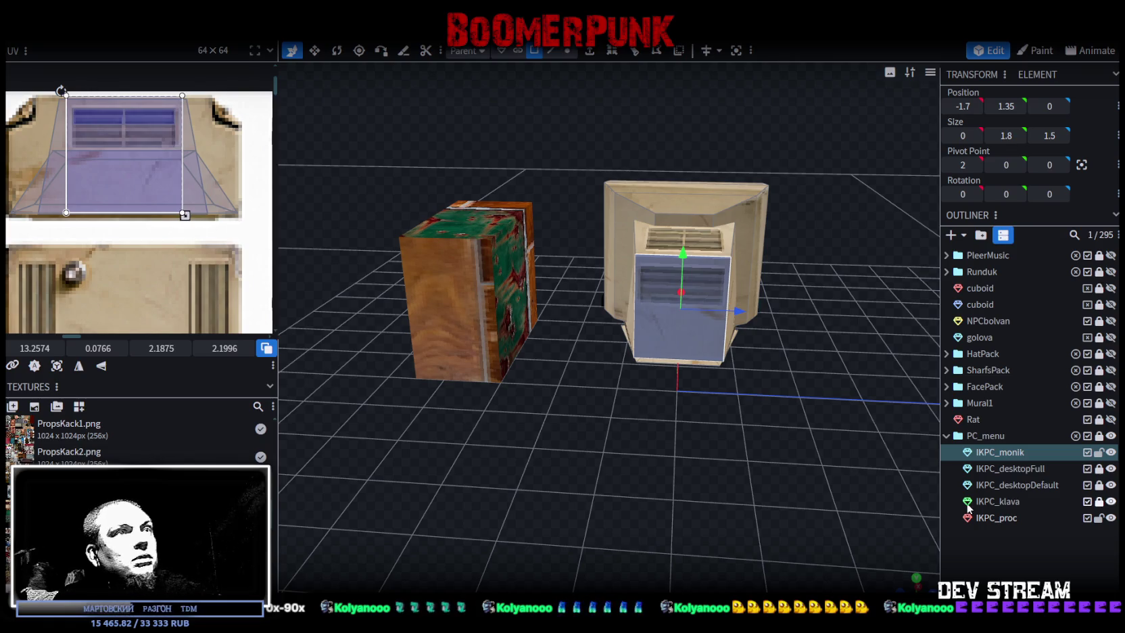
click(996, 543)
mouse_move(778, 514)
mouse_down()
mouse_move(622, 441)
mouse_move(659, 431)
mouse_move(679, 470)
mouse_move(576, 436)
mouse_move(446, 442)
mouse_move(310, 509)
mouse_move(405, 464)
mouse_move(588, 447)
mouse_move(752, 459)
mouse_move(818, 443)
mouse_move(756, 380)
mouse_move(615, 431)
mouse_up()
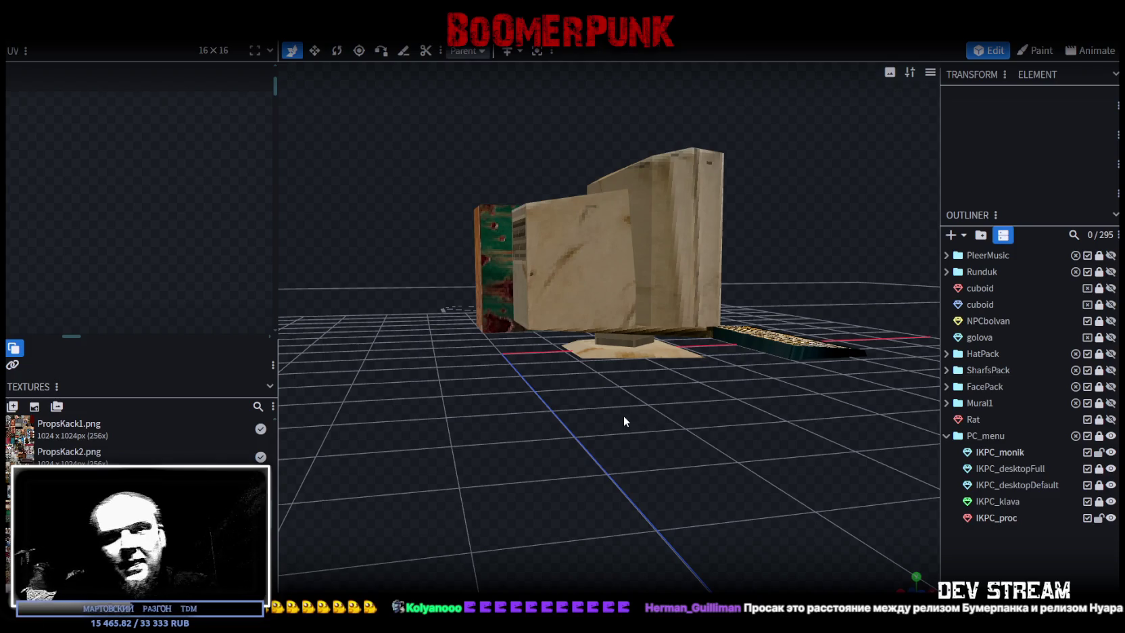
mouse_move(623, 416)
mouse_down()
mouse_move(664, 428)
mouse_move(543, 407)
mouse_move(537, 472)
mouse_up()
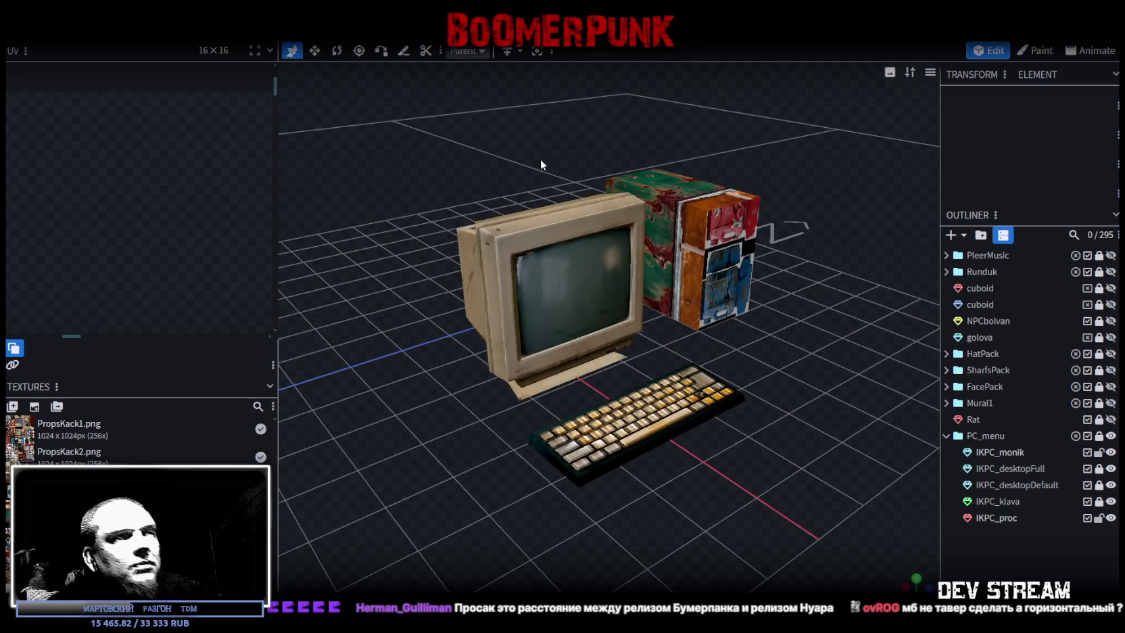
mouse_move(459, 325)
mouse_down()
mouse_move(523, 389)
mouse_move(594, 341)
mouse_move(744, 305)
mouse_move(628, 291)
mouse_move(815, 267)
mouse_up()
click(593, 342)
scroll(830, 269, up, 3)
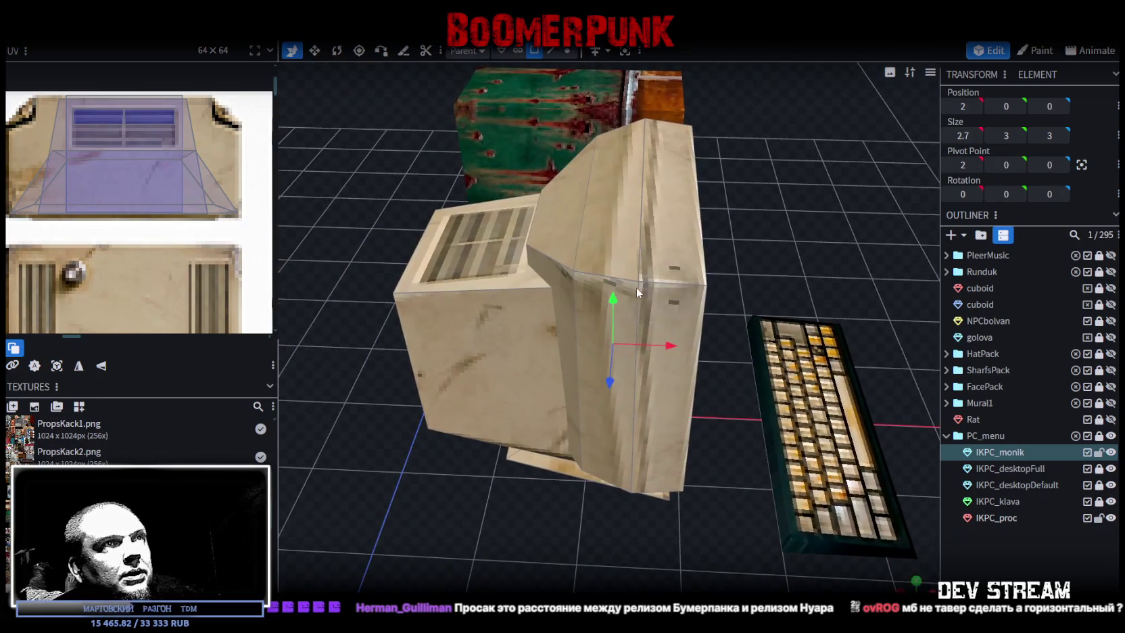
click(654, 288)
scroll(218, 246, down, 3)
scroll(218, 246, down, 2)
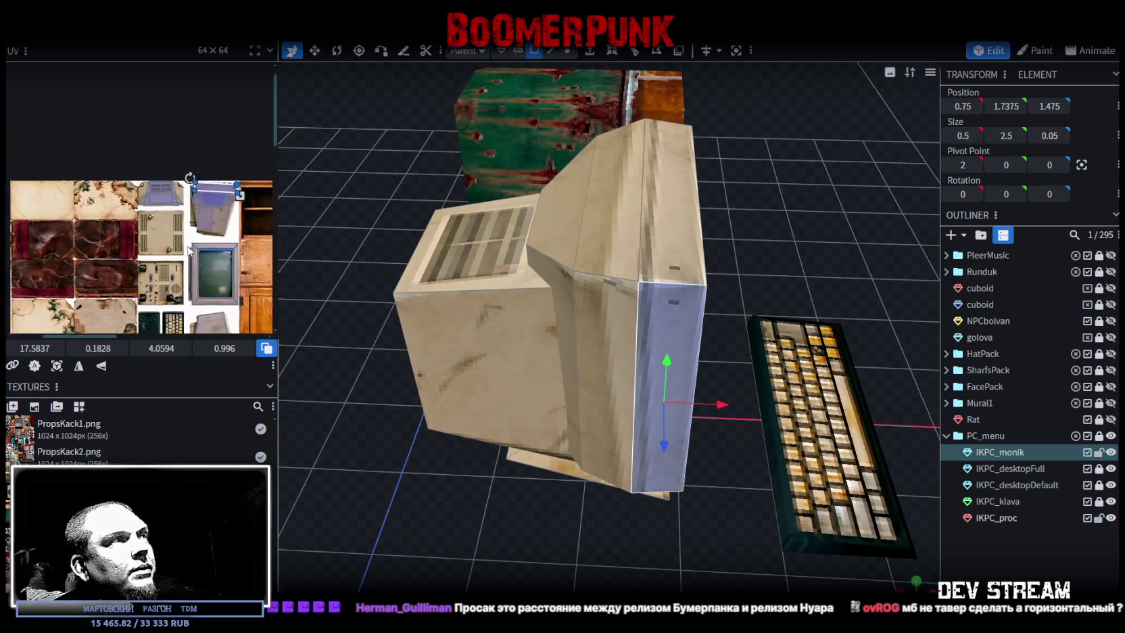
middle_drag(257, 279, 196, 250)
scroll(200, 303, up, 2)
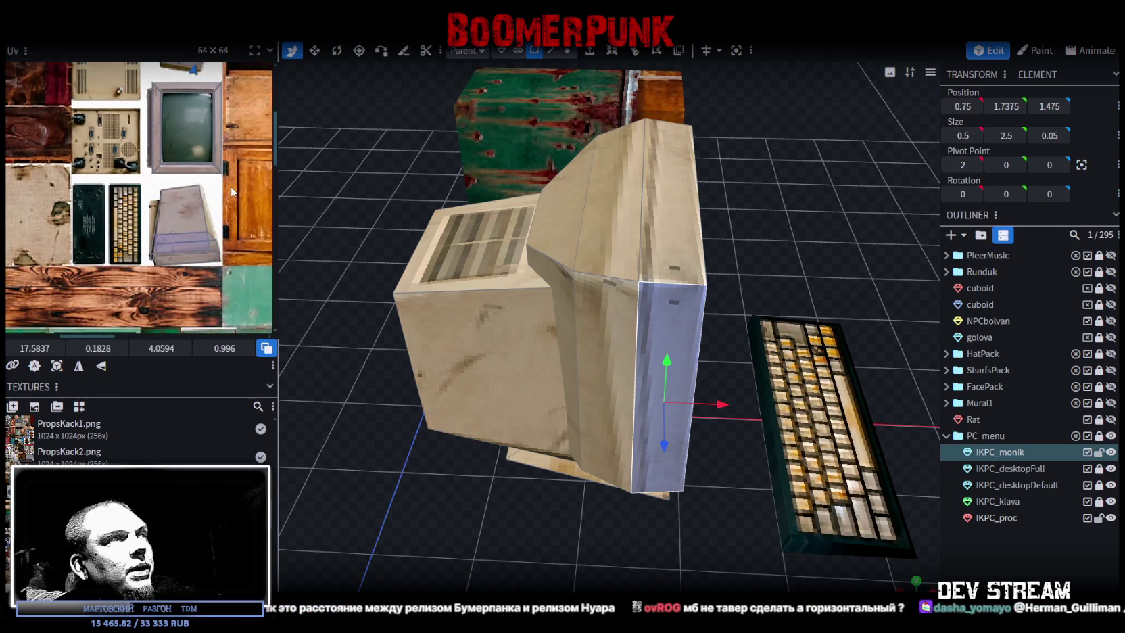
mouse_move(793, 234)
mouse_down()
mouse_move(656, 222)
mouse_move(638, 185)
mouse_move(627, 225)
mouse_move(676, 230)
mouse_up()
Select the PC tower cabinet's front face, orbiting so it faces the camera
click(764, 290)
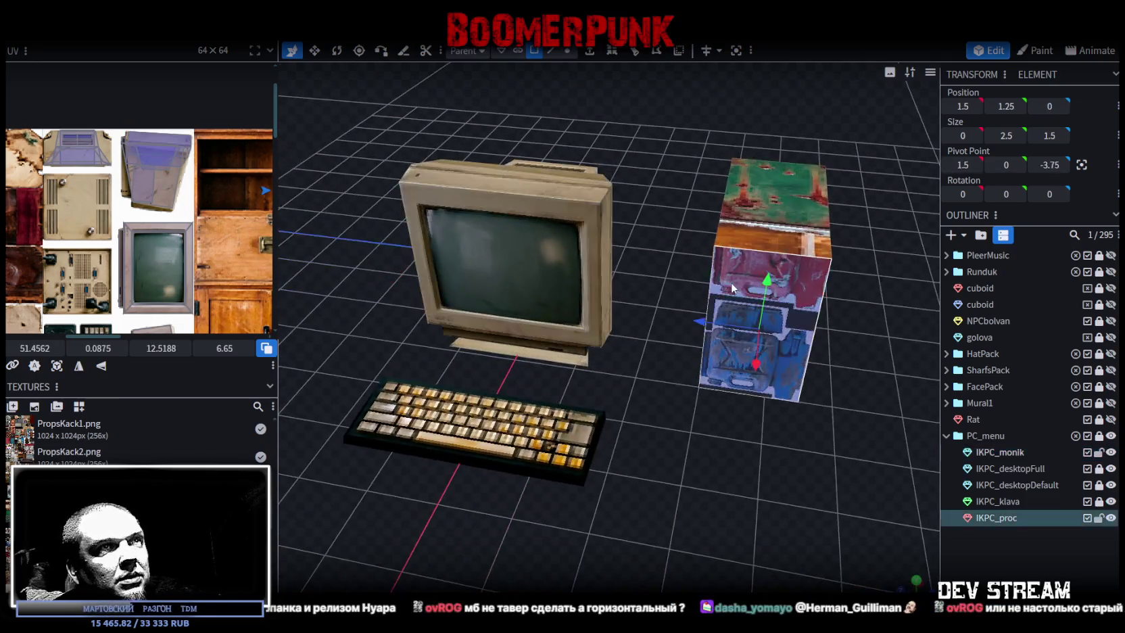
drag(872, 341, 732, 332)
click(732, 331)
mouse_move(696, 297)
mouse_down()
mouse_move(795, 263)
mouse_move(584, 250)
mouse_move(553, 266)
mouse_up()
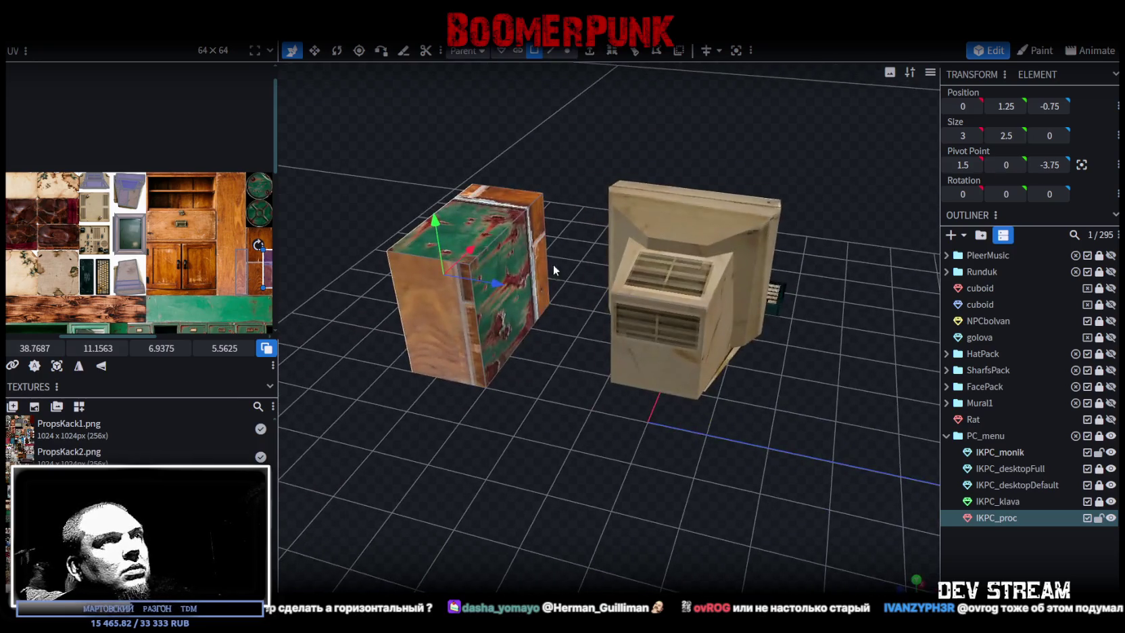
drag(479, 437, 603, 440)
scroll(214, 266, down, 1)
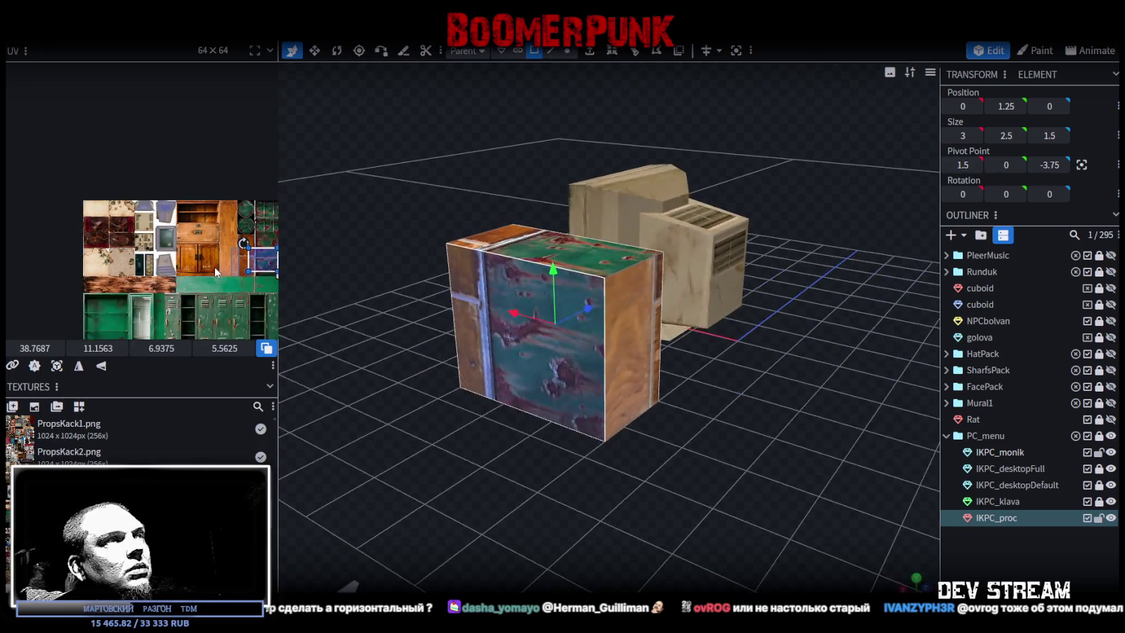
Move the front face's UV box onto the grey vented panel and shrink it to fit
mouse_move(275, 262)
mouse_down()
mouse_move(163, 229)
mouse_move(170, 207)
mouse_move(146, 196)
mouse_up()
scroll(162, 223, up, 3)
scroll(163, 220, up, 3)
scroll(162, 203, up, 2)
scroll(147, 195, up, 2)
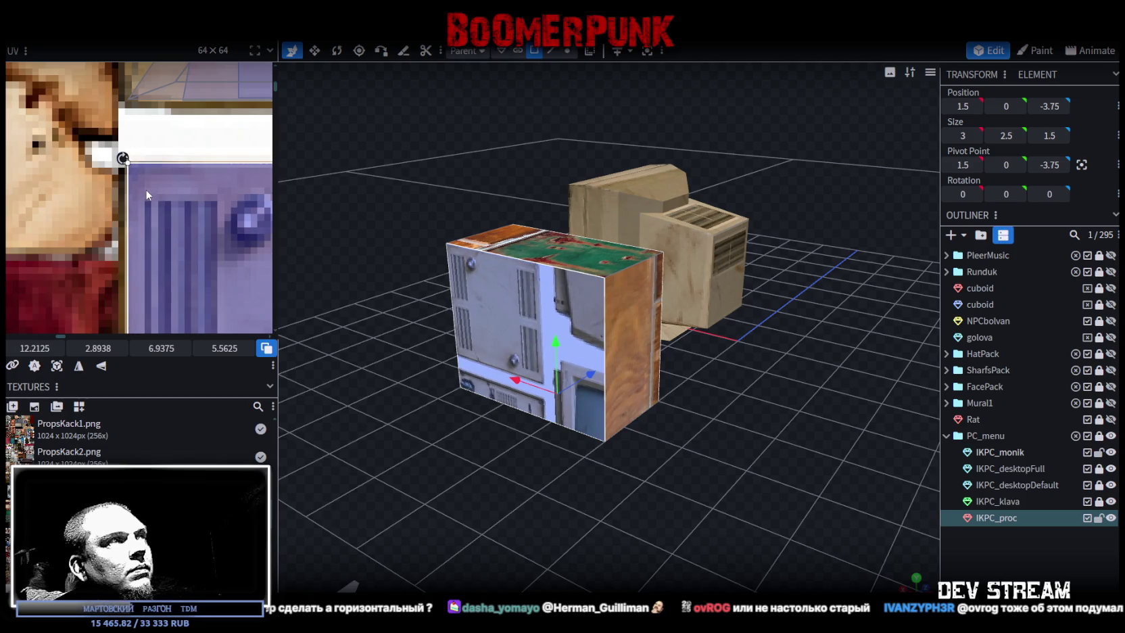
scroll(146, 196, down, 2)
scroll(147, 199, down, 2)
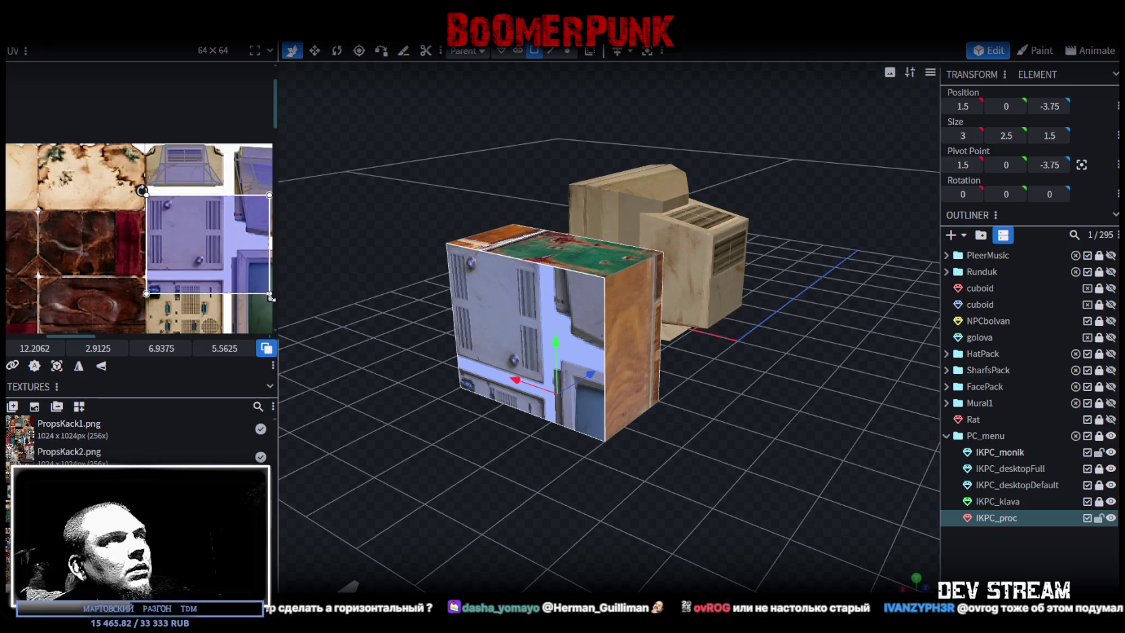
drag(270, 296, 232, 264)
scroll(220, 269, up, 2)
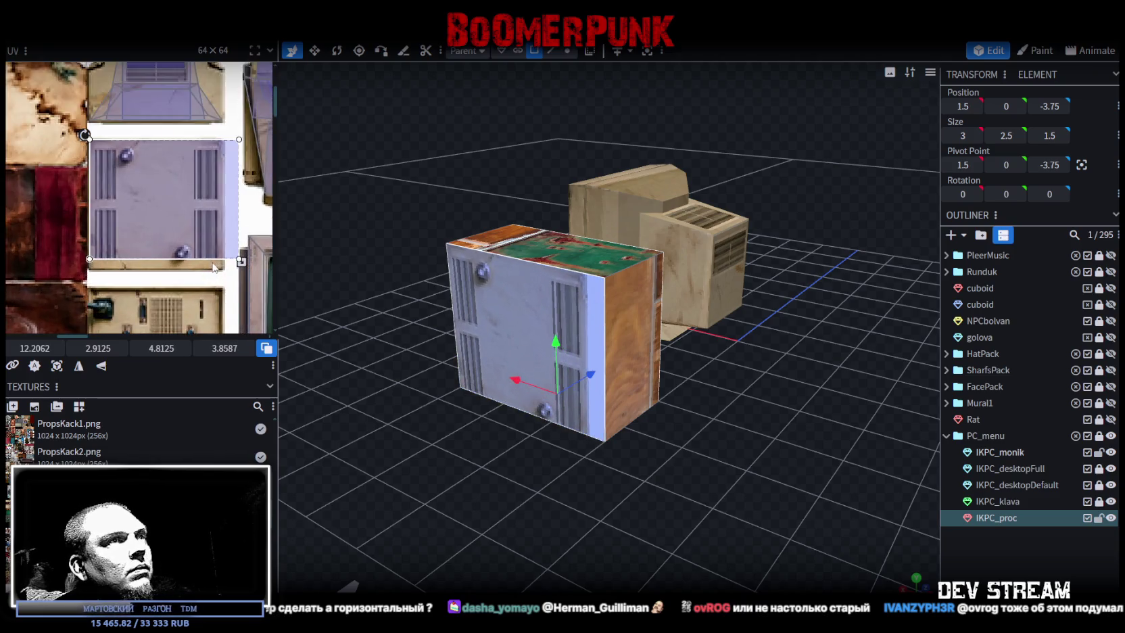
scroll(214, 268, up, 1)
Rotate the UV right a quarter turn and enlarge the box to cover the whole panel
right_click(114, 351)
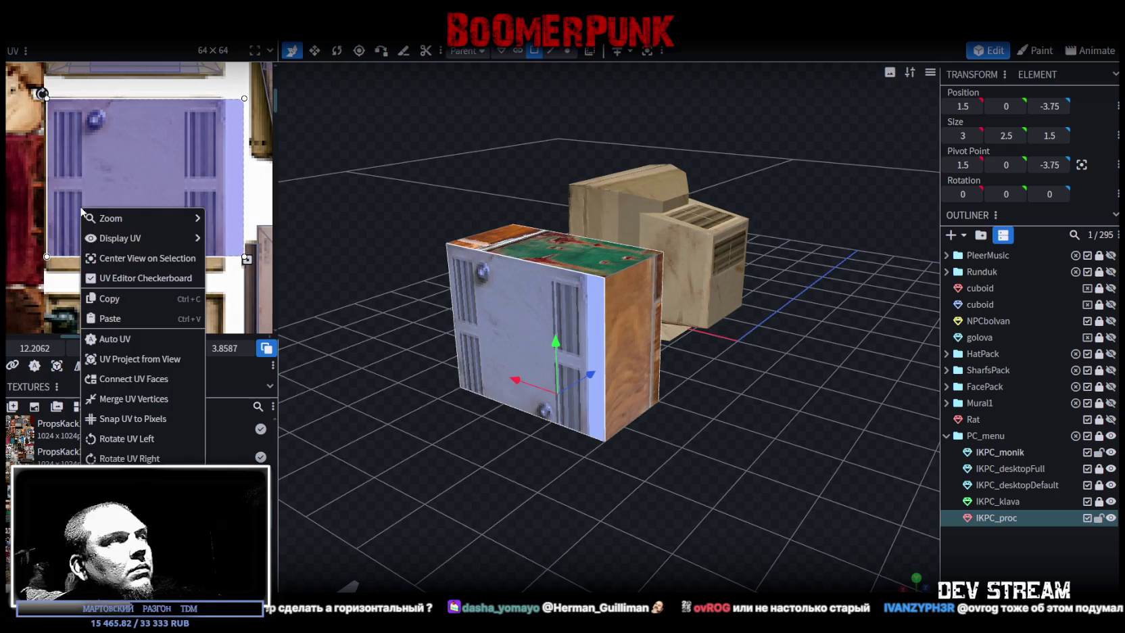
click(115, 459)
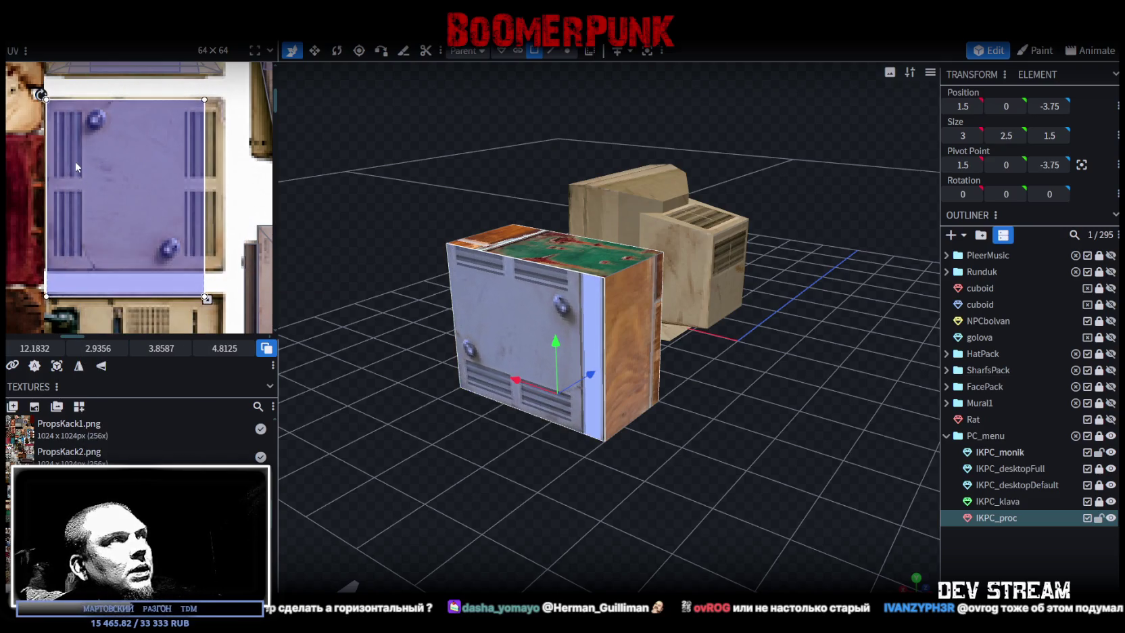
scroll(76, 166, up, 2)
drag(60, 149, 63, 153)
scroll(82, 211, down, 1)
scroll(94, 182, down, 1)
scroll(195, 271, up, 1)
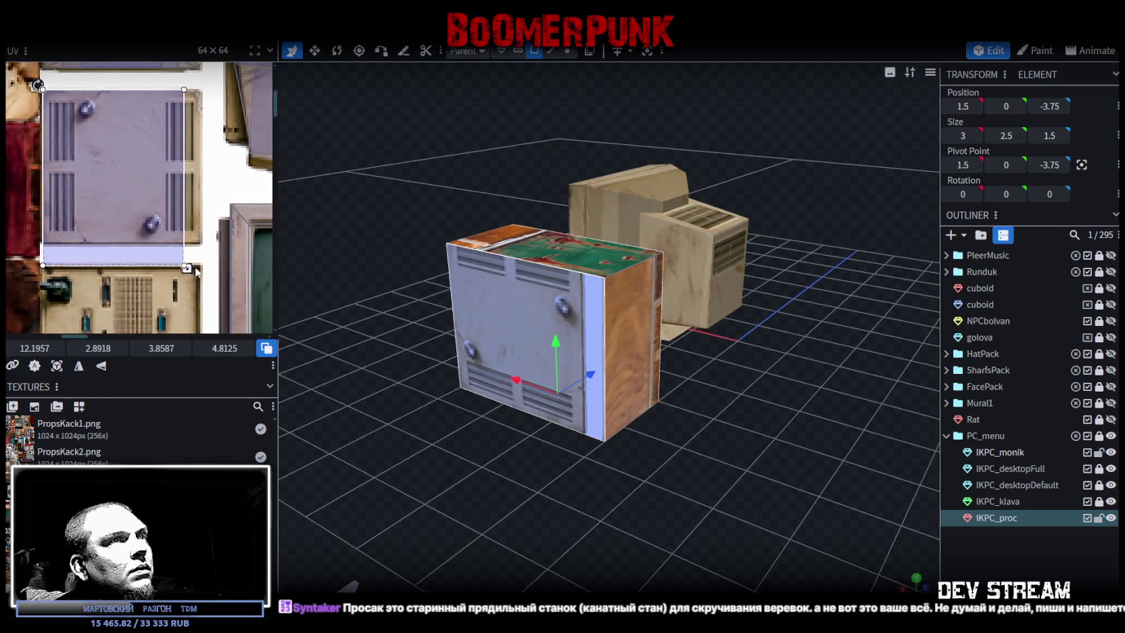
mouse_move(187, 268)
mouse_down()
mouse_move(197, 248)
mouse_move(188, 240)
mouse_up()
scroll(198, 249, up, 1)
scroll(192, 248, up, 1)
Move one side panel inward along X and the other one unit along Z
mouse_move(291, 318)
mouse_down()
mouse_move(506, 454)
mouse_move(554, 429)
mouse_up()
drag(644, 402, 735, 437)
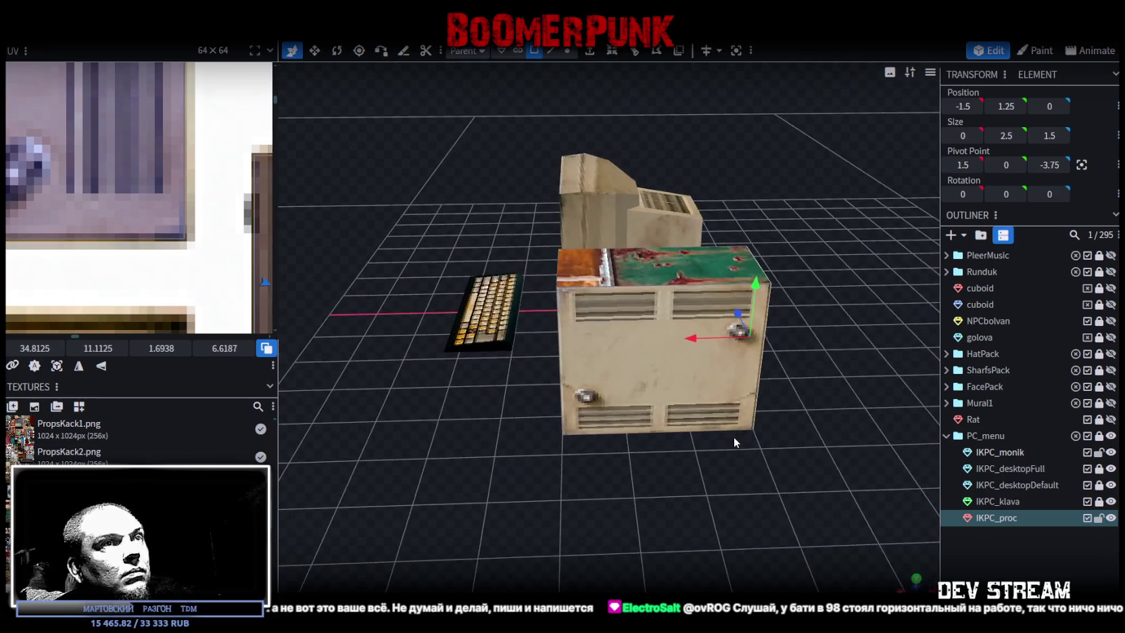
drag(697, 340, 659, 343)
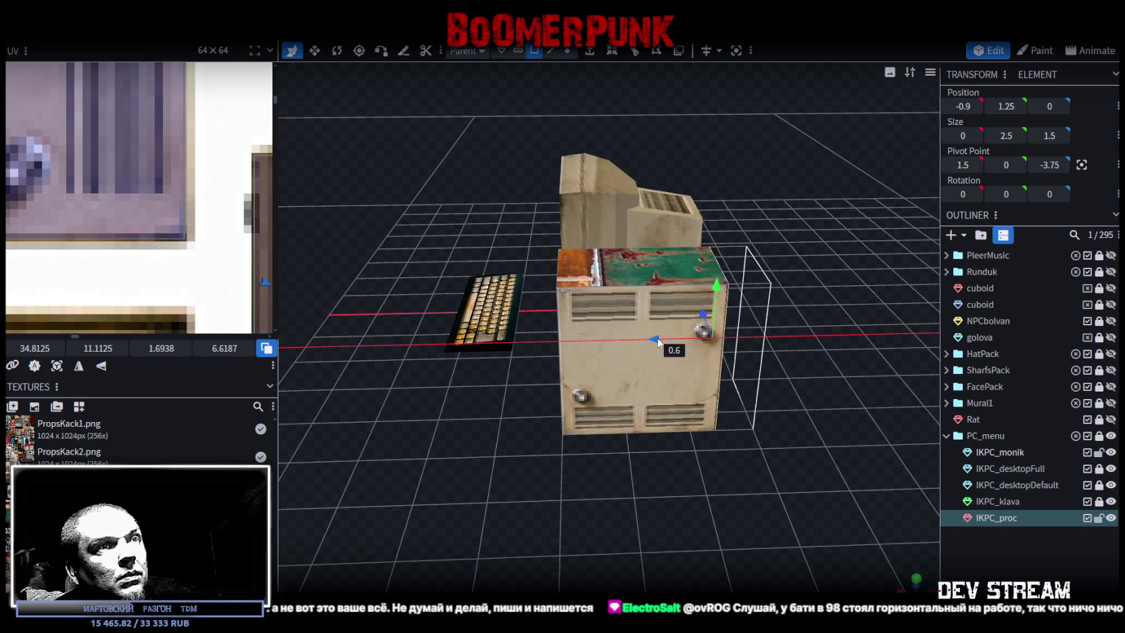
drag(643, 460, 547, 331)
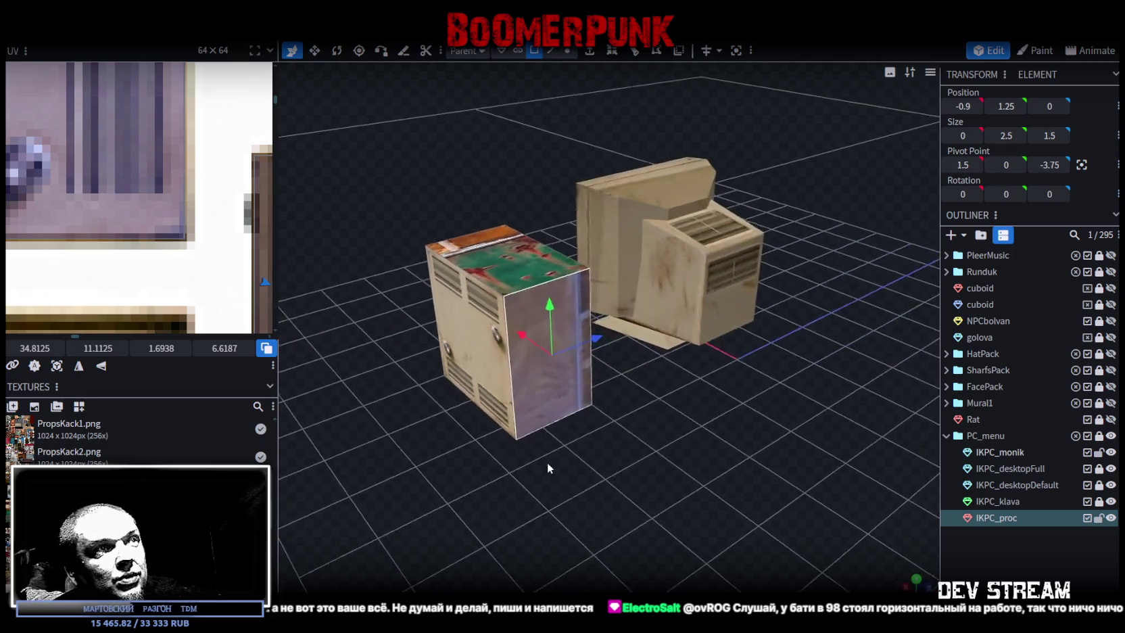
click(547, 330)
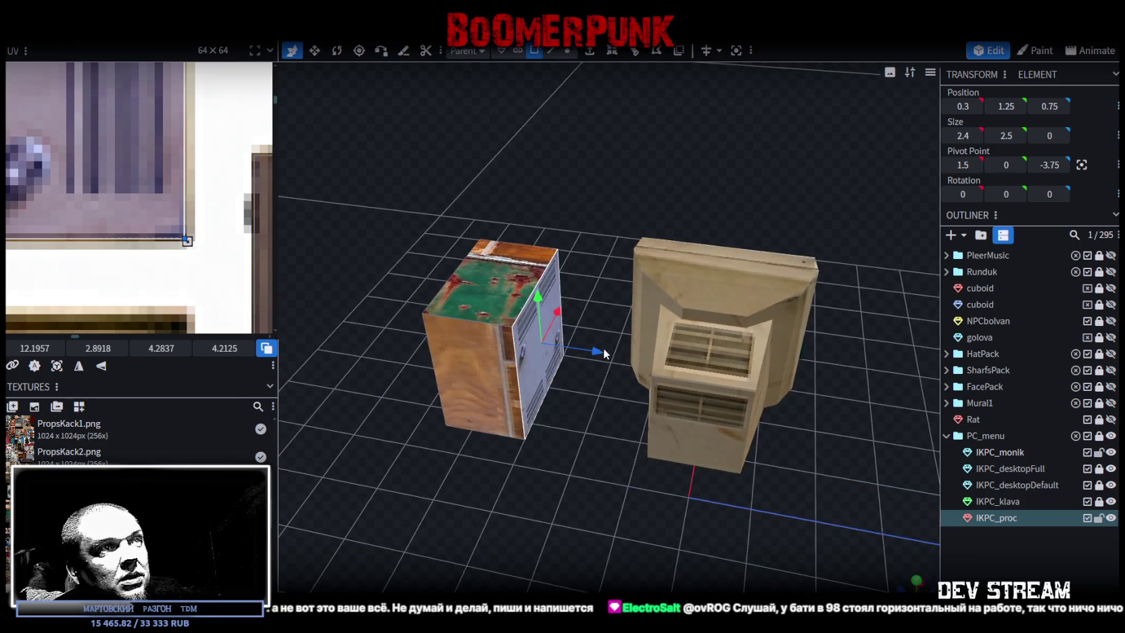
drag(605, 352, 654, 364)
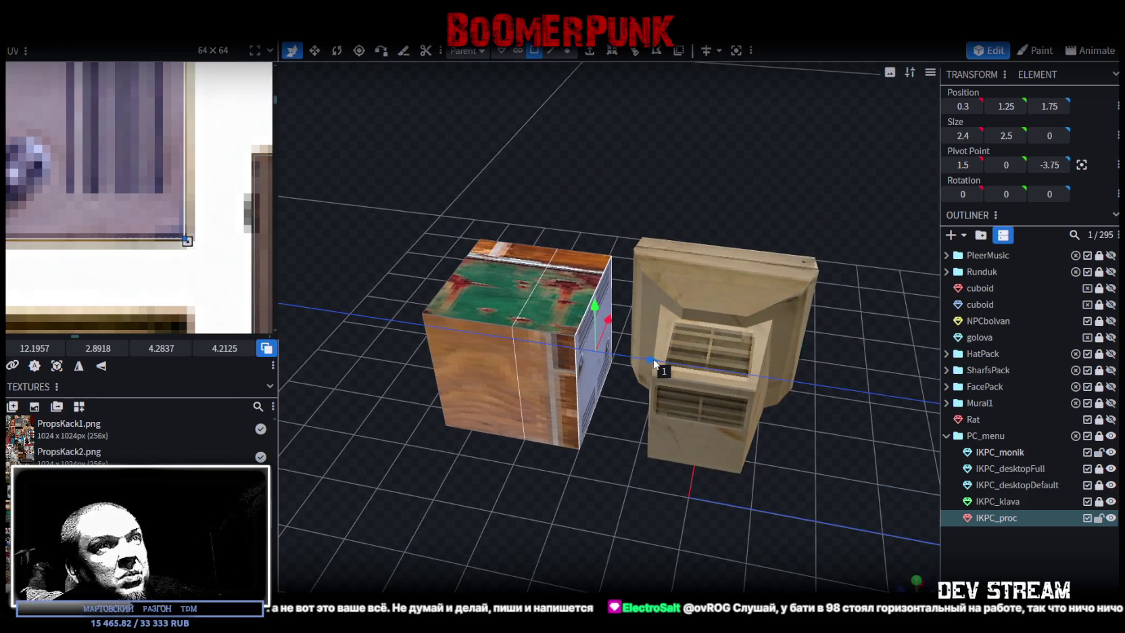
Orbit round to the back of the case and select its back face
mouse_move(470, 486)
mouse_down()
mouse_move(654, 486)
mouse_move(635, 446)
mouse_move(653, 473)
mouse_move(637, 462)
mouse_up()
scroll(86, 209, down, 3)
scroll(85, 209, down, 3)
mouse_move(608, 527)
mouse_down()
mouse_move(437, 552)
mouse_move(627, 407)
mouse_up()
click(627, 407)
scroll(178, 248, down, 2)
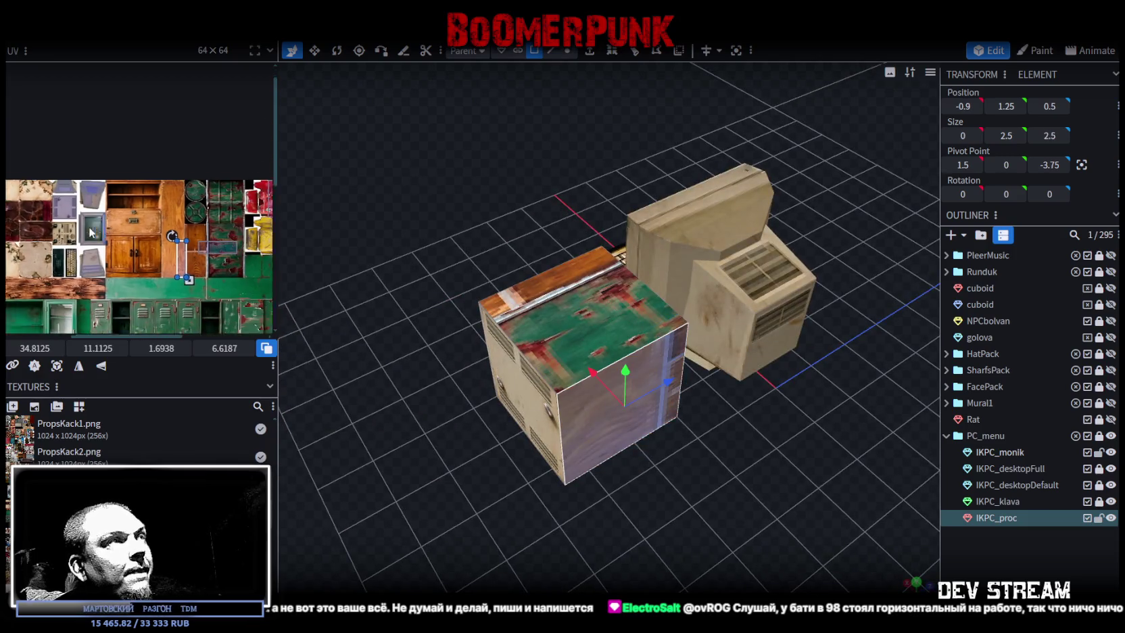
Rotate the back face's UV a quarter turn and move it onto the rear-panel image
drag(177, 248, 58, 232)
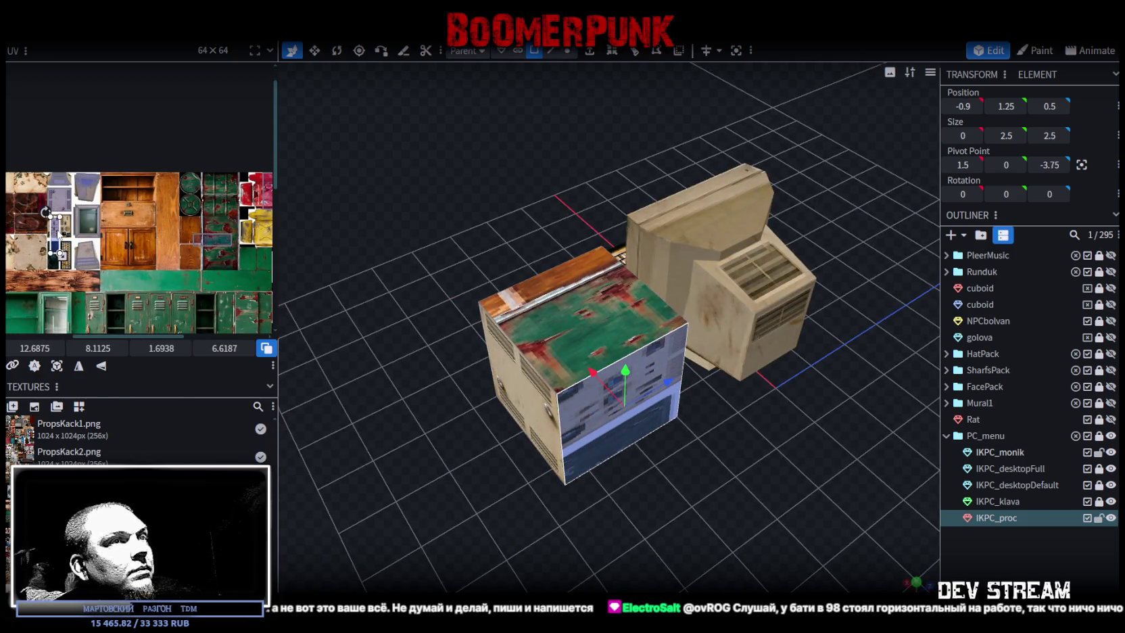
right_click(58, 233)
click(102, 442)
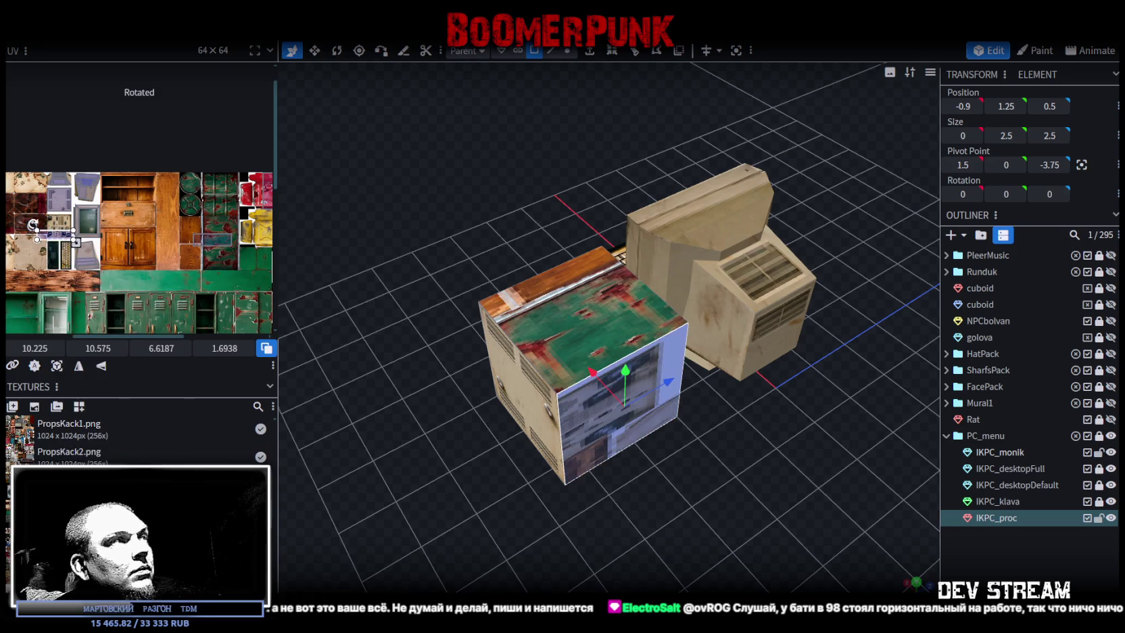
scroll(73, 218, up, 3)
mouse_move(93, 271)
mouse_down()
mouse_move(148, 194)
mouse_move(127, 197)
mouse_up()
Resize the UV box to frame the ports and fan-grille rear panel
scroll(103, 234, up, 3)
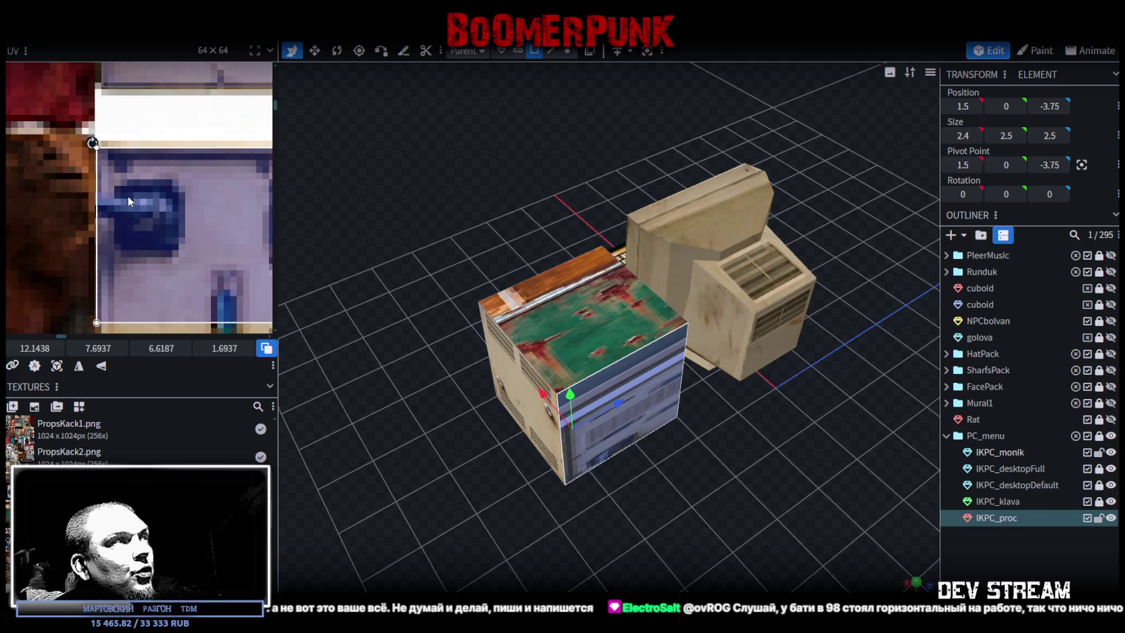
scroll(125, 223, down, 3)
scroll(123, 229, down, 3)
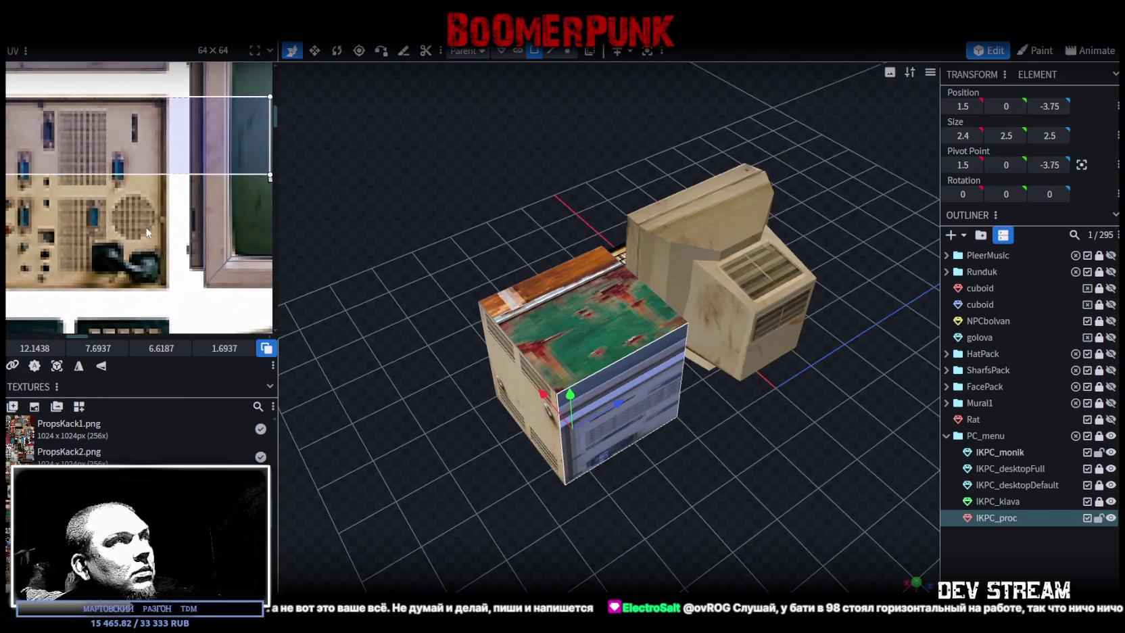
drag(241, 188, 173, 245)
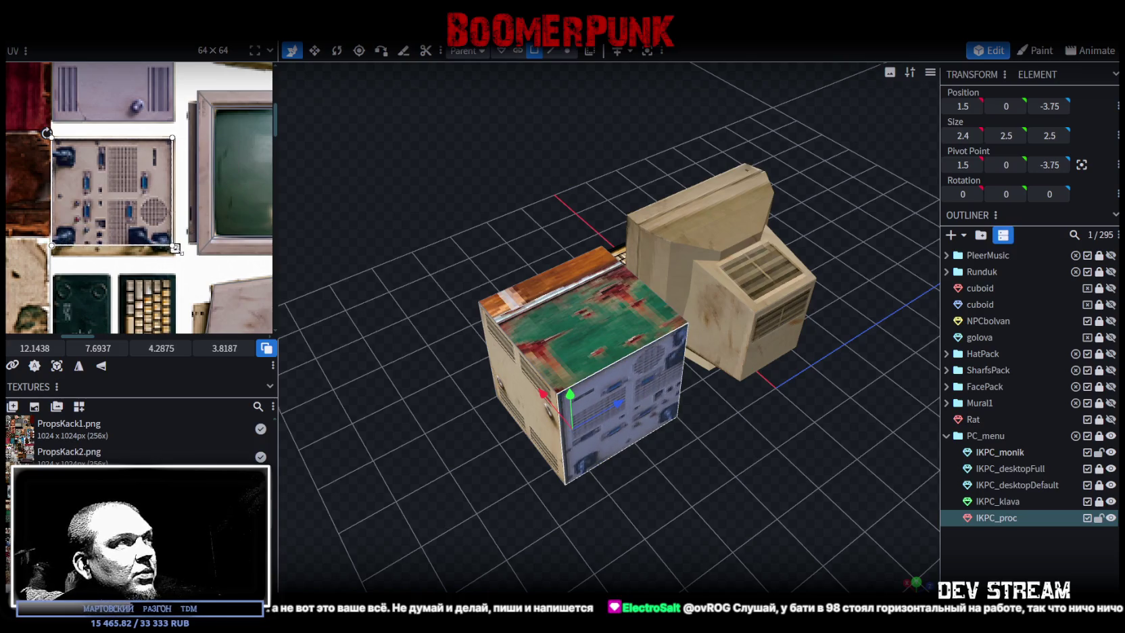
scroll(148, 206, up, 3)
drag(148, 207, 159, 242)
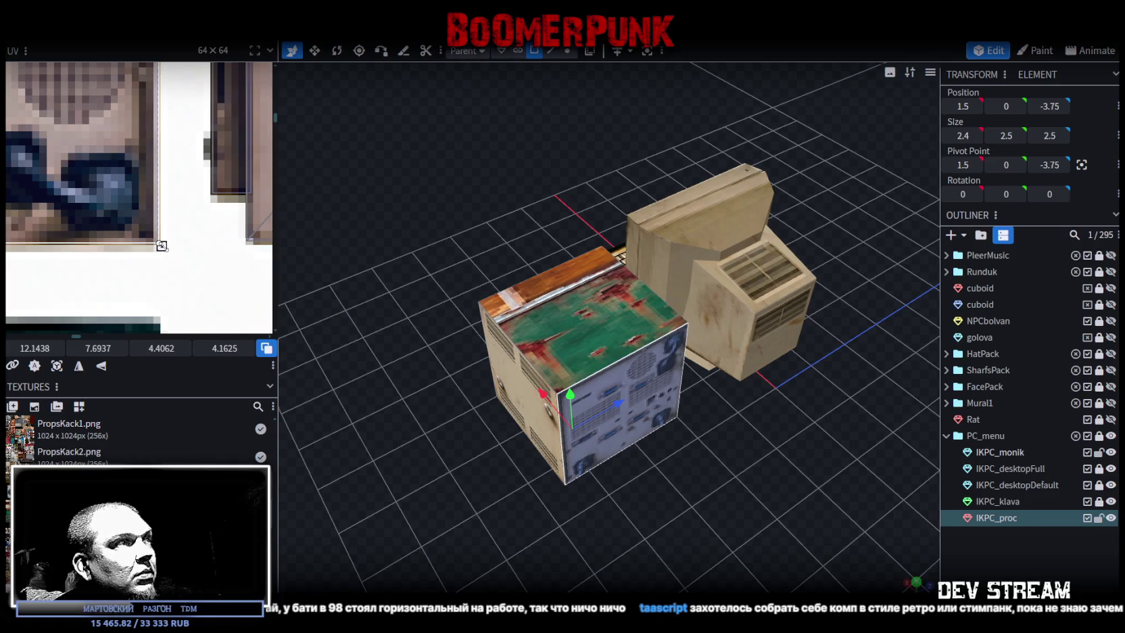
mouse_move(683, 487)
mouse_down()
mouse_move(664, 451)
mouse_move(631, 474)
mouse_move(712, 486)
mouse_move(626, 500)
mouse_move(664, 499)
mouse_up()
click(611, 327)
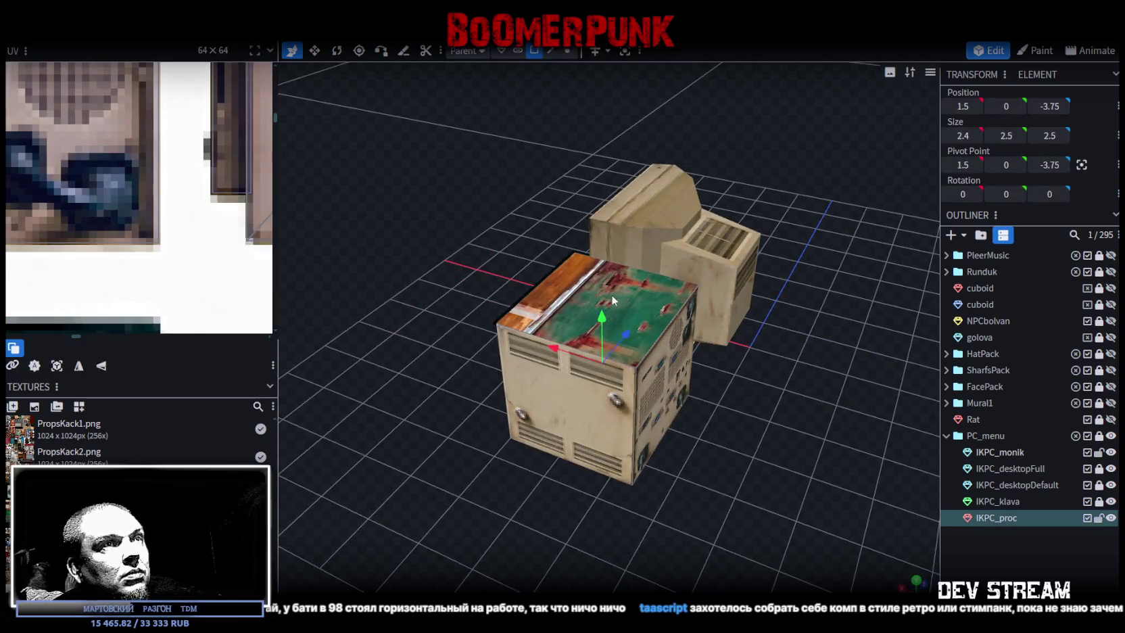
Select the cabinet's top face and drag its UV box toward the grey vent texture
click(611, 295)
mouse_move(404, 391)
mouse_down()
mouse_move(543, 429)
mouse_move(567, 416)
mouse_up()
scroll(117, 235, down, 2)
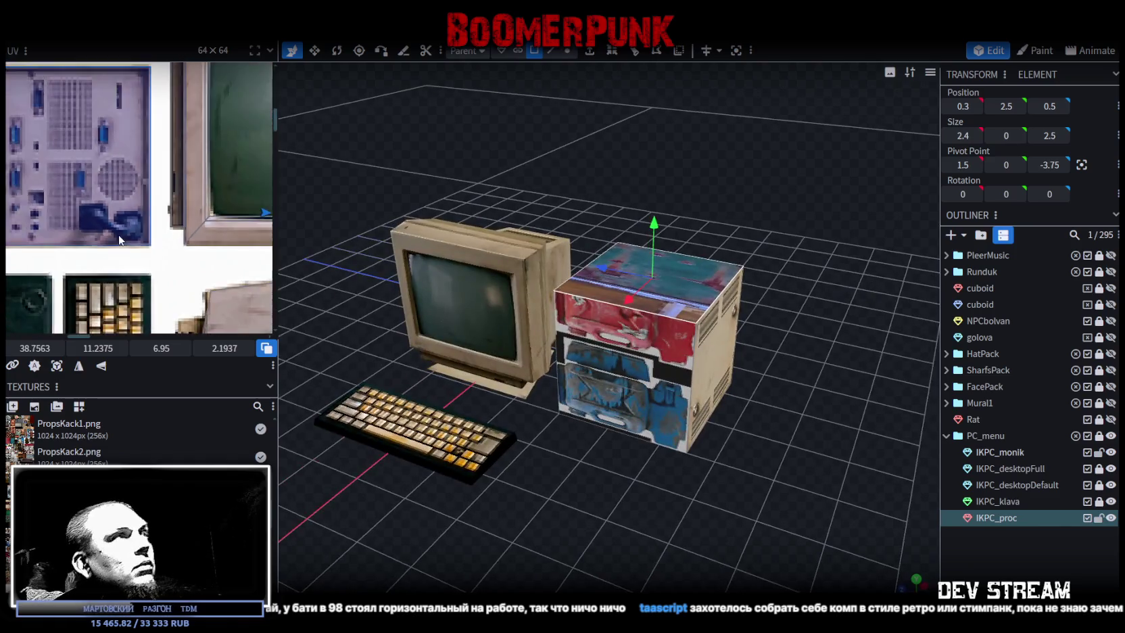
scroll(118, 234, down, 2)
mouse_move(117, 234)
middle_down()
mouse_move(173, 240)
mouse_move(153, 240)
middle_up()
scroll(174, 240, down, 1)
scroll(173, 240, down, 2)
drag(215, 231, 118, 199)
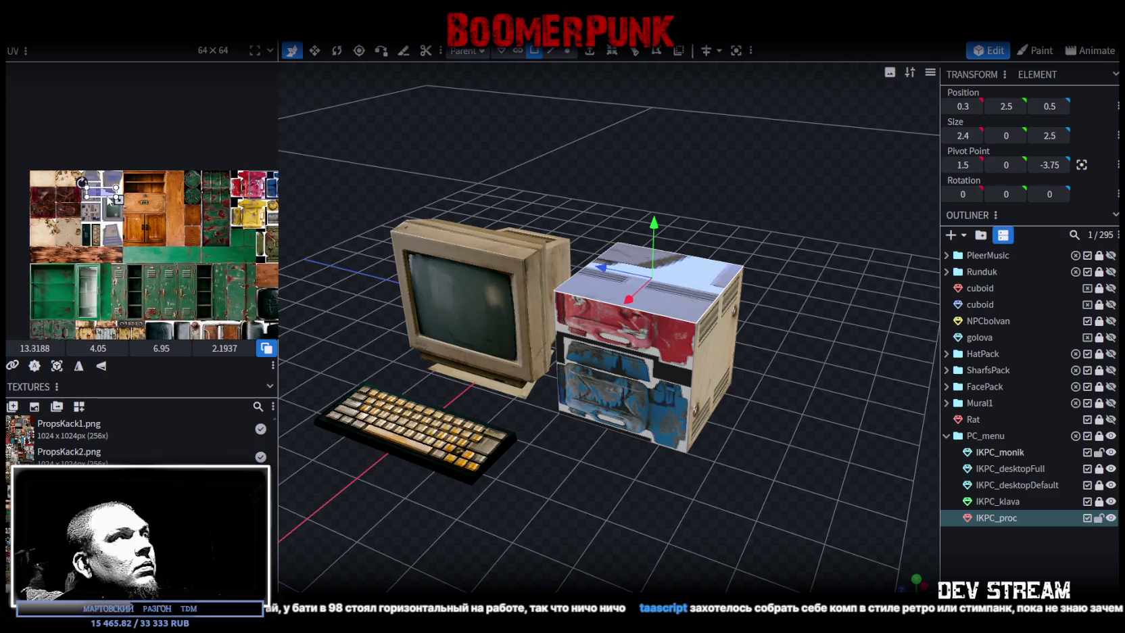
Narrow, reposition and enlarge the top's UV box to cover the grey vented panel
scroll(118, 200, up, 2)
scroll(118, 200, up, 3)
click(119, 199)
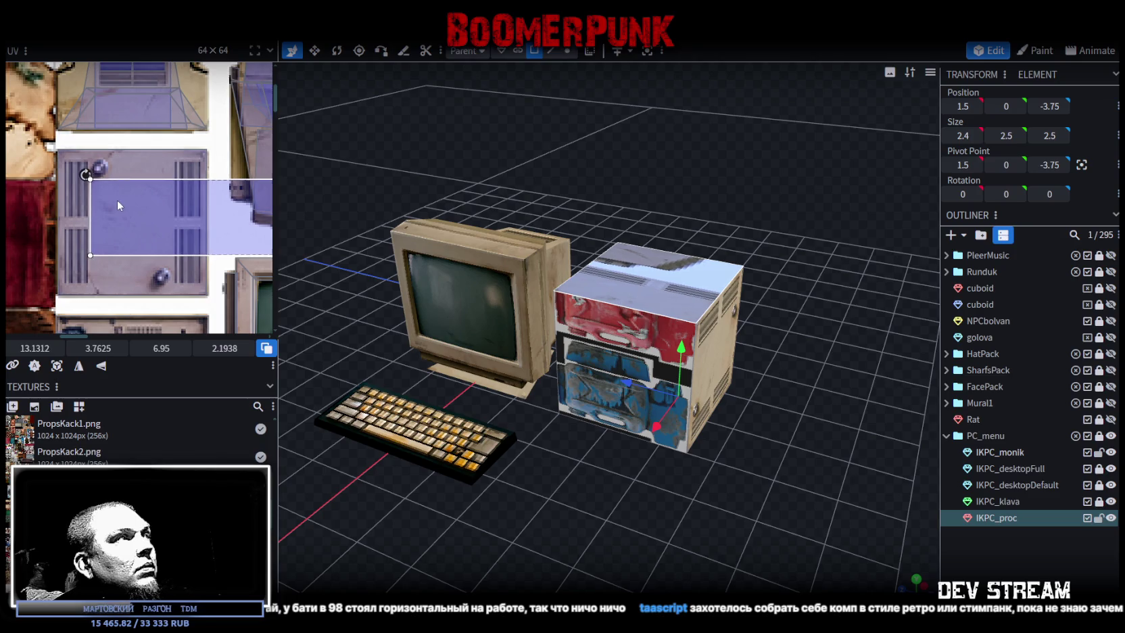
scroll(139, 216, down, 2)
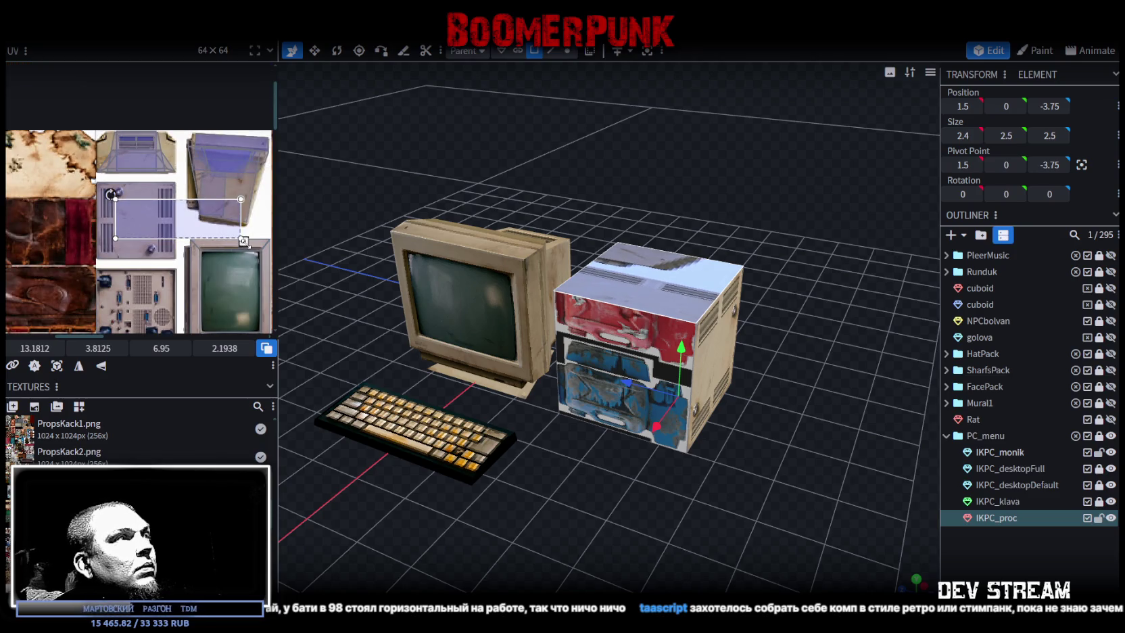
drag(244, 241, 166, 238)
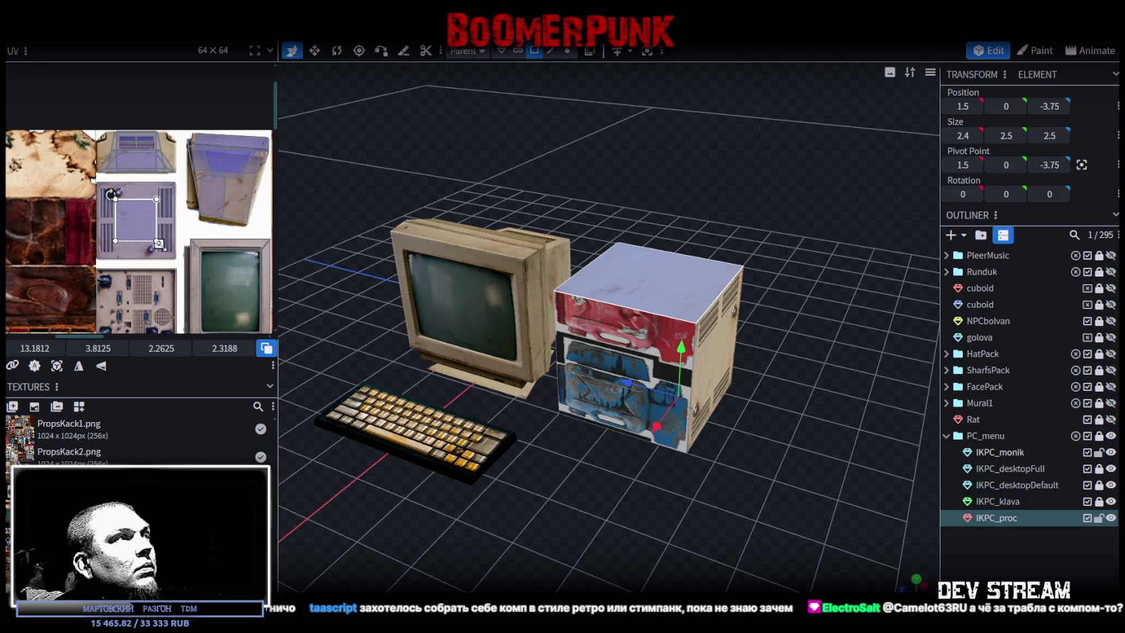
scroll(177, 228, up, 4)
mouse_move(176, 228)
mouse_down()
mouse_move(143, 215)
mouse_move(134, 193)
mouse_move(102, 193)
mouse_up()
scroll(134, 193, up, 2)
scroll(162, 237, down, 3)
scroll(91, 134, down, 1)
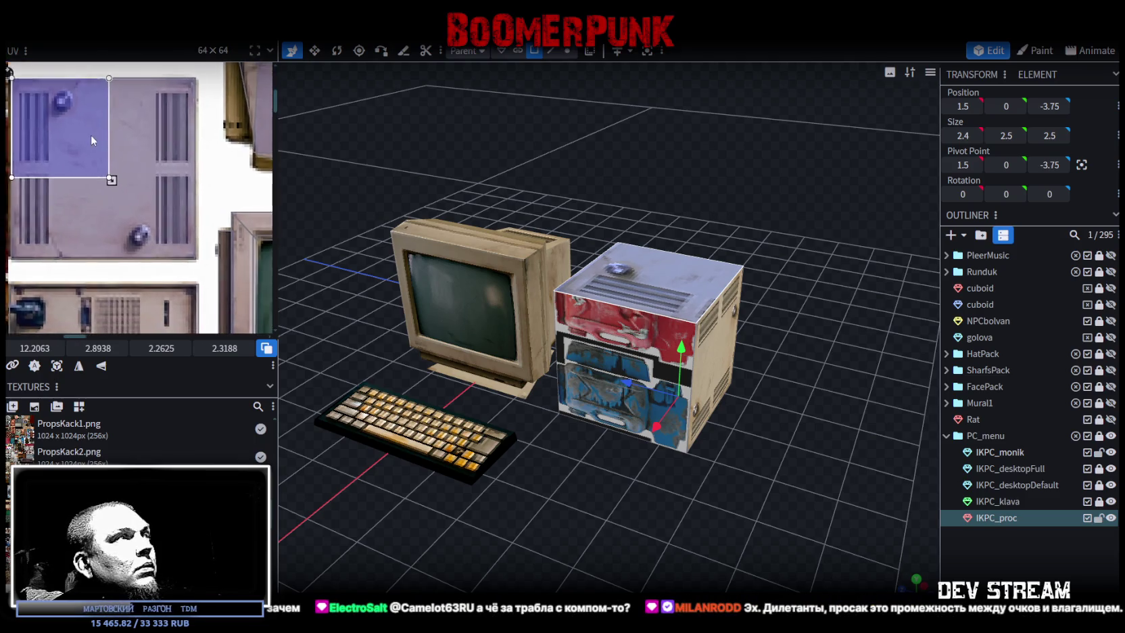
mouse_move(108, 182)
mouse_down()
mouse_move(182, 259)
mouse_move(179, 245)
mouse_up()
scroll(183, 259, up, 3)
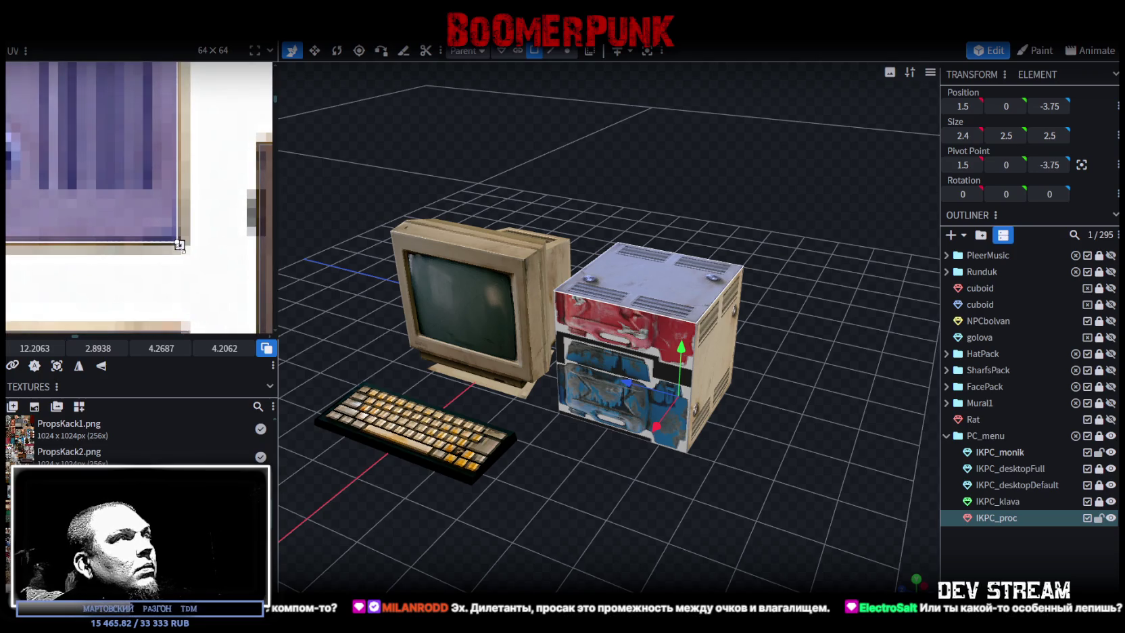
drag(743, 467, 675, 461)
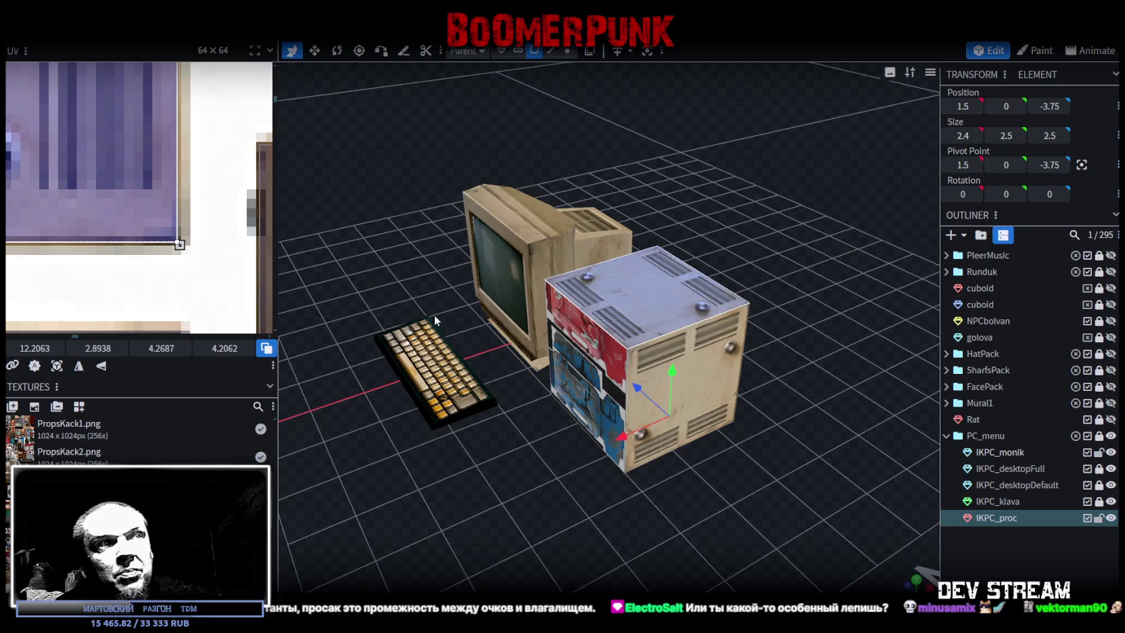
Zoom the UV editor out to the full atlas and select the tower's front face from below
scroll(161, 286, down, 3)
scroll(149, 257, down, 2)
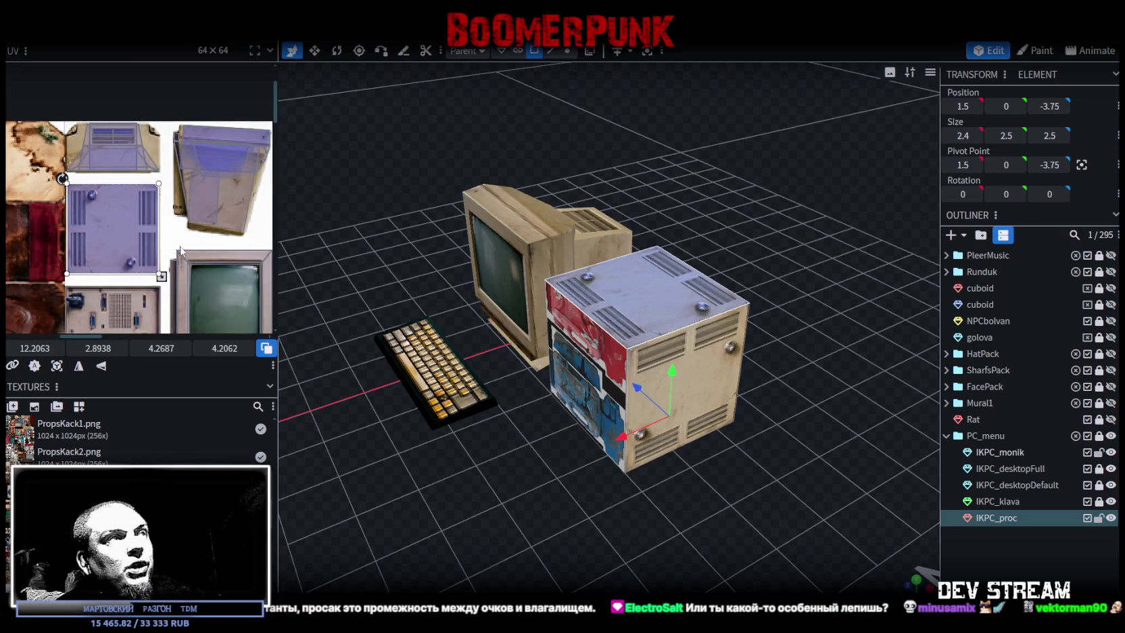
scroll(120, 156, up, 2)
scroll(119, 155, down, 2)
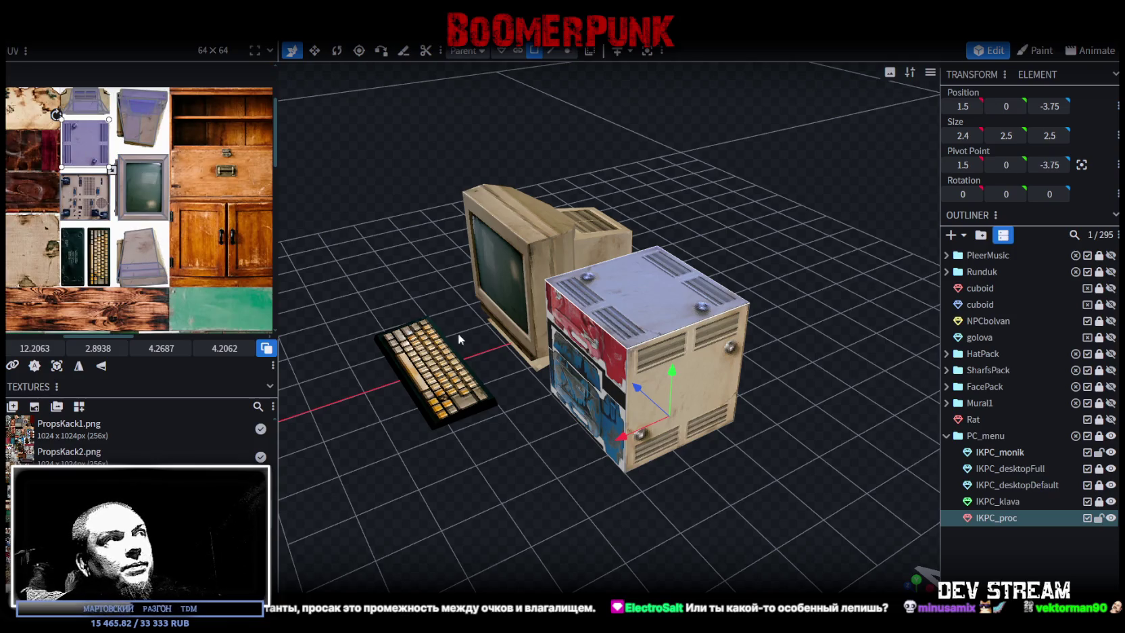
mouse_move(540, 493)
mouse_down()
mouse_move(633, 474)
mouse_move(623, 389)
mouse_move(600, 359)
mouse_move(562, 376)
mouse_move(607, 465)
mouse_move(548, 492)
mouse_move(547, 513)
mouse_move(688, 308)
mouse_move(738, 440)
mouse_move(662, 416)
mouse_move(543, 426)
mouse_move(880, 415)
mouse_move(616, 386)
mouse_up()
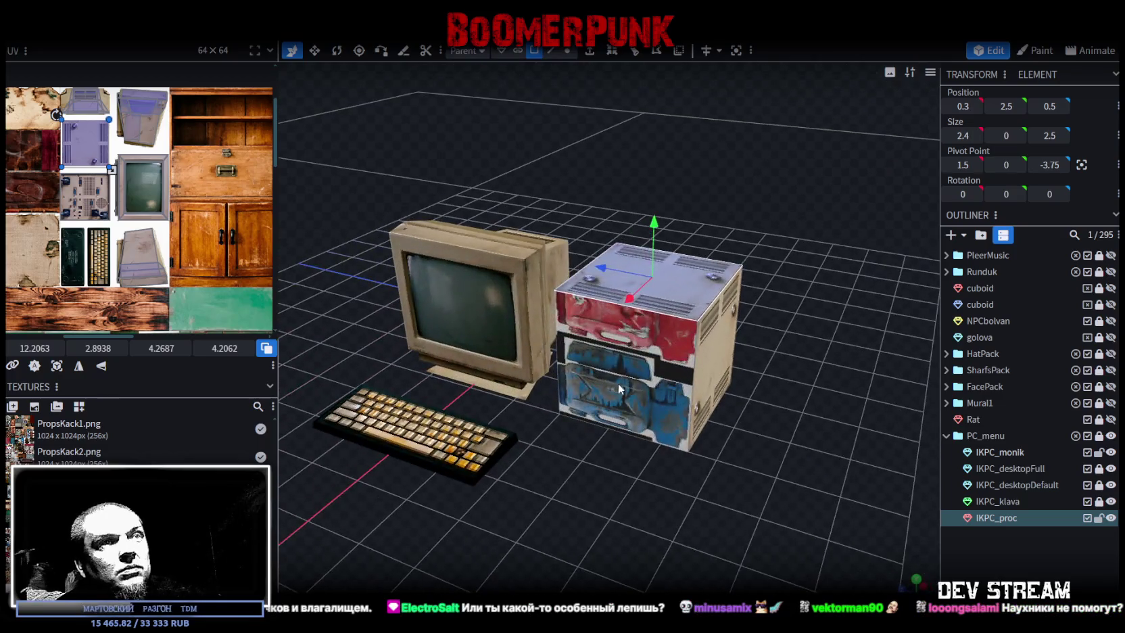
click(617, 386)
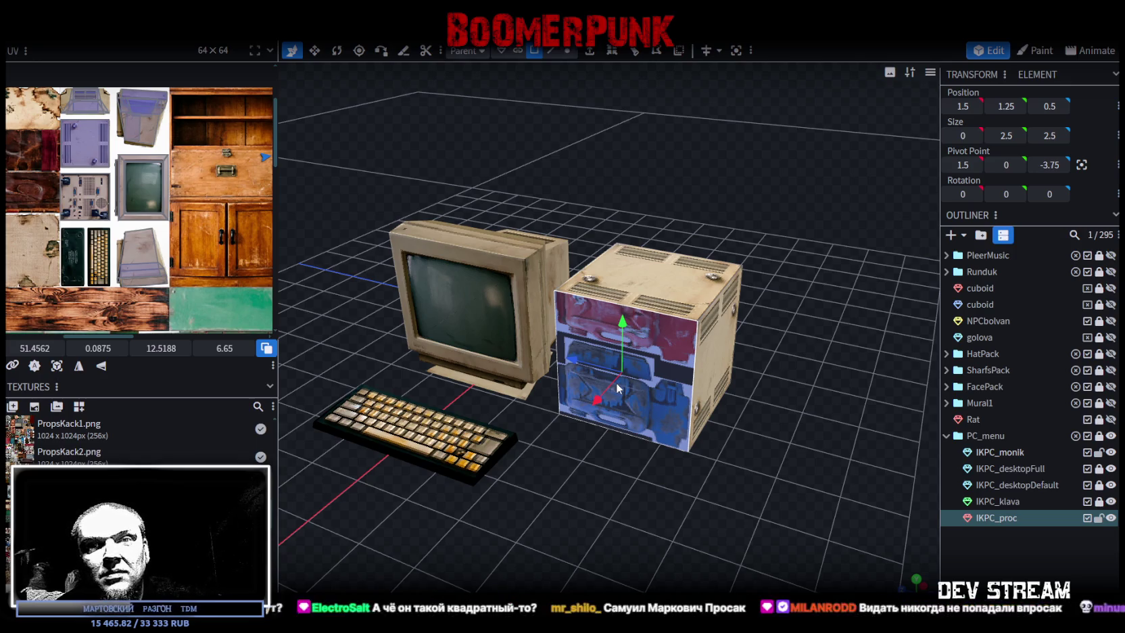
drag(650, 387, 718, 461)
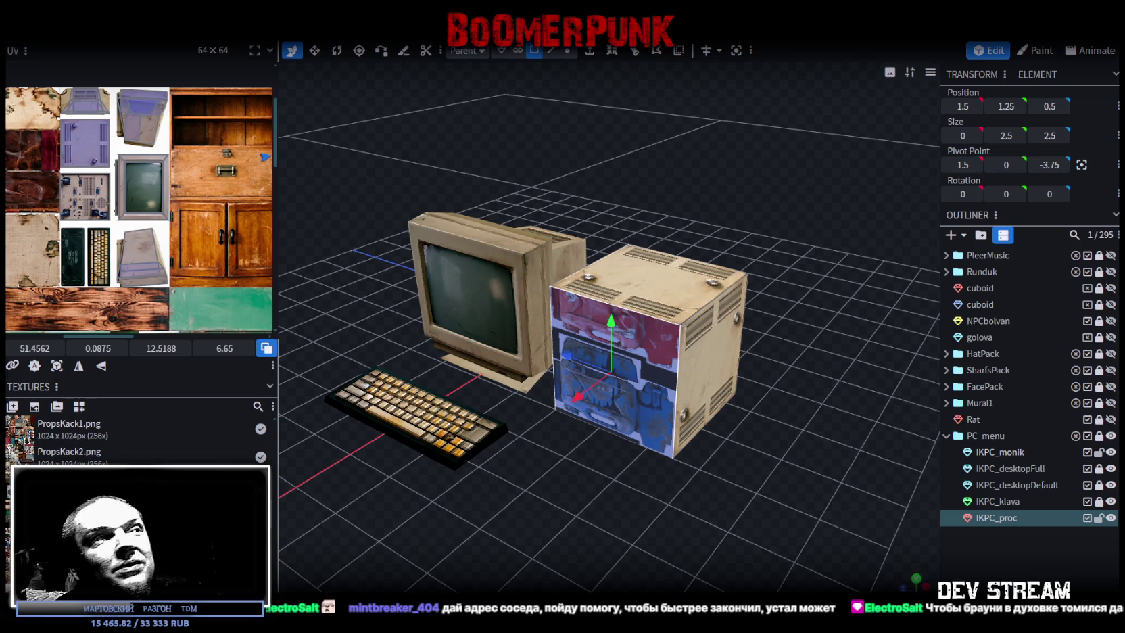
Orbit behind the PC tower and select its rear port-panel face to show its UV box
scroll(685, 545, up, 3)
scroll(684, 536, up, 2)
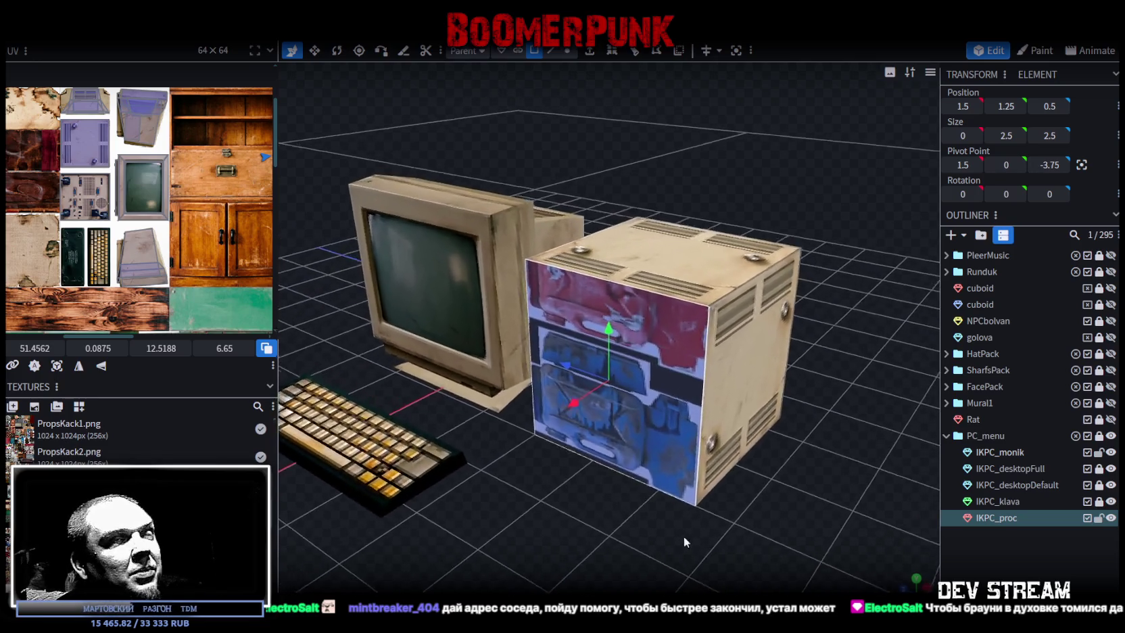
scroll(782, 496, up, 1)
drag(782, 496, 835, 403)
mouse_move(903, 437)
mouse_down()
mouse_move(857, 494)
mouse_move(769, 536)
mouse_move(551, 529)
mouse_move(560, 513)
mouse_up()
click(539, 441)
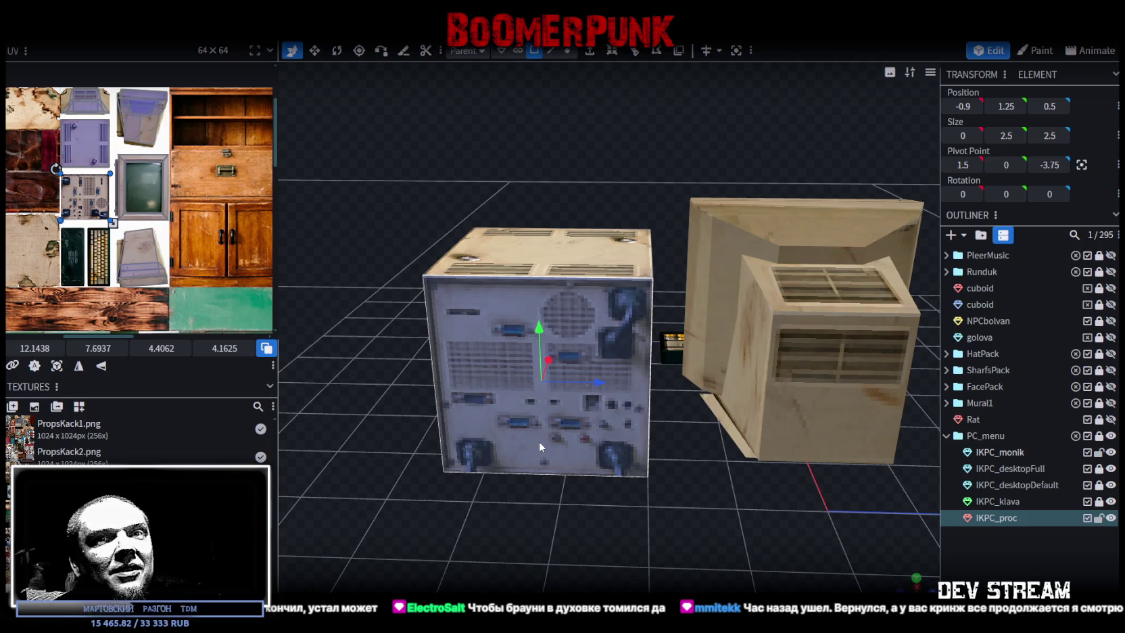
mouse_move(541, 439)
mouse_down()
mouse_move(604, 511)
mouse_move(611, 418)
mouse_up()
Move the back face's UV box onto the rear-panel ports-and-connectors region of the props atlas
scroll(141, 248, up, 2)
scroll(140, 248, up, 2)
scroll(141, 248, up, 2)
scroll(140, 248, down, 2)
scroll(247, 226, up, 3)
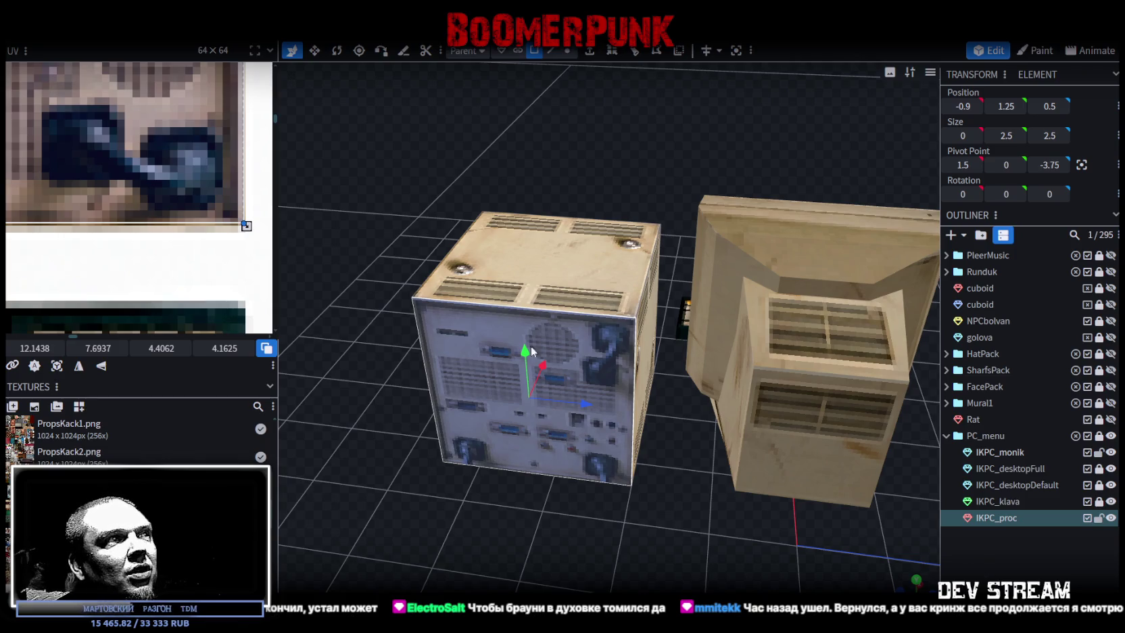
scroll(105, 146, down, 2)
scroll(105, 146, up, 3)
scroll(164, 138, up, 1)
scroll(159, 144, up, 1)
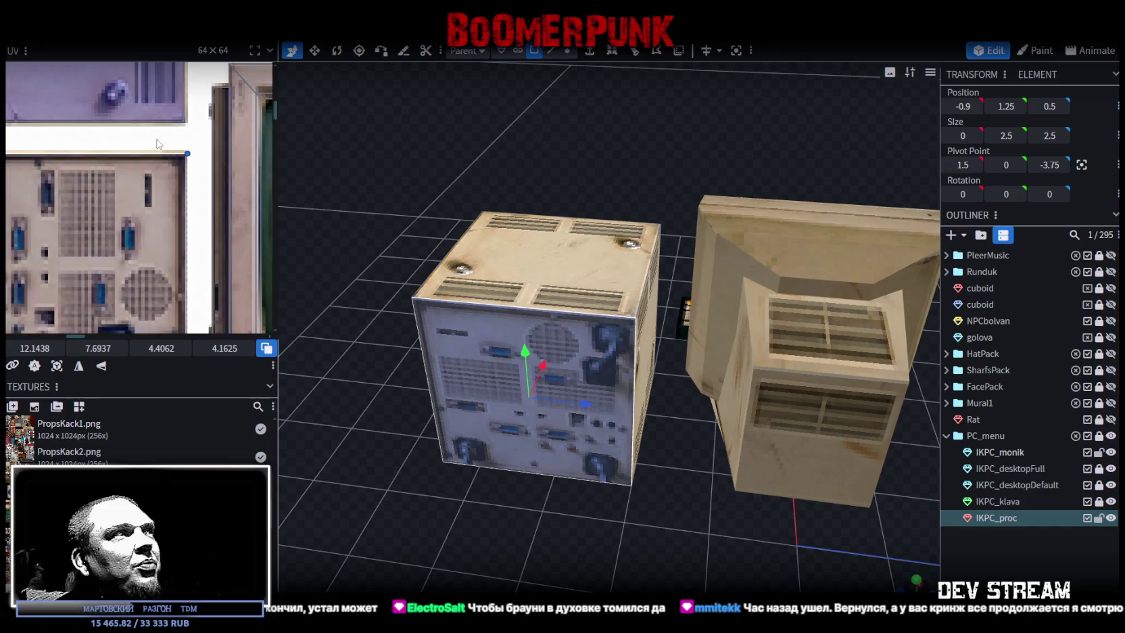
scroll(157, 143, up, 2)
drag(152, 191, 147, 207)
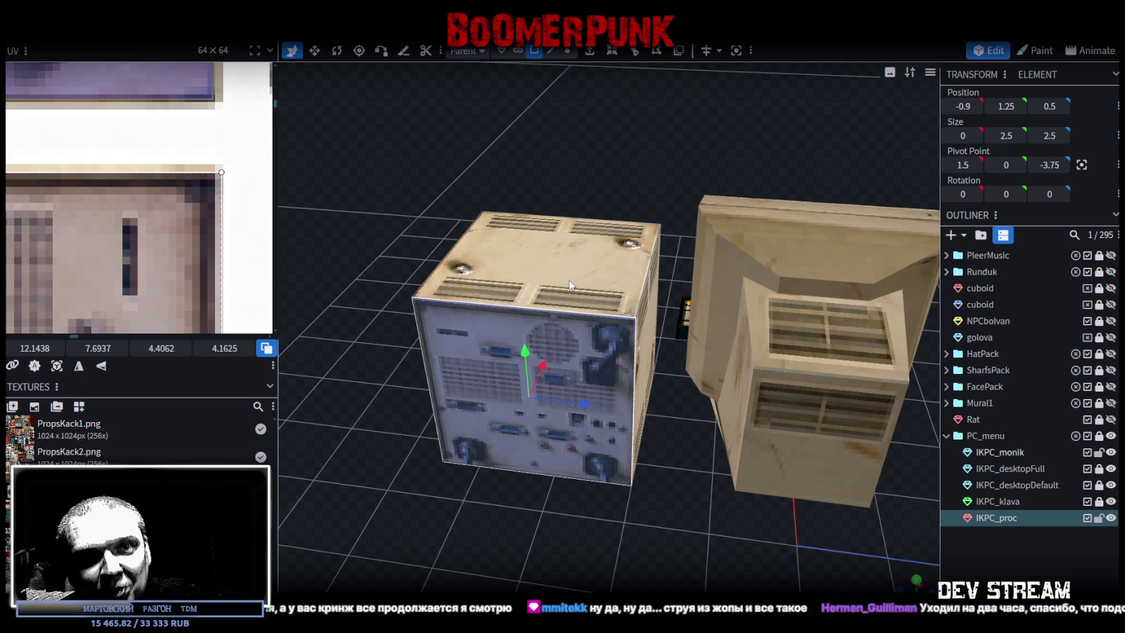
Zoom and orbit around the tower and monitor to inspect the new rear panel
scroll(576, 474, down, 3)
scroll(588, 487, up, 2)
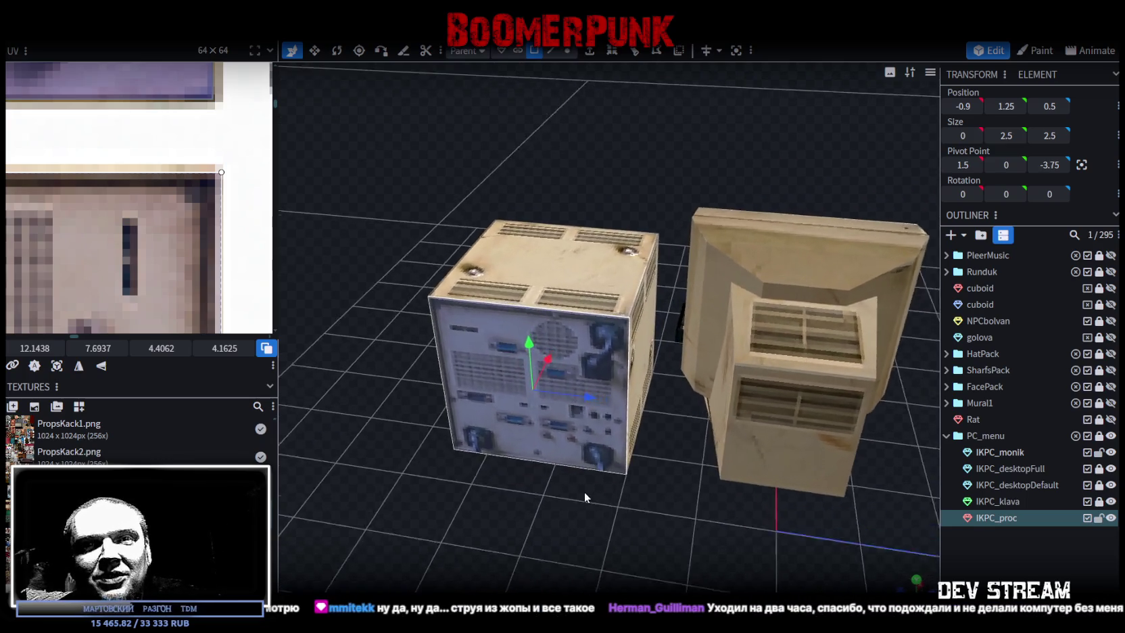
scroll(584, 492, up, 1)
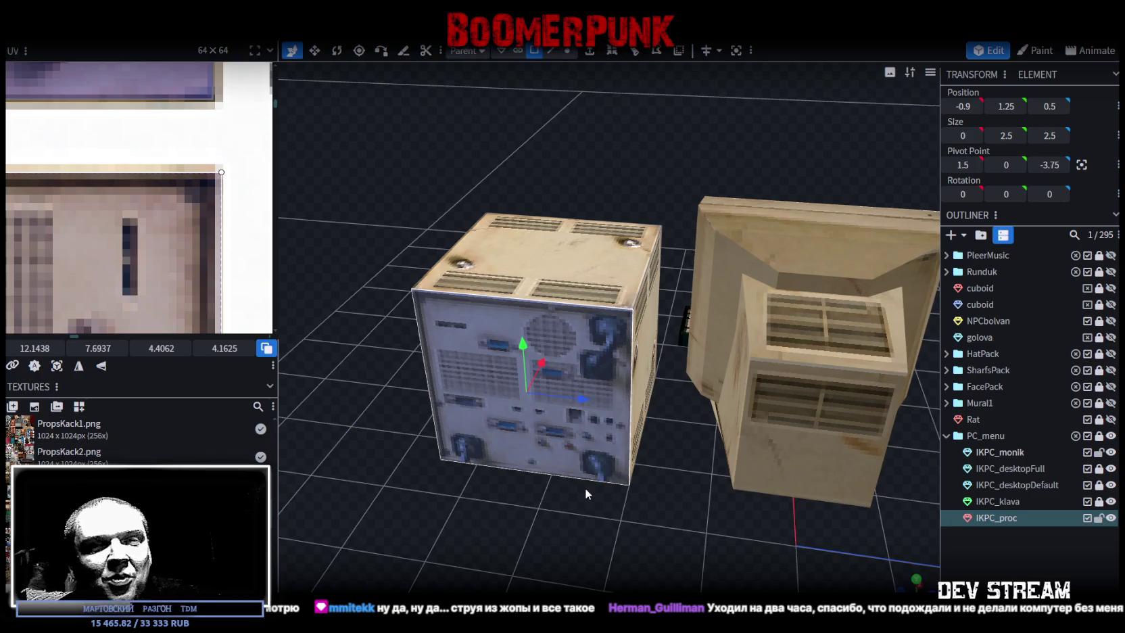
scroll(584, 488, up, 1)
scroll(583, 488, up, 1)
scroll(584, 488, up, 1)
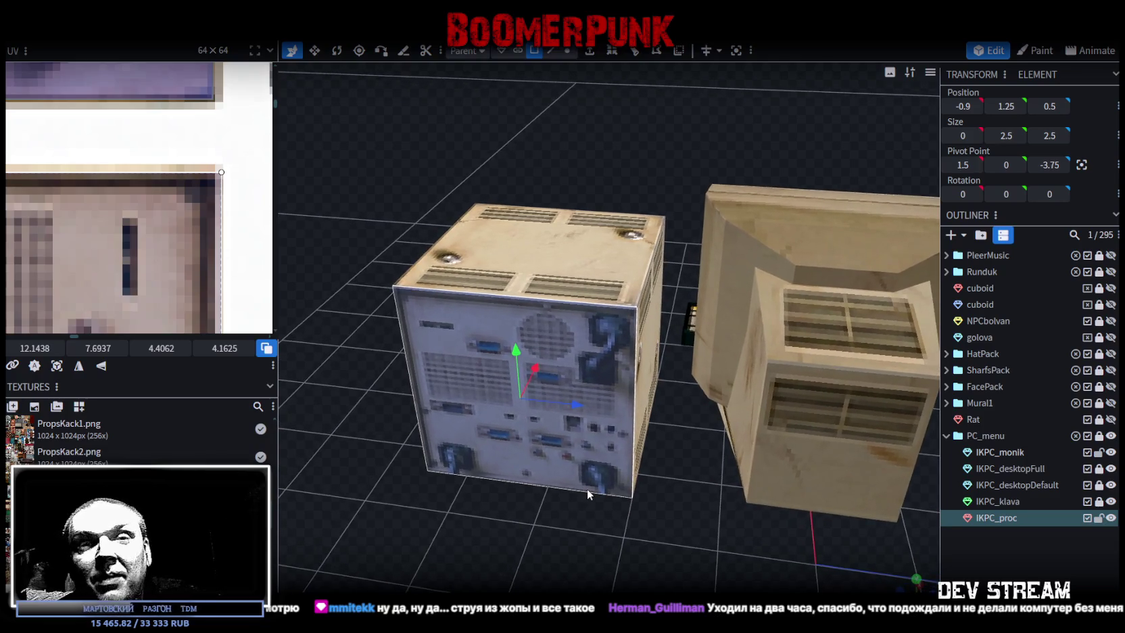
scroll(588, 488, down, 2)
scroll(594, 496, up, 2)
drag(602, 499, 606, 495)
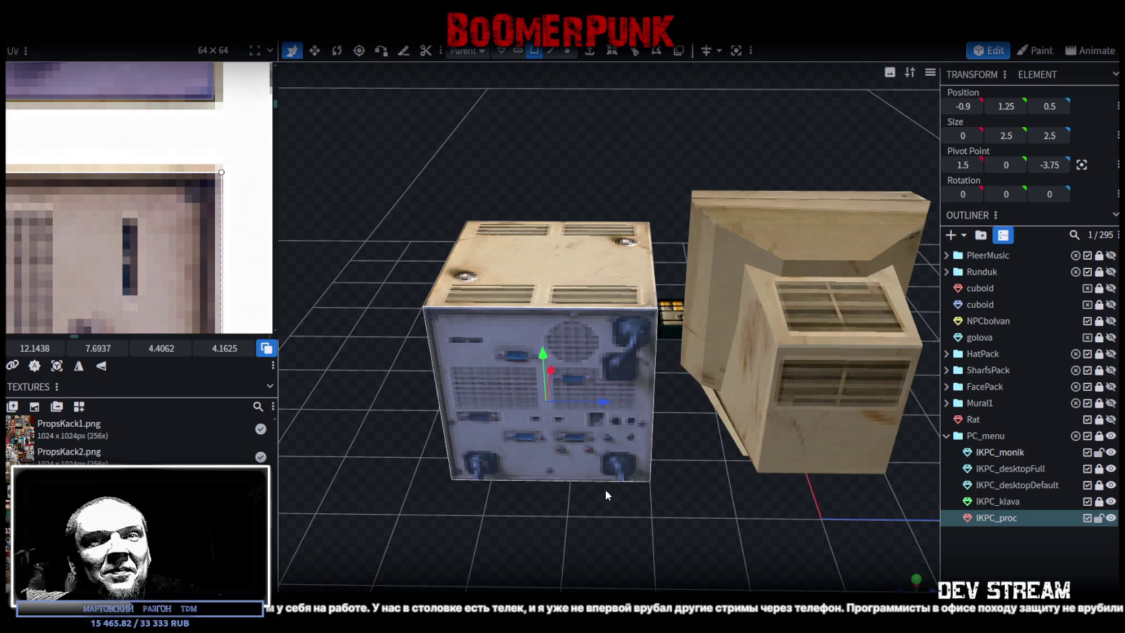
drag(605, 489, 604, 487)
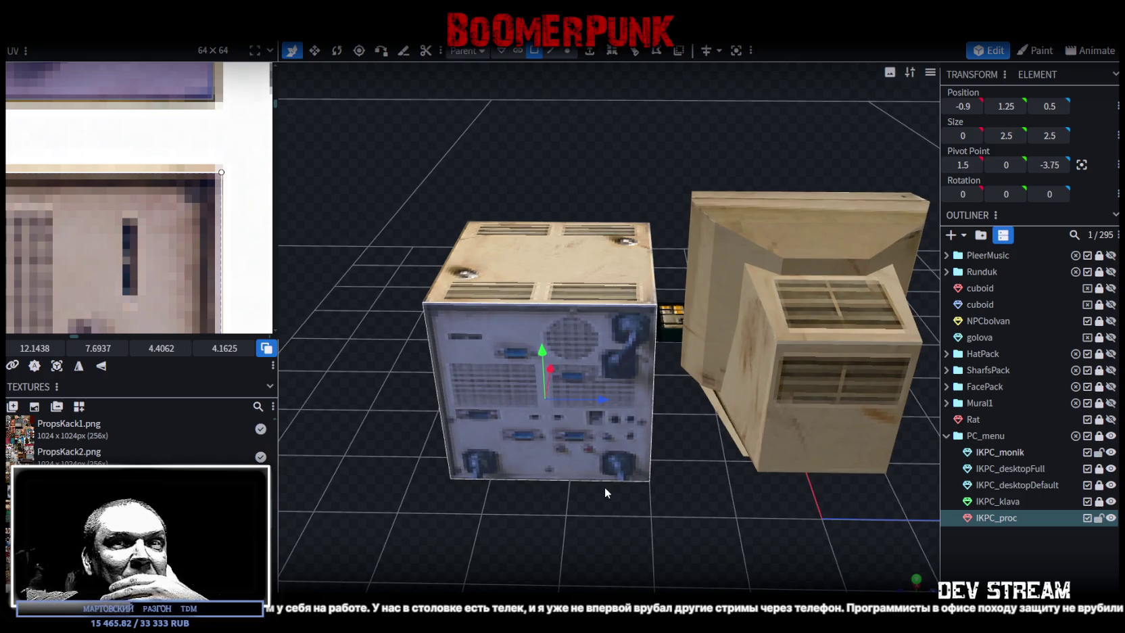
Orbit to view the tower from above and select its top face
mouse_move(604, 487)
mouse_down()
mouse_move(778, 501)
mouse_move(797, 455)
mouse_move(599, 487)
mouse_up()
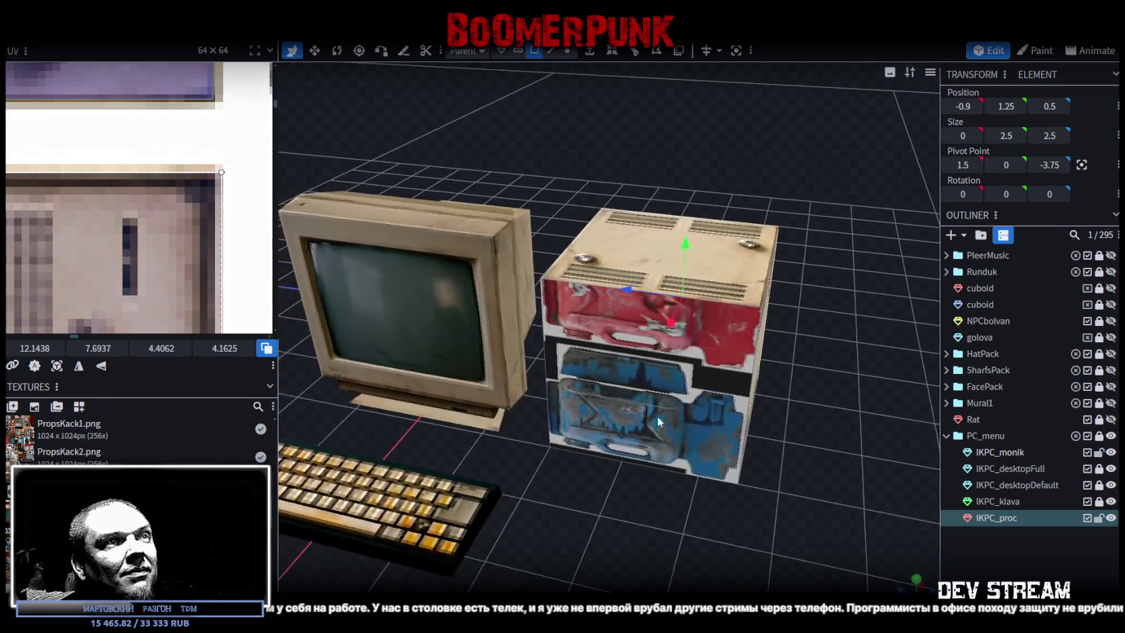
click(710, 423)
drag(710, 423, 747, 443)
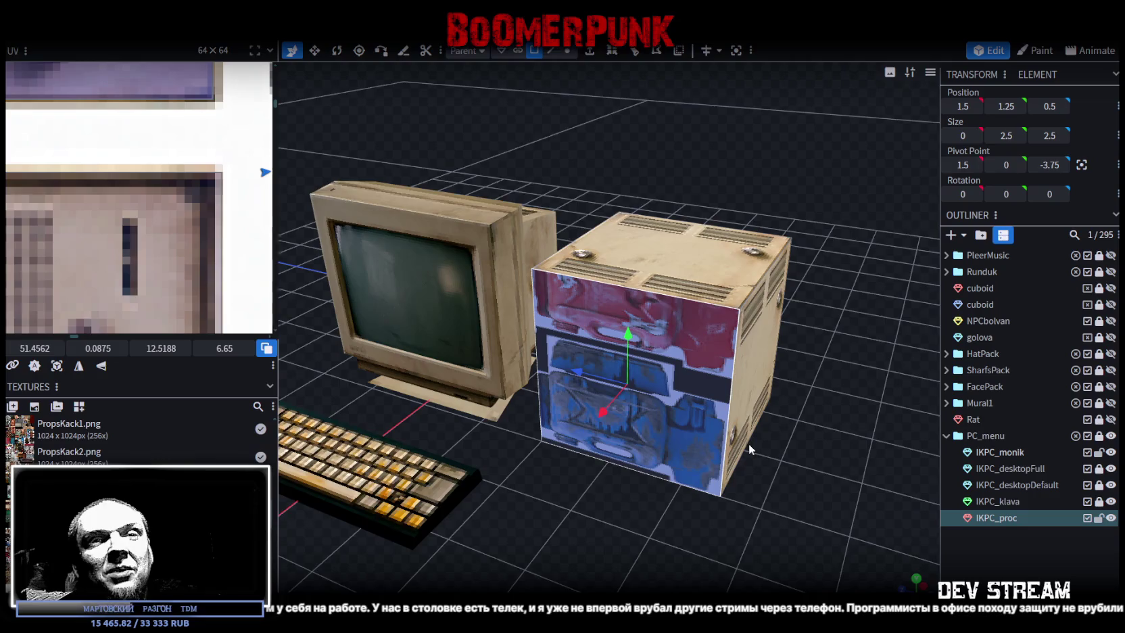
drag(785, 487, 707, 492)
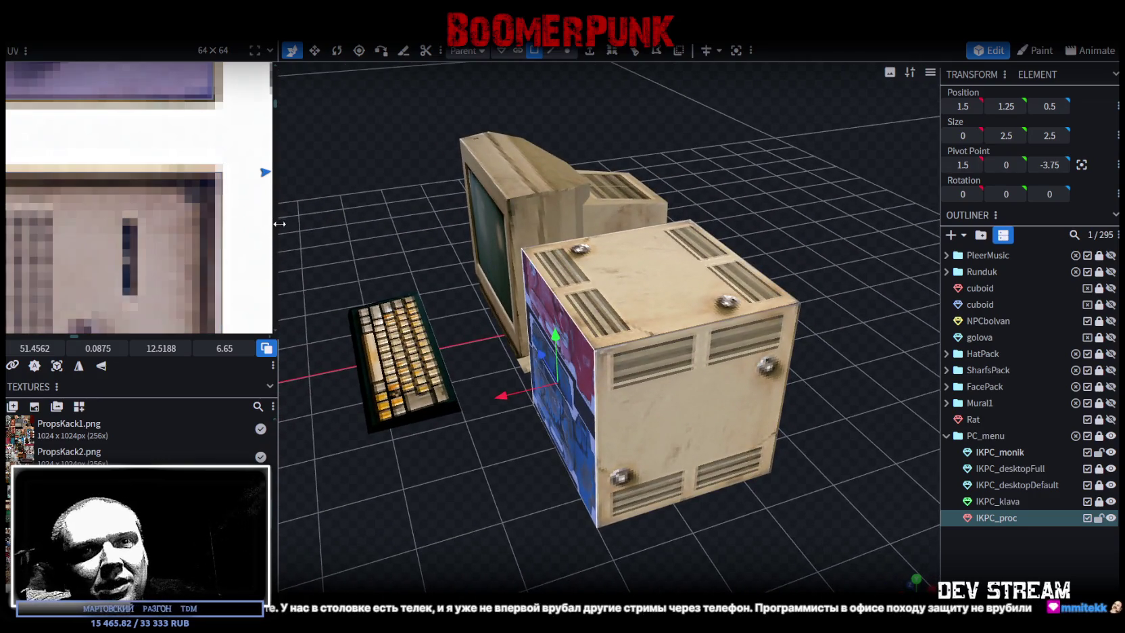
scroll(149, 204, down, 3)
scroll(149, 204, down, 2)
scroll(184, 226, down, 2)
scroll(202, 212, down, 1)
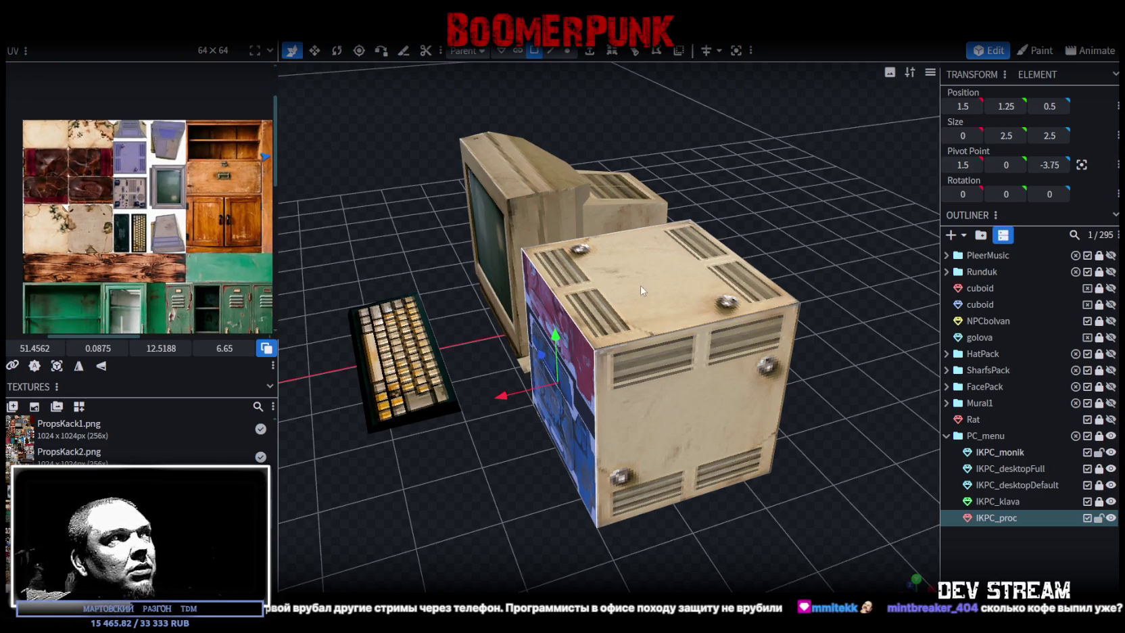
click(630, 308)
Move and shrink the top face's UV box onto the pale stained atlas patch
scroll(136, 203, up, 2)
mouse_move(152, 166)
mouse_down()
mouse_move(95, 182)
mouse_move(61, 176)
mouse_up()
scroll(86, 186, up, 1)
scroll(86, 186, up, 2)
scroll(86, 186, up, 2)
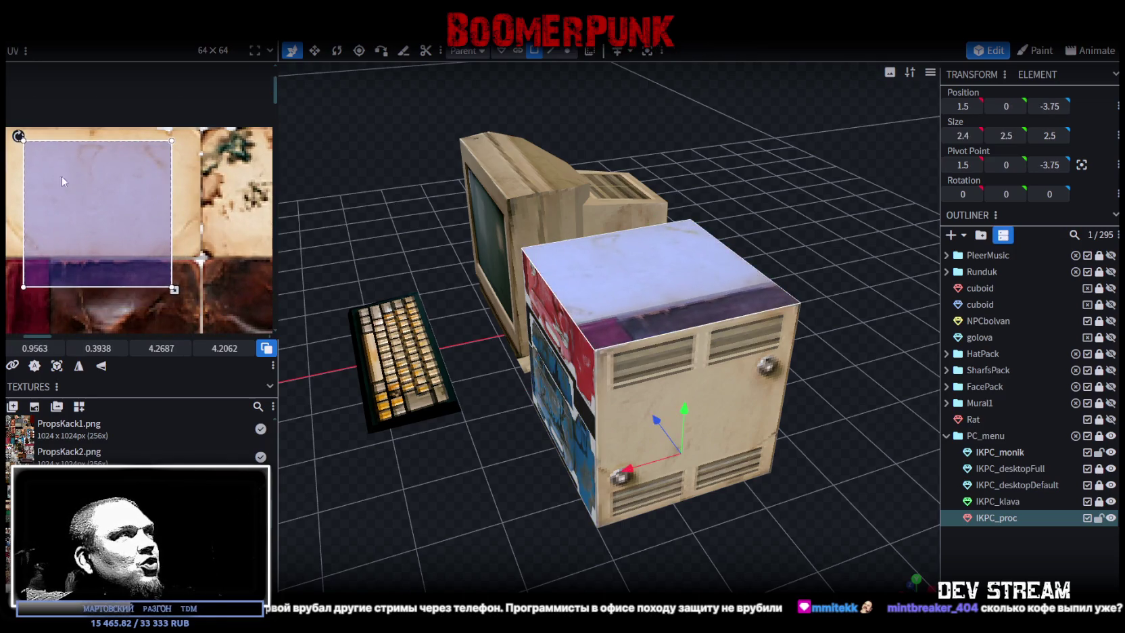
scroll(202, 242, up, 2)
drag(202, 243, 157, 217)
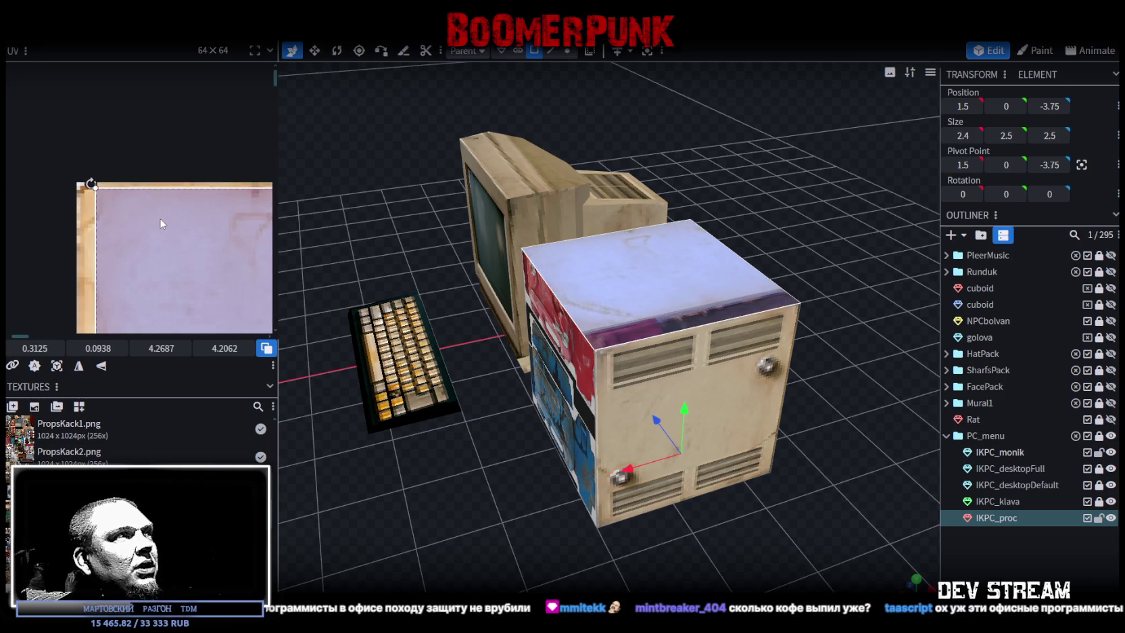
scroll(157, 217, down, 2)
scroll(238, 242, down, 1)
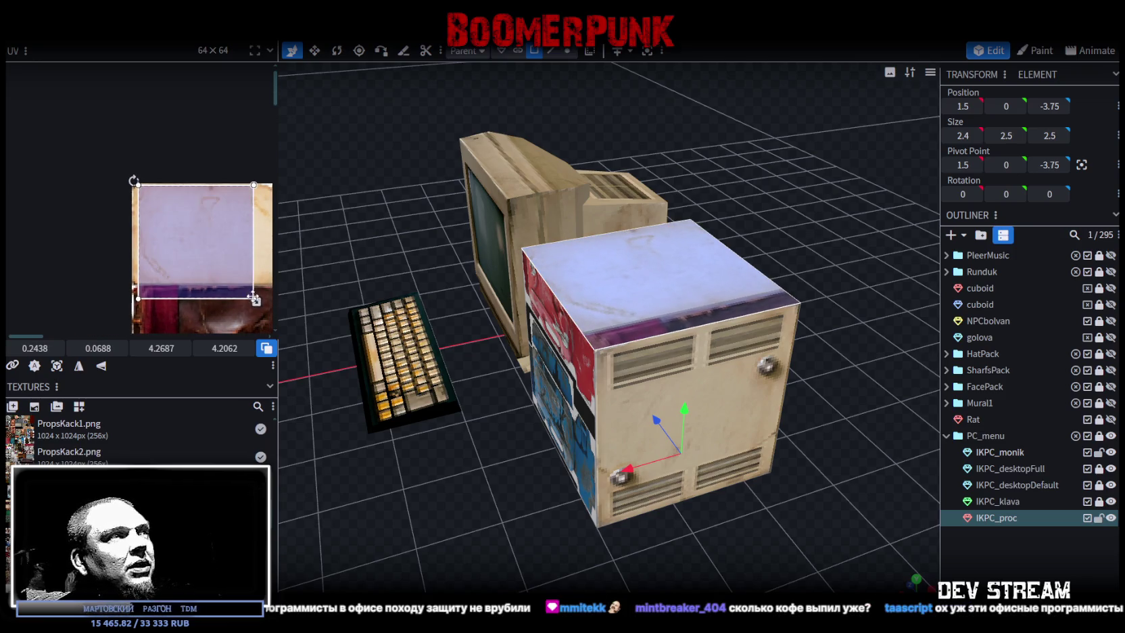
drag(257, 301, 236, 284)
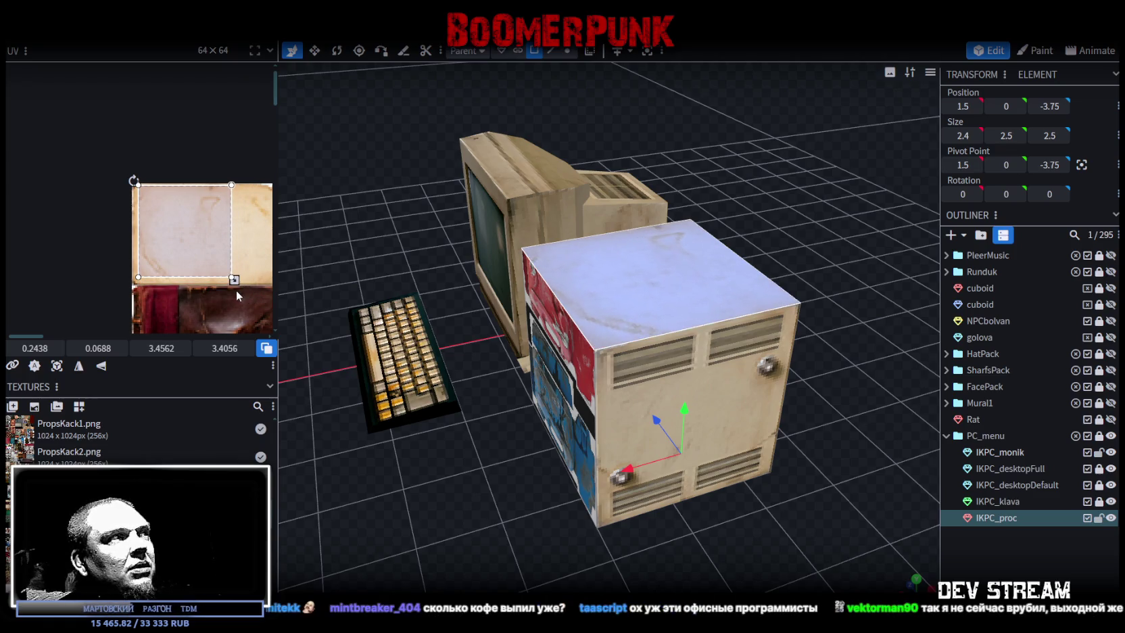
drag(205, 253, 218, 252)
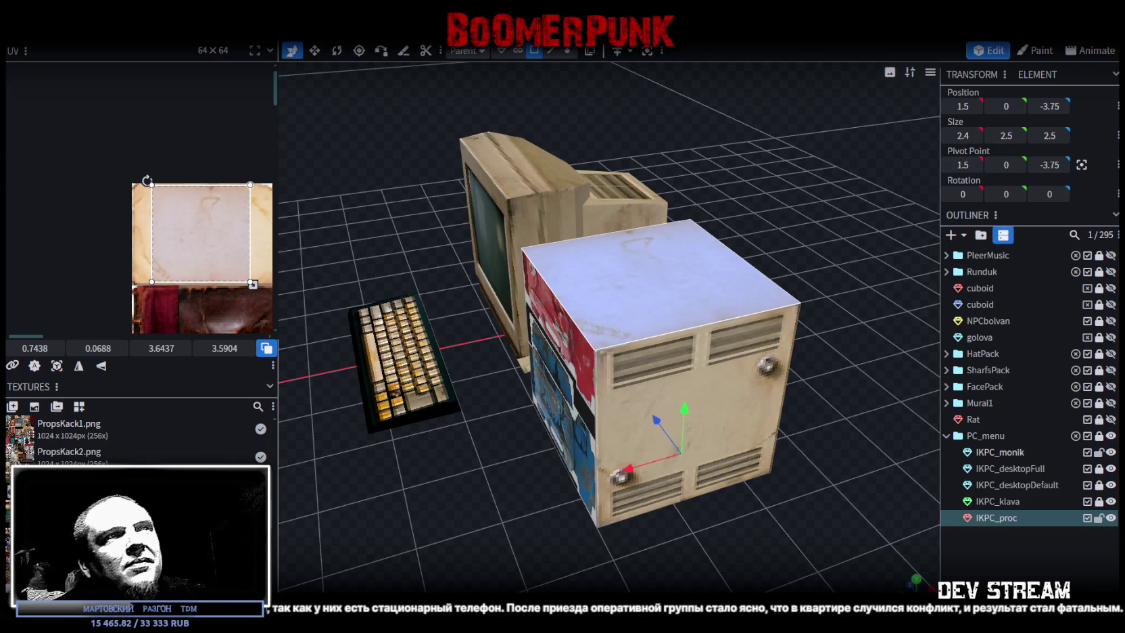
mouse_move(600, 522)
mouse_down()
mouse_move(531, 522)
mouse_move(729, 519)
mouse_move(721, 535)
mouse_move(484, 578)
mouse_move(646, 563)
mouse_up()
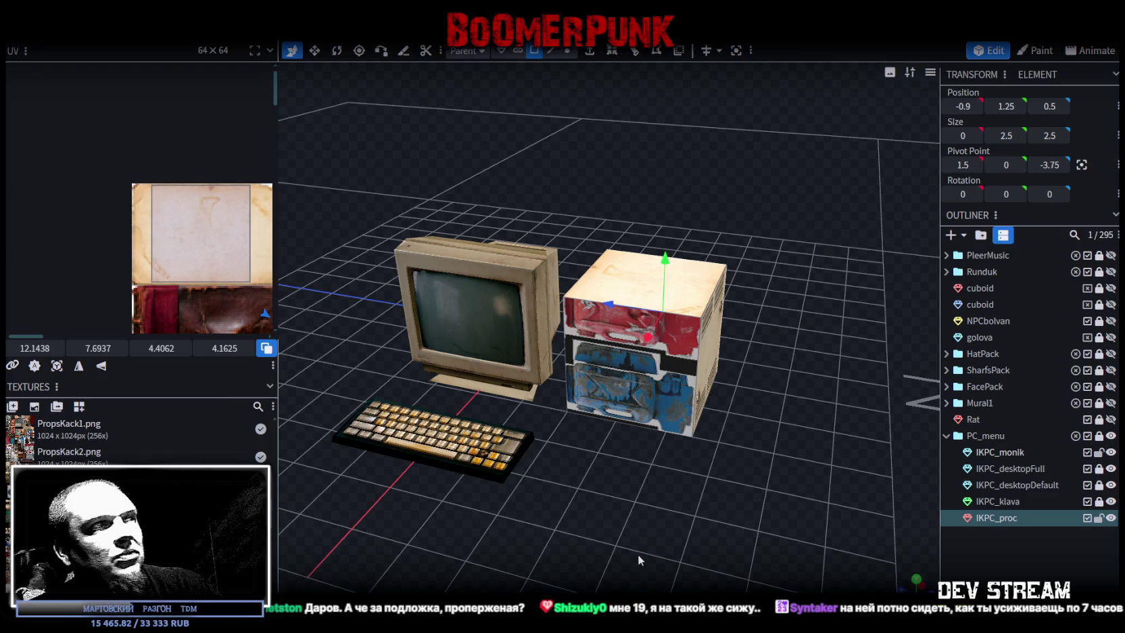
scroll(144, 211, down, 2)
scroll(144, 213, down, 2)
ctrl+scroll(147, 215, down, 2)
ctrl+scroll(147, 215, down, 2)
ctrl+scroll(147, 215, down, 2)
ctrl+scroll(147, 215, up, 1)
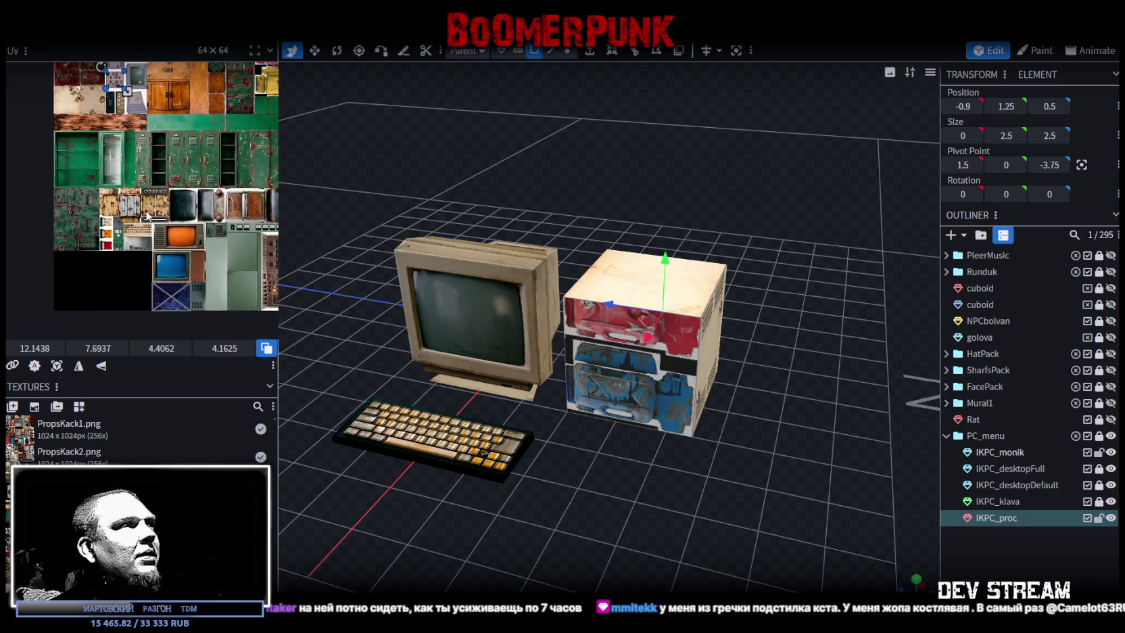
ctrl+scroll(196, 223, up, 1)
drag(279, 152, 409, 153)
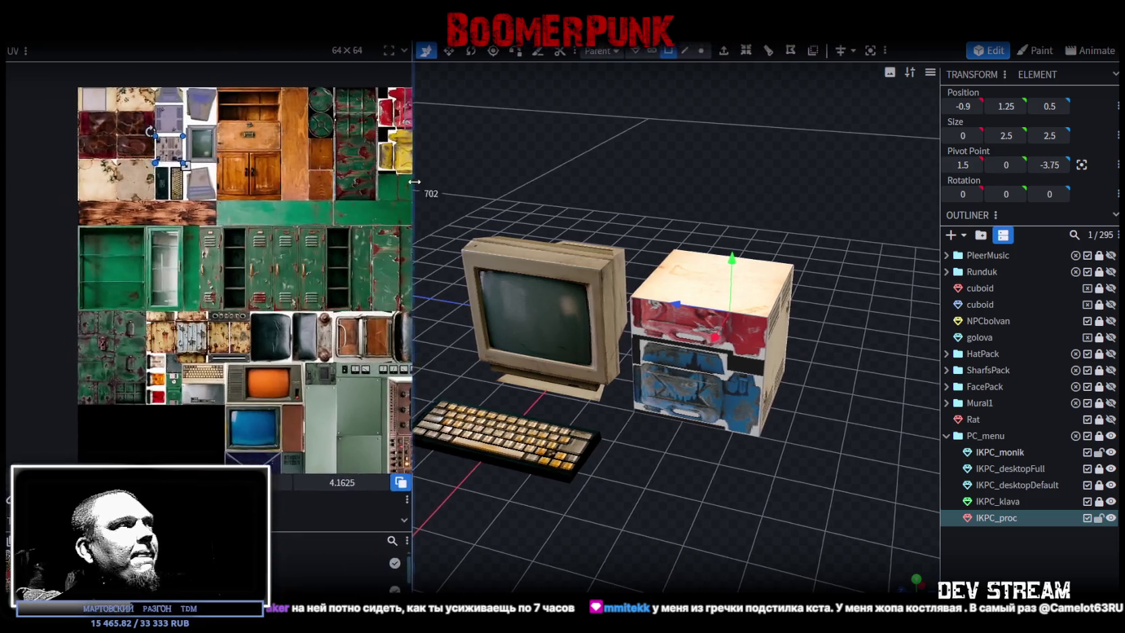
ctrl+scroll(107, 197, up, 2)
ctrl+scroll(127, 197, down, 1)
ctrl+scroll(230, 237, down, 1)
ctrl+scroll(231, 237, down, 2)
ctrl+scroll(281, 266, down, 1)
ctrl+scroll(212, 222, up, 1)
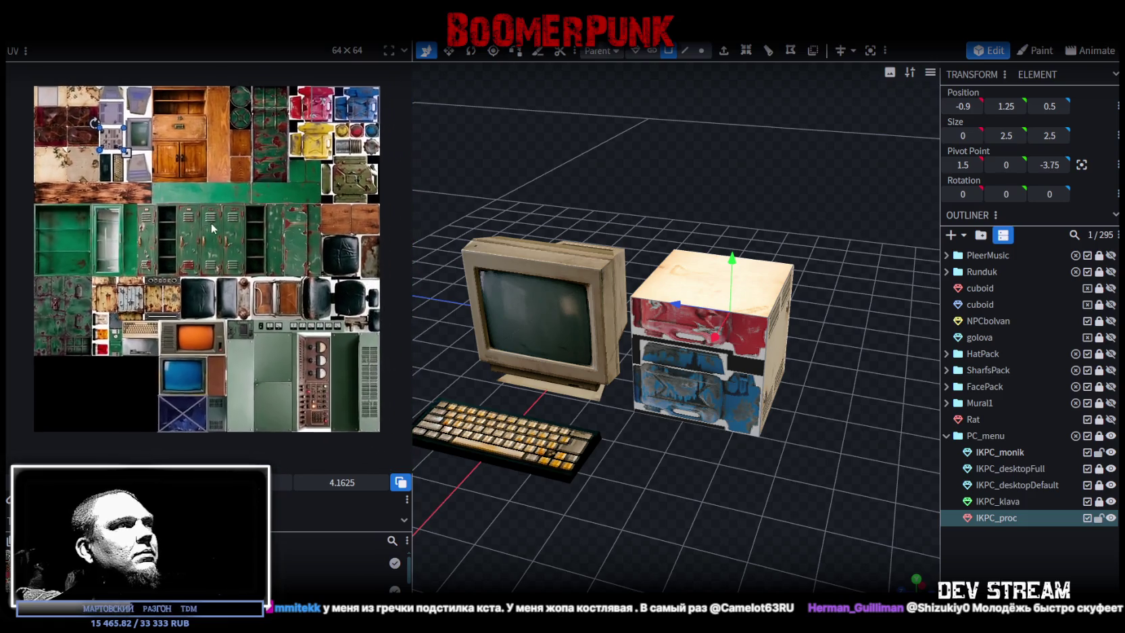
scroll(173, 264, right, 2)
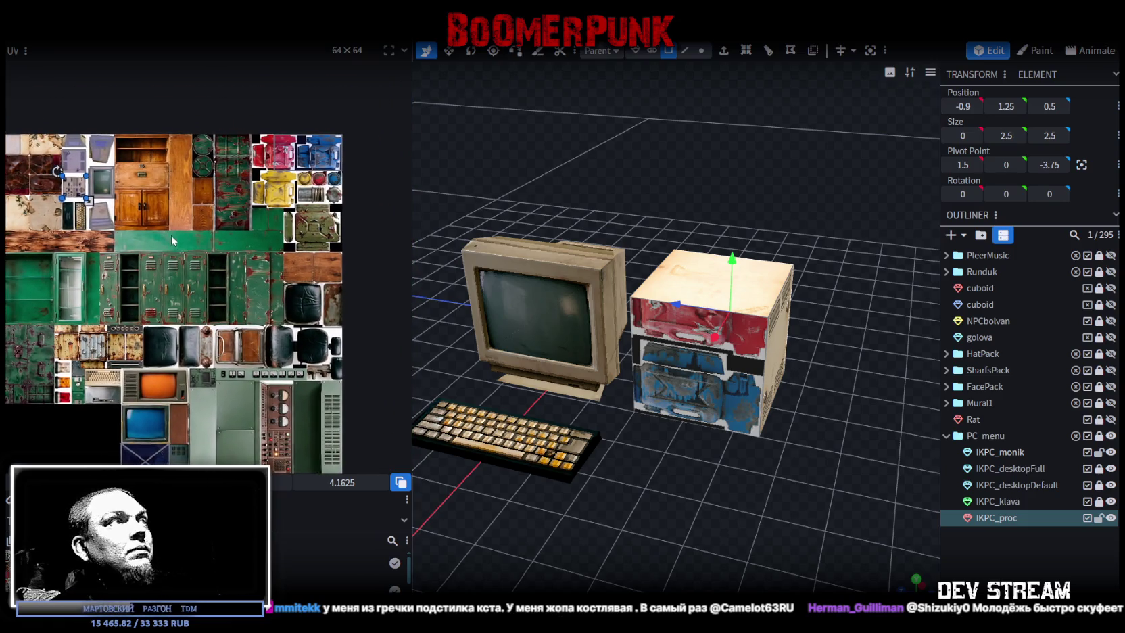
middle_drag(169, 238, 204, 246)
scroll(667, 395, up, 1)
click(692, 395)
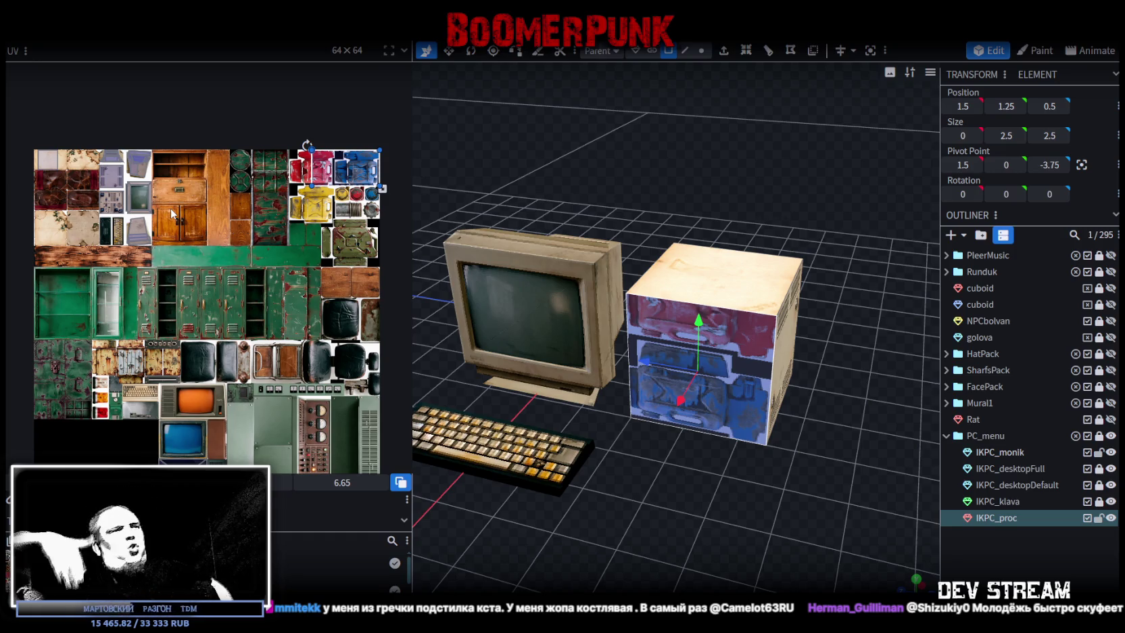
middle_drag(171, 208, 230, 222)
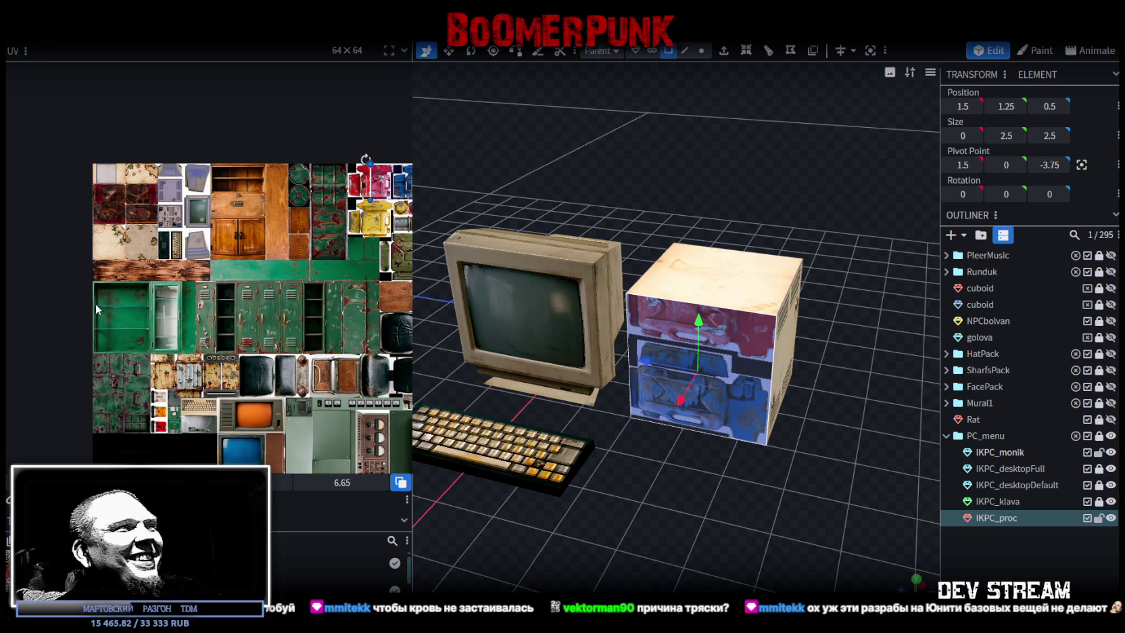
Pan the props atlas in the UV editor, then switch to the Chrome Jeetbot dashboard
middle_drag(244, 315, 191, 330)
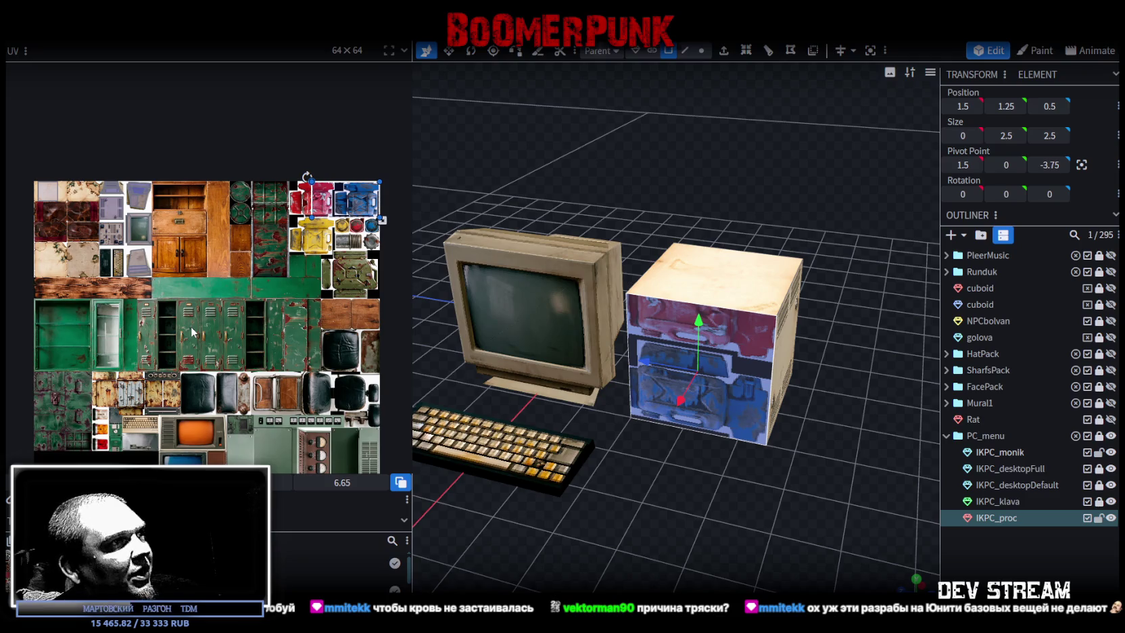
scroll(270, 311, down, 4)
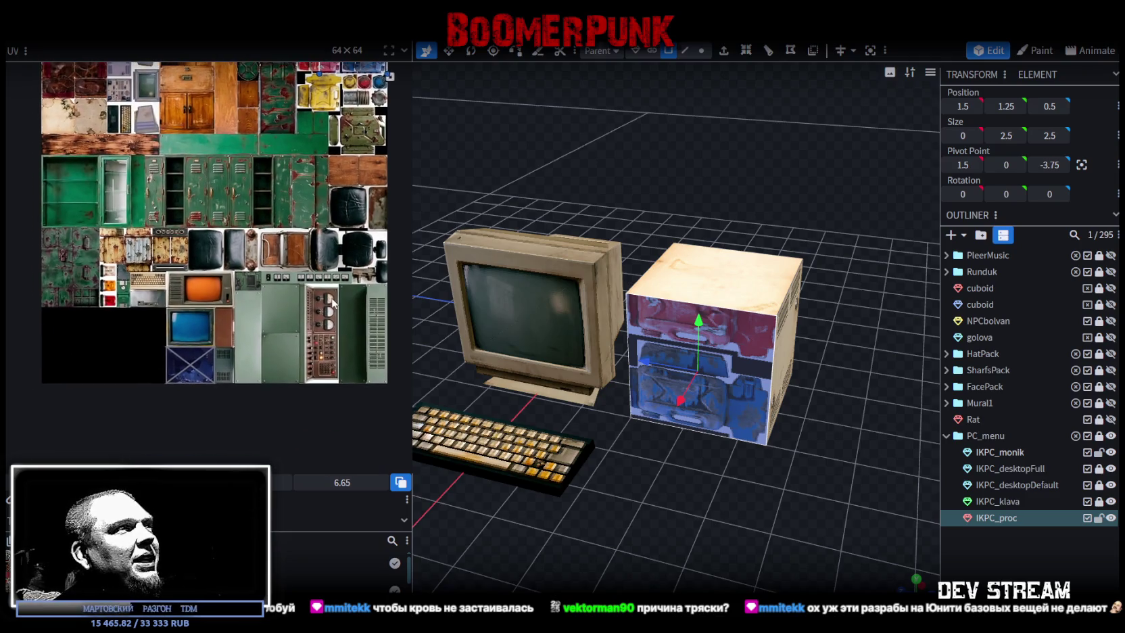
middle_drag(336, 302, 345, 334)
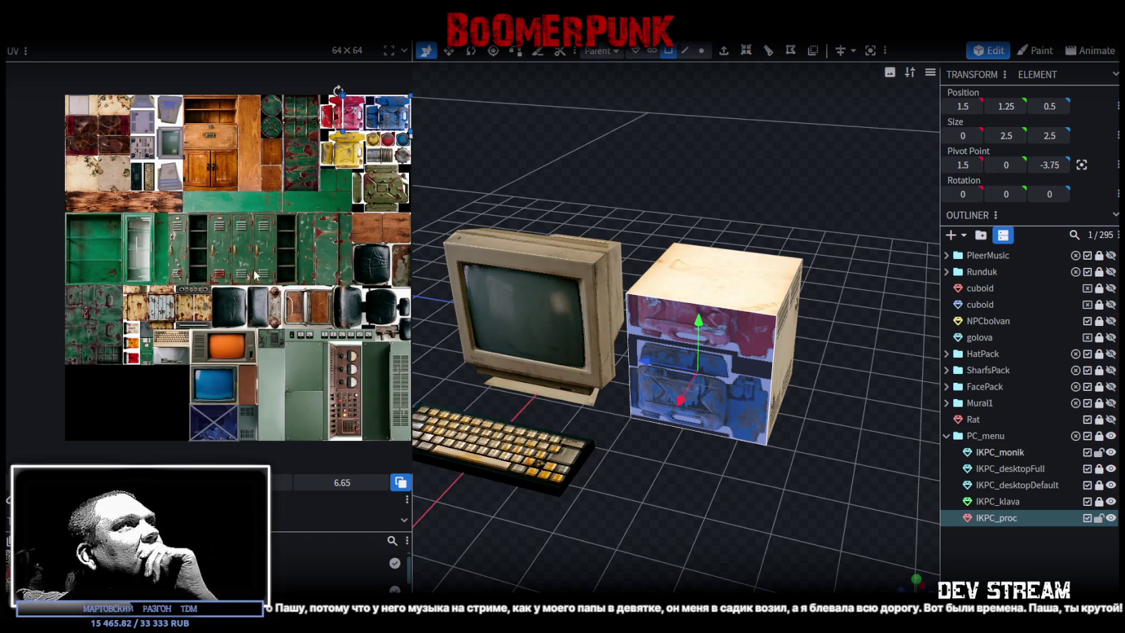
middle_drag(247, 272, 252, 310)
middle_drag(117, 189, 133, 197)
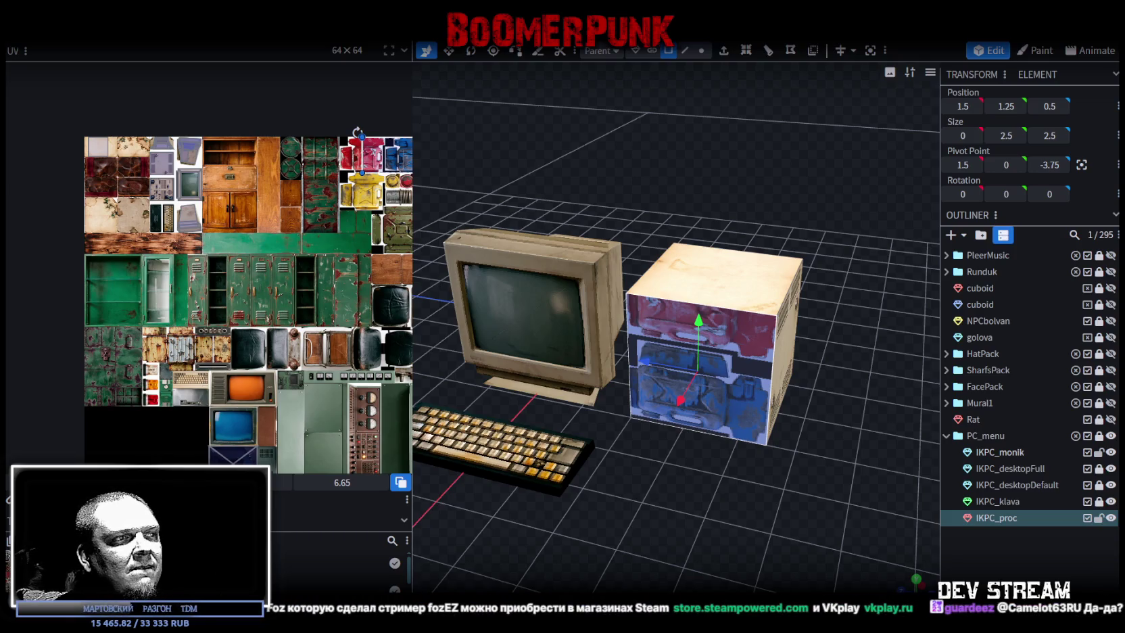
key(alt+Tab)
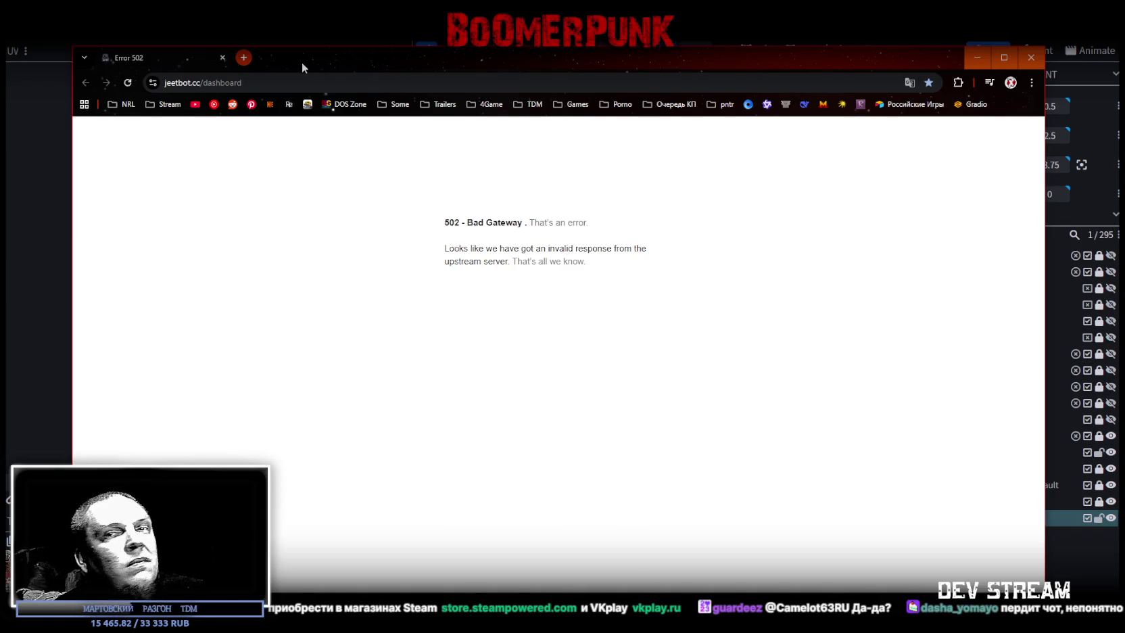
Check the 502 Bad Gateway dashboard page and switch back to Blockbench
drag(301, 62, 303, 64)
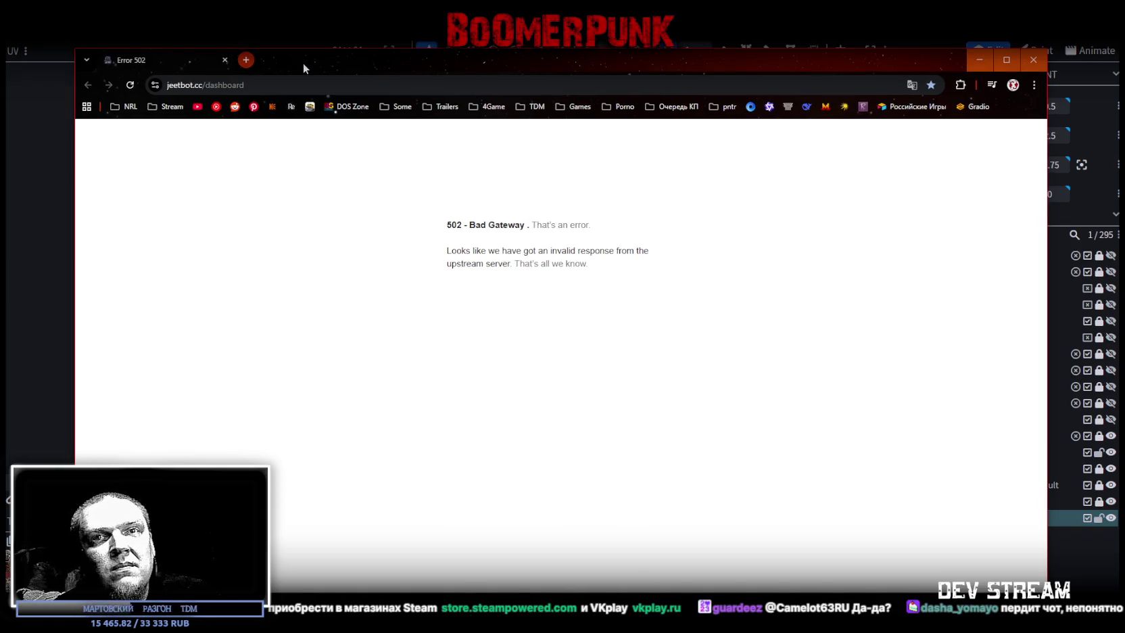
key(alt+Tab)
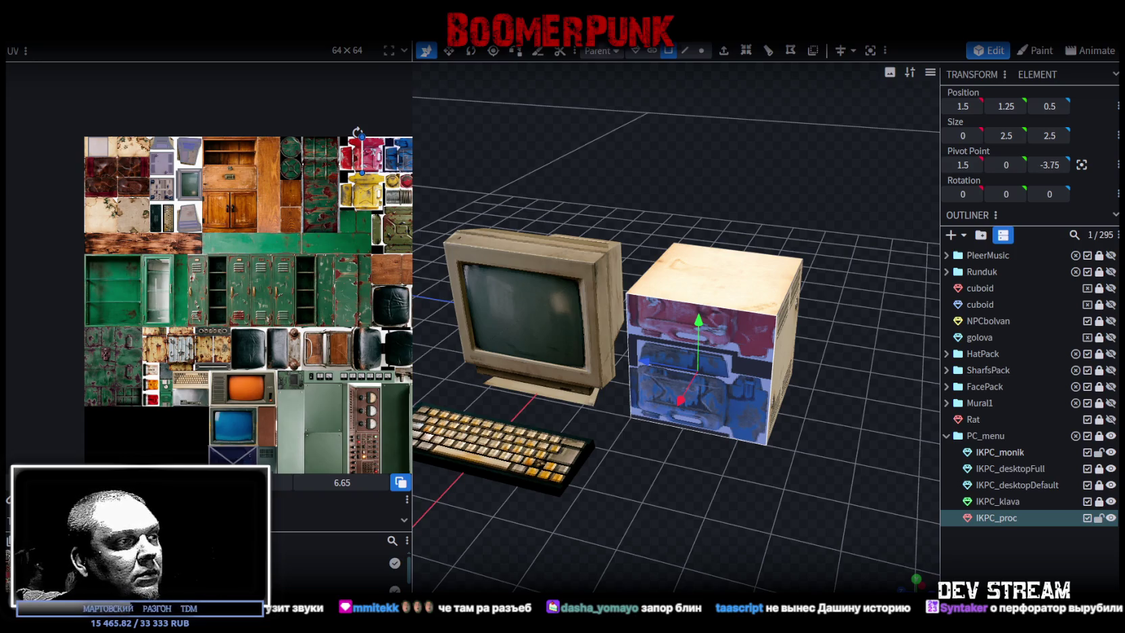
Select the IKPC_proc PC case cube and delete it
mouse_move(751, 389)
mouse_down()
mouse_move(702, 453)
mouse_move(576, 484)
mouse_move(450, 459)
mouse_move(676, 406)
mouse_up()
click(704, 325)
mouse_move(705, 457)
mouse_down()
mouse_move(874, 443)
mouse_move(793, 267)
mouse_move(703, 487)
mouse_move(744, 482)
mouse_move(697, 536)
mouse_move(834, 501)
mouse_up()
scroll(701, 540, down, 2)
click(793, 335)
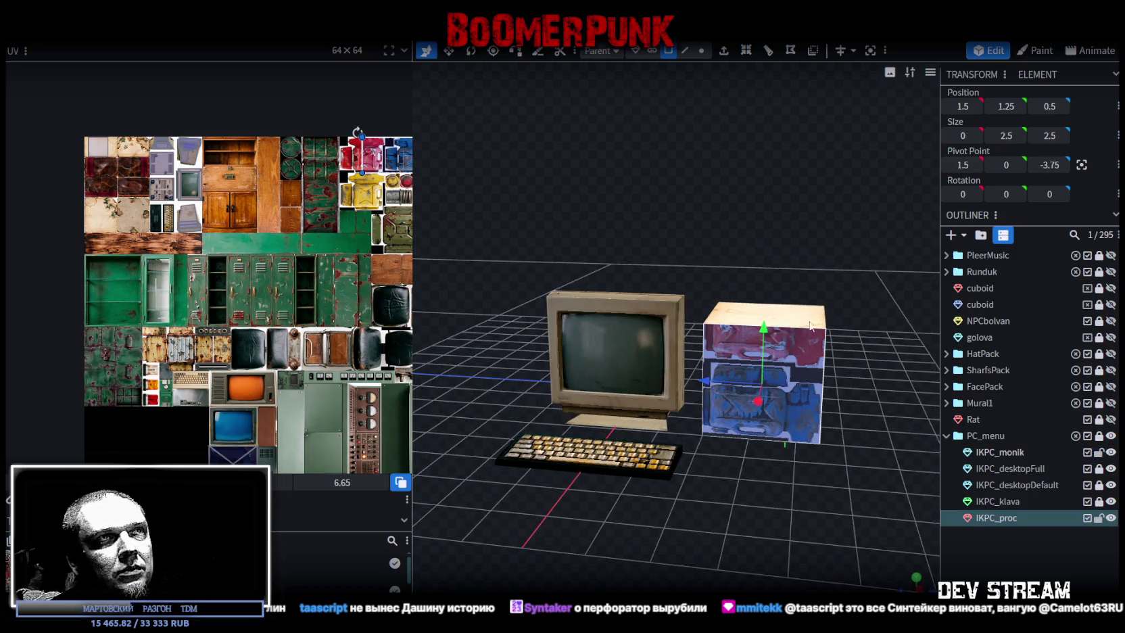
mouse_move(740, 468)
mouse_down()
mouse_move(621, 462)
mouse_move(797, 489)
mouse_move(842, 451)
mouse_move(829, 432)
mouse_move(734, 418)
mouse_move(672, 440)
mouse_move(582, 438)
mouse_up()
key(Delete)
Select the monitor and its stand to inspect them, then clear the selection
click(667, 432)
click(714, 403)
mouse_move(719, 403)
mouse_down()
mouse_move(782, 437)
mouse_move(689, 419)
mouse_move(655, 440)
mouse_move(676, 464)
mouse_move(693, 415)
mouse_up()
click(740, 427)
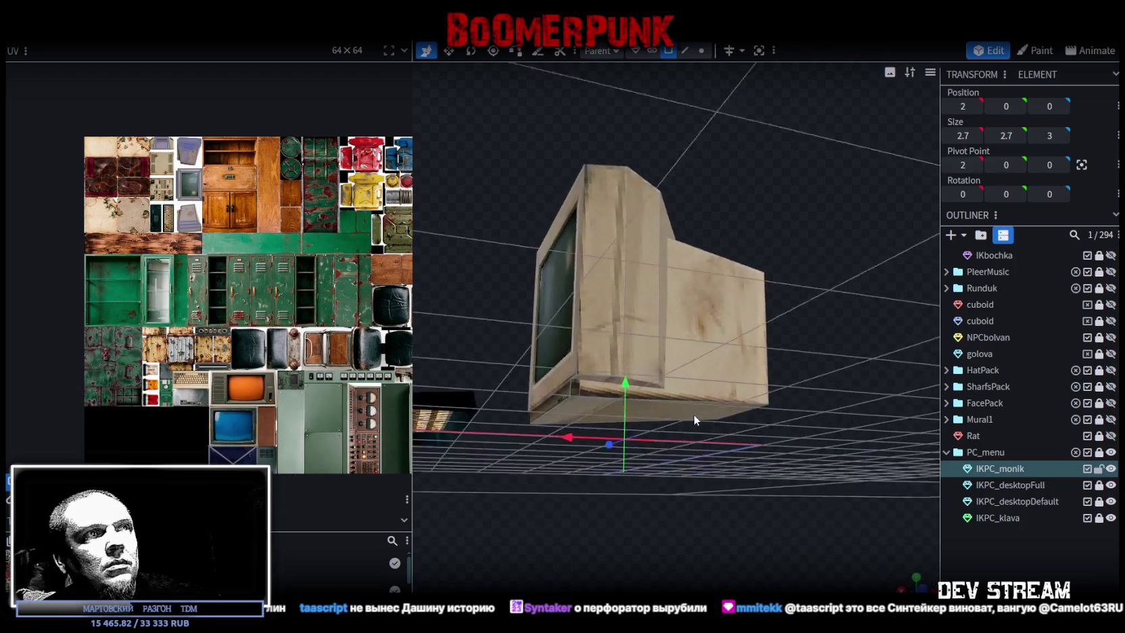
Set the monitor's lower bottom cube to Y position 0
click(587, 342)
mouse_move(616, 439)
mouse_down()
mouse_move(679, 528)
mouse_move(724, 523)
mouse_move(664, 458)
mouse_move(630, 458)
mouse_move(569, 390)
mouse_up()
click(588, 400)
click(571, 396)
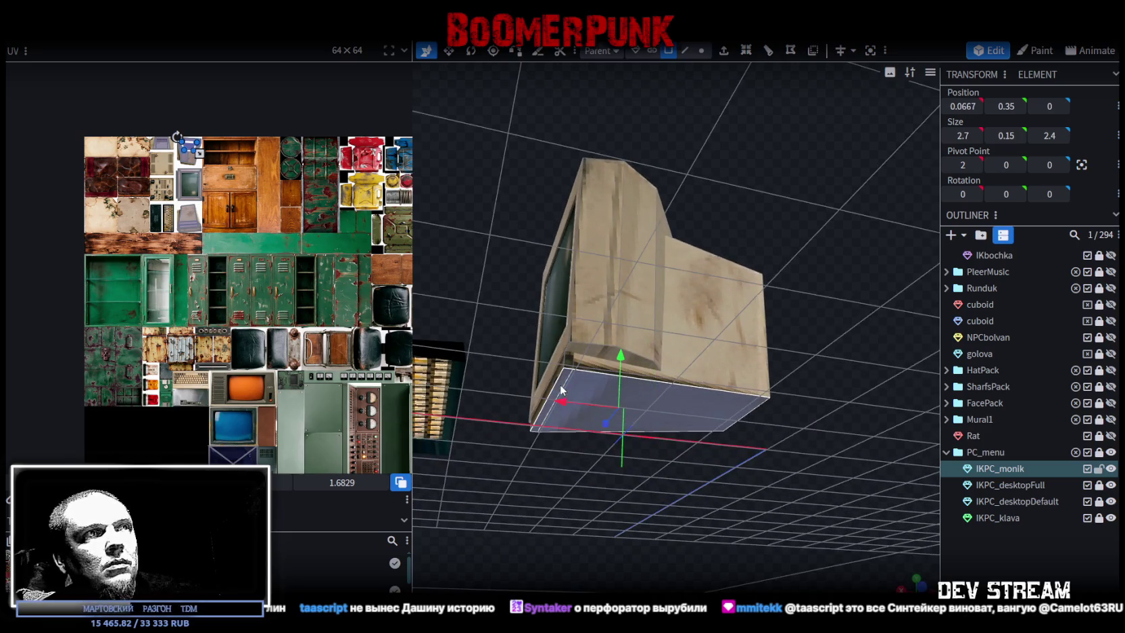
click(1007, 106)
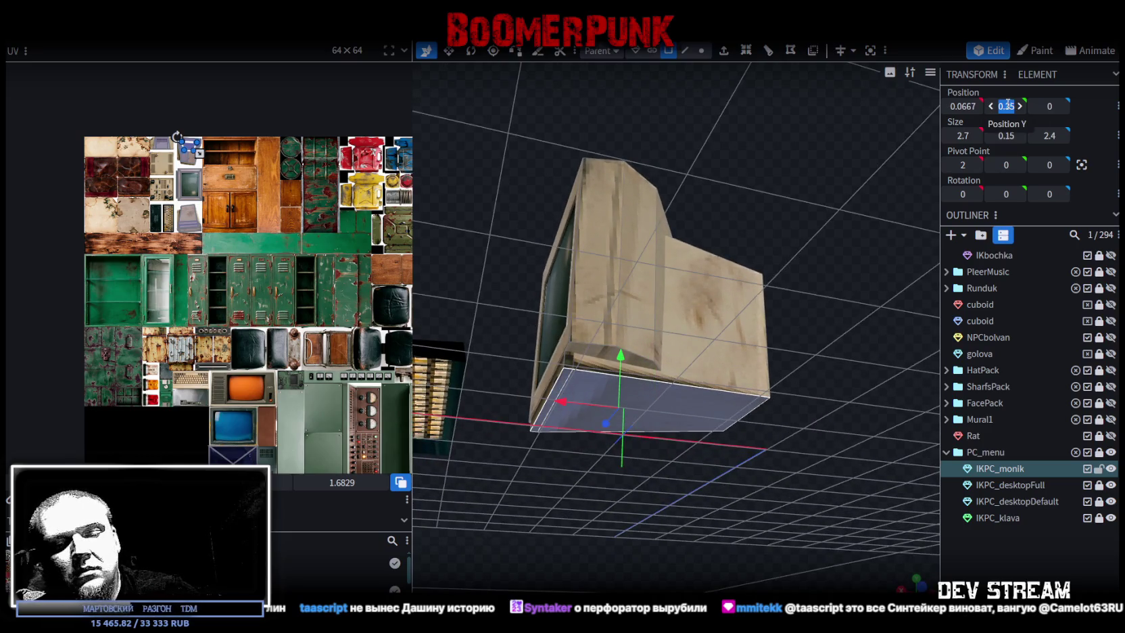
text(0)
key(Return)
Slide a flat side element of the monitor casing 0.4 along X
drag(837, 206, 705, 324)
click(744, 386)
mouse_move(780, 437)
mouse_down()
mouse_move(841, 434)
mouse_move(649, 336)
mouse_up()
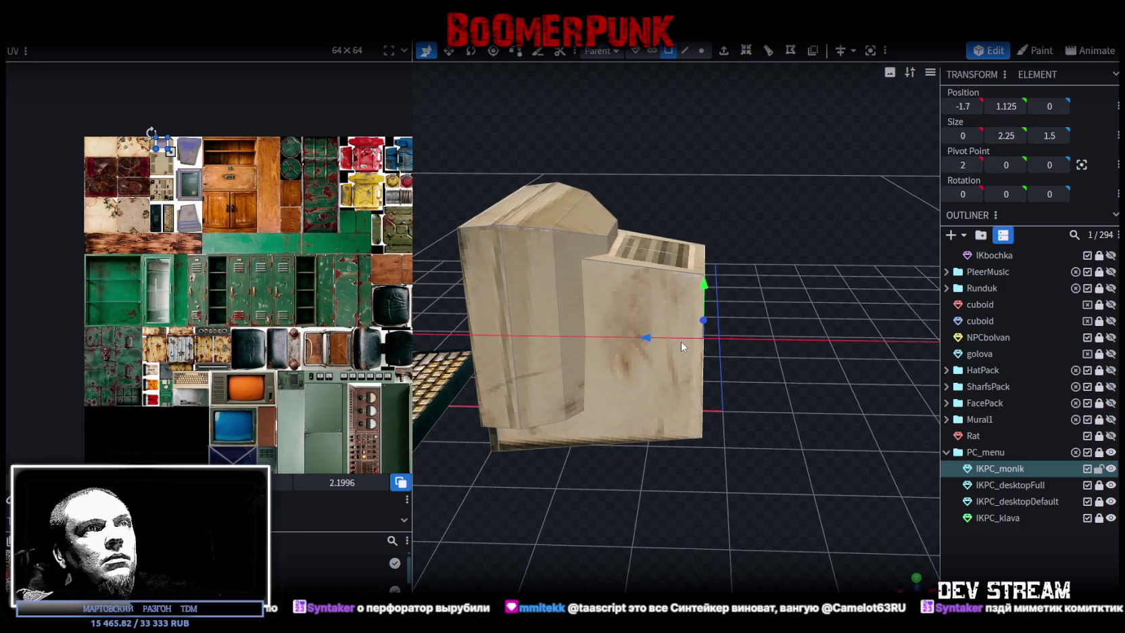
mouse_move(648, 336)
mouse_down()
mouse_move(678, 341)
mouse_move(687, 415)
mouse_up()
click(686, 415)
mouse_move(508, 462)
mouse_down()
mouse_move(716, 434)
mouse_move(710, 394)
mouse_move(707, 406)
mouse_move(632, 411)
mouse_move(722, 415)
mouse_move(699, 363)
mouse_move(787, 483)
mouse_move(785, 508)
mouse_move(769, 471)
mouse_up()
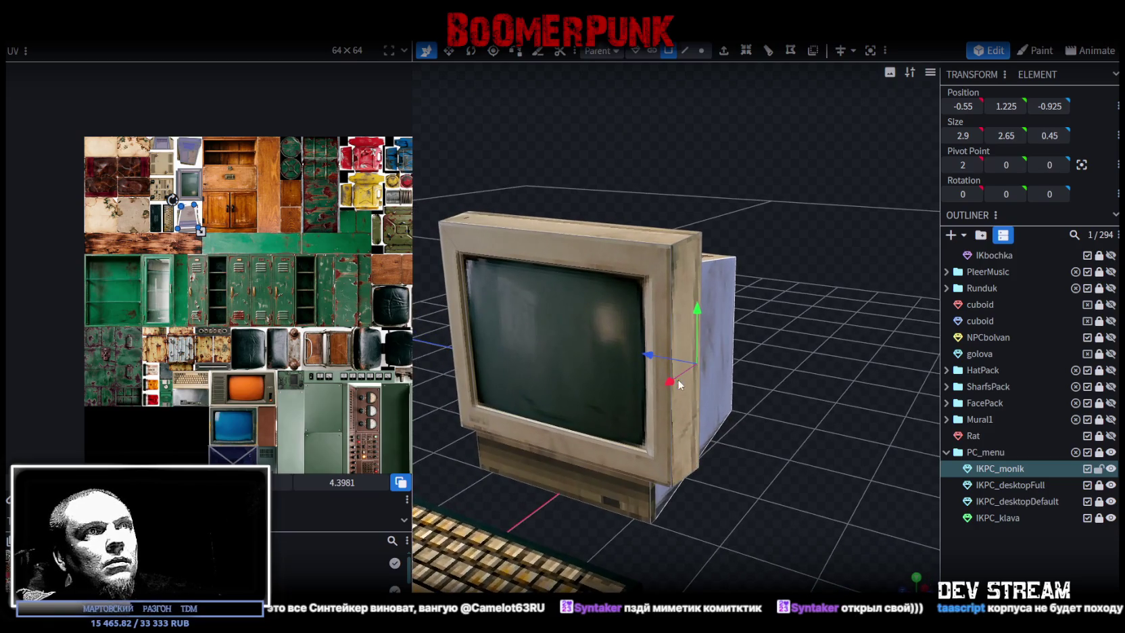
Push the monitor's back panel back, widen it to size 3, and move it to Z -1.4
drag(648, 358, 710, 384)
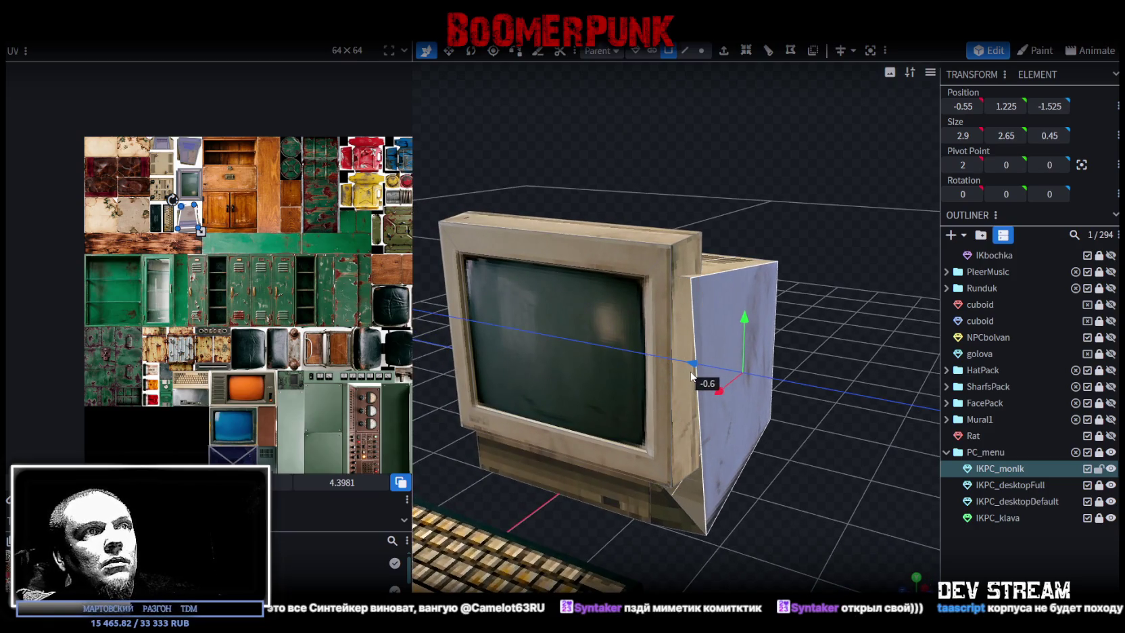
drag(724, 431, 670, 501)
mouse_move(703, 421)
mouse_down()
mouse_move(791, 462)
mouse_move(755, 493)
mouse_move(805, 474)
mouse_move(903, 484)
mouse_move(876, 492)
mouse_move(849, 466)
mouse_up()
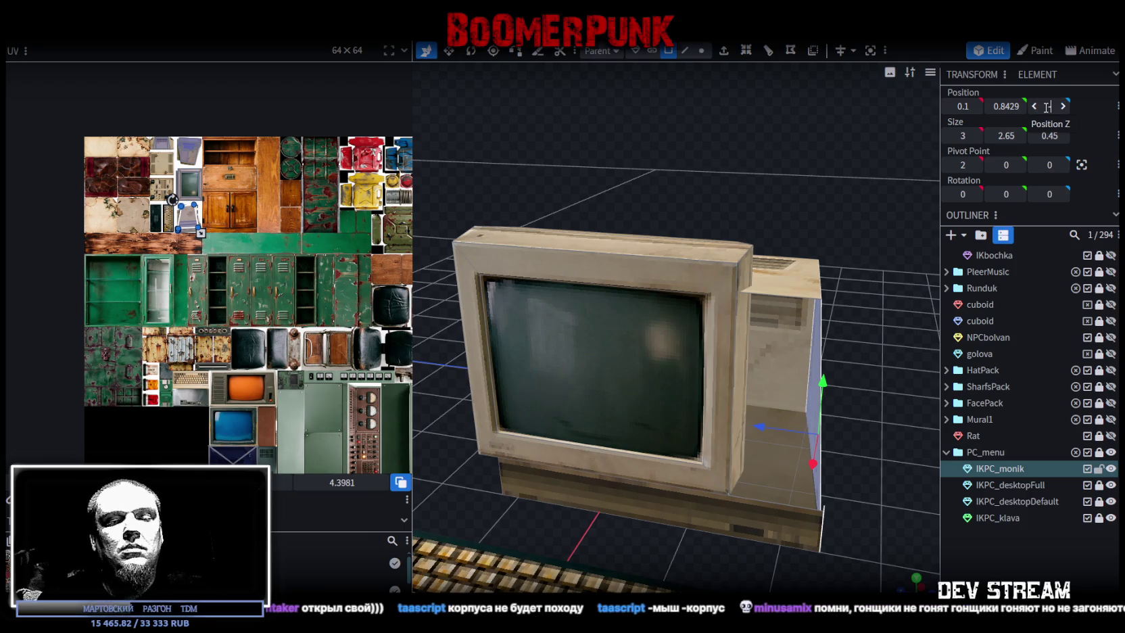
drag(1051, 106, 1045, 106)
drag(737, 423, 689, 423)
mouse_move(835, 494)
mouse_down()
mouse_move(702, 490)
mouse_move(686, 511)
mouse_move(822, 522)
mouse_move(760, 494)
mouse_move(772, 507)
mouse_move(758, 471)
mouse_move(778, 468)
mouse_move(765, 512)
mouse_move(750, 503)
mouse_up()
Select the slanted top casing piece and move its vertices vertically in vertex mode
click(647, 255)
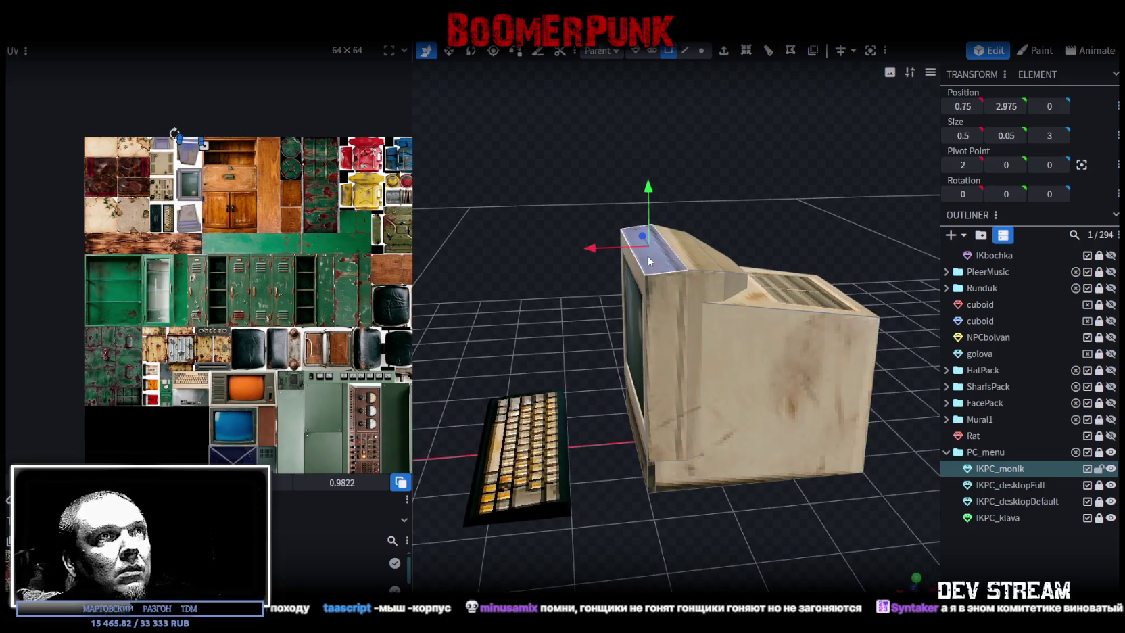
mouse_move(785, 156)
mouse_down()
mouse_move(787, 140)
mouse_move(787, 169)
mouse_move(708, 261)
mouse_up()
click(641, 211)
mouse_move(641, 211)
mouse_down()
mouse_move(688, 148)
mouse_move(684, 127)
mouse_up()
click(701, 51)
drag(669, 306, 668, 329)
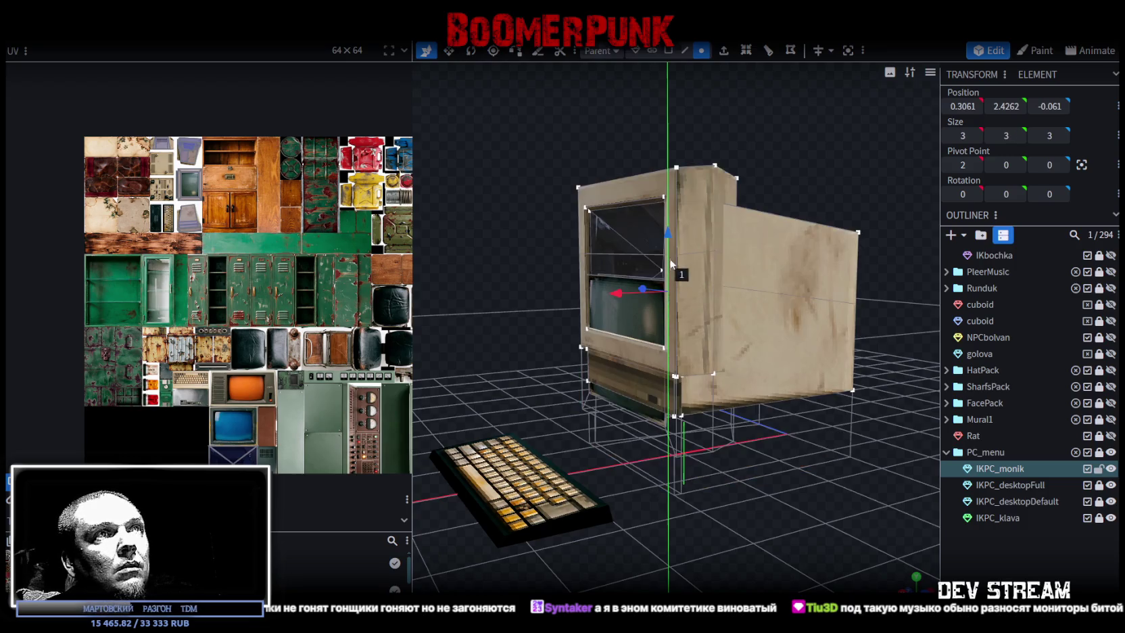
mouse_move(639, 267)
mouse_down()
mouse_move(749, 169)
mouse_move(846, 174)
mouse_move(766, 207)
mouse_move(810, 324)
mouse_up()
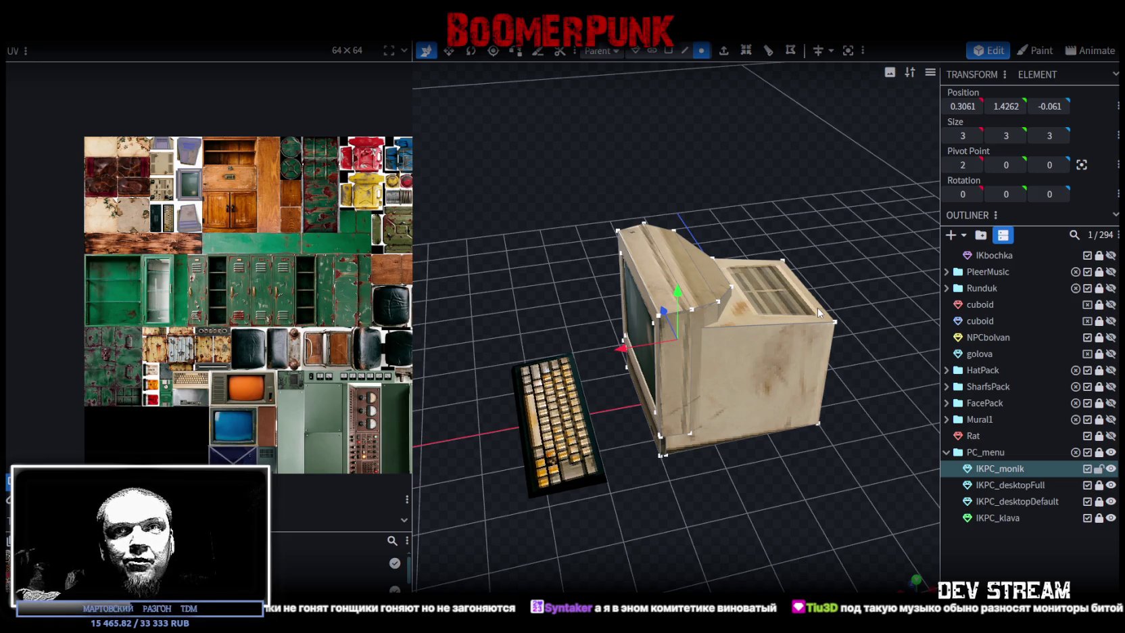
mouse_move(864, 280)
mouse_down()
mouse_move(824, 215)
mouse_move(858, 232)
mouse_move(756, 226)
mouse_up()
Select the monitor's side faces in face mode and confirm a new depth position
key(2)
click(672, 305)
click(690, 291)
drag(800, 250, 639, 224)
click(751, 305)
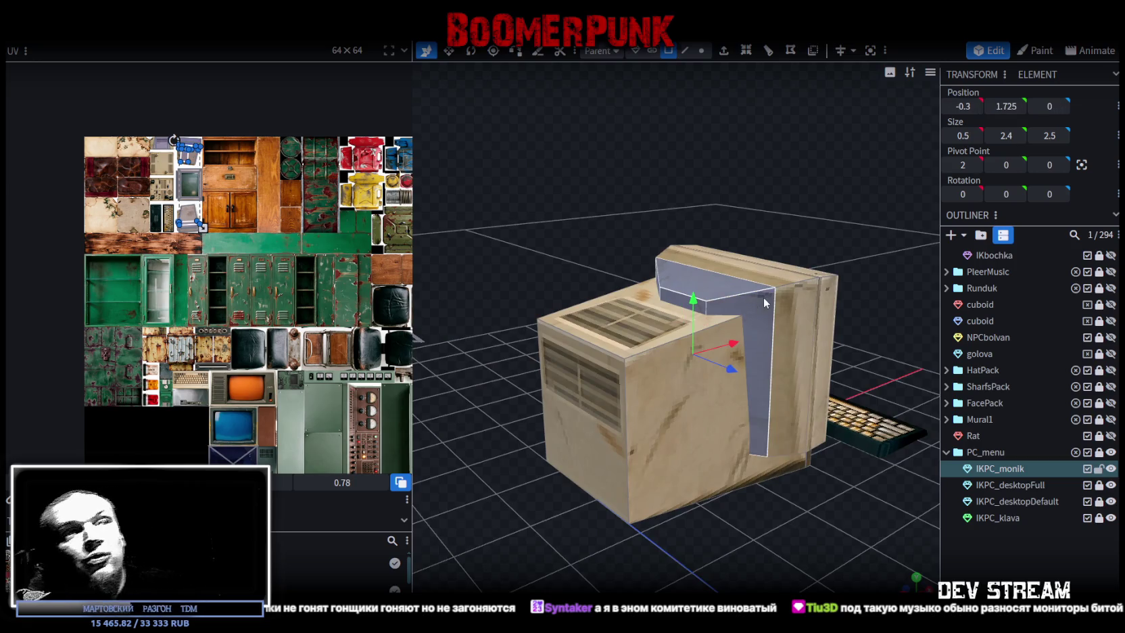
click(762, 223)
drag(666, 175, 714, 441)
click(715, 441)
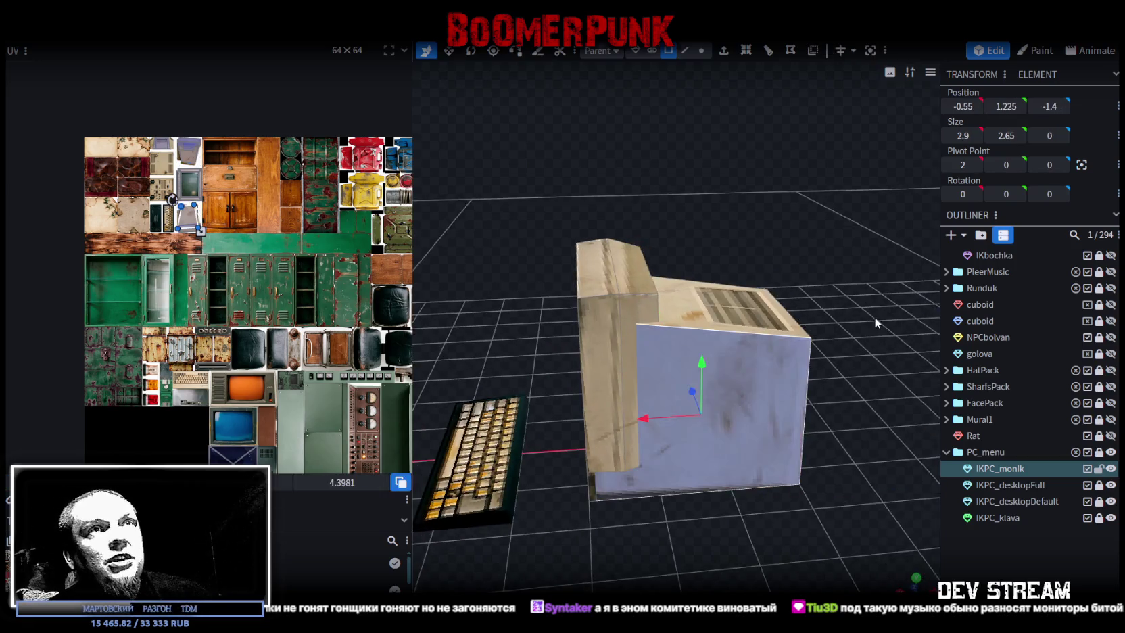
drag(874, 316, 811, 501)
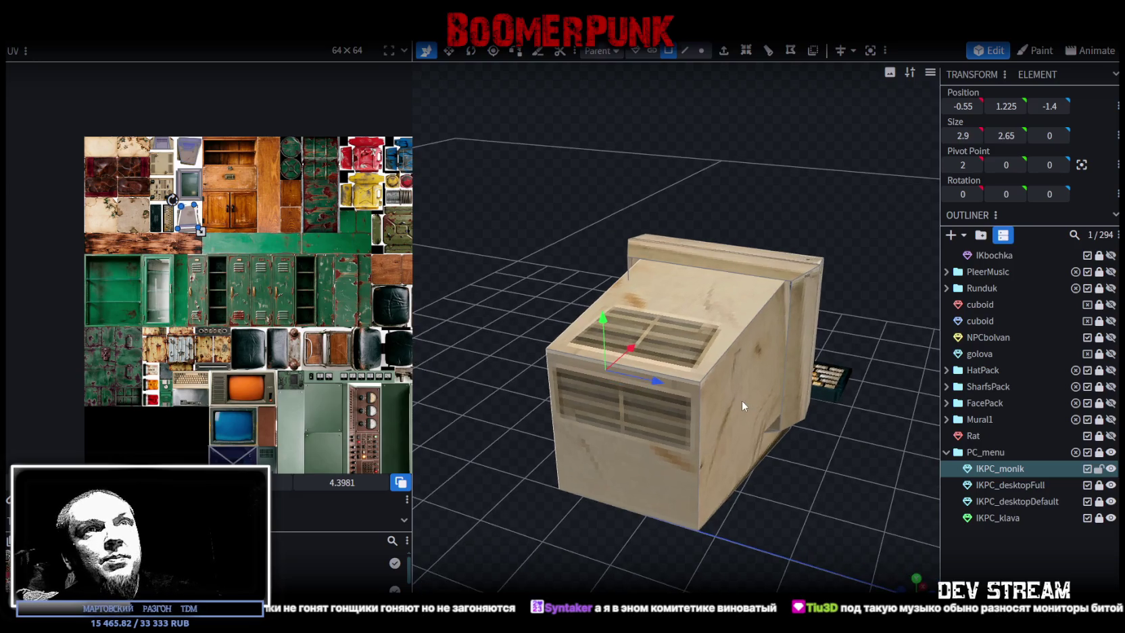
mouse_move(745, 405)
mouse_down()
mouse_move(576, 415)
mouse_move(658, 373)
mouse_up()
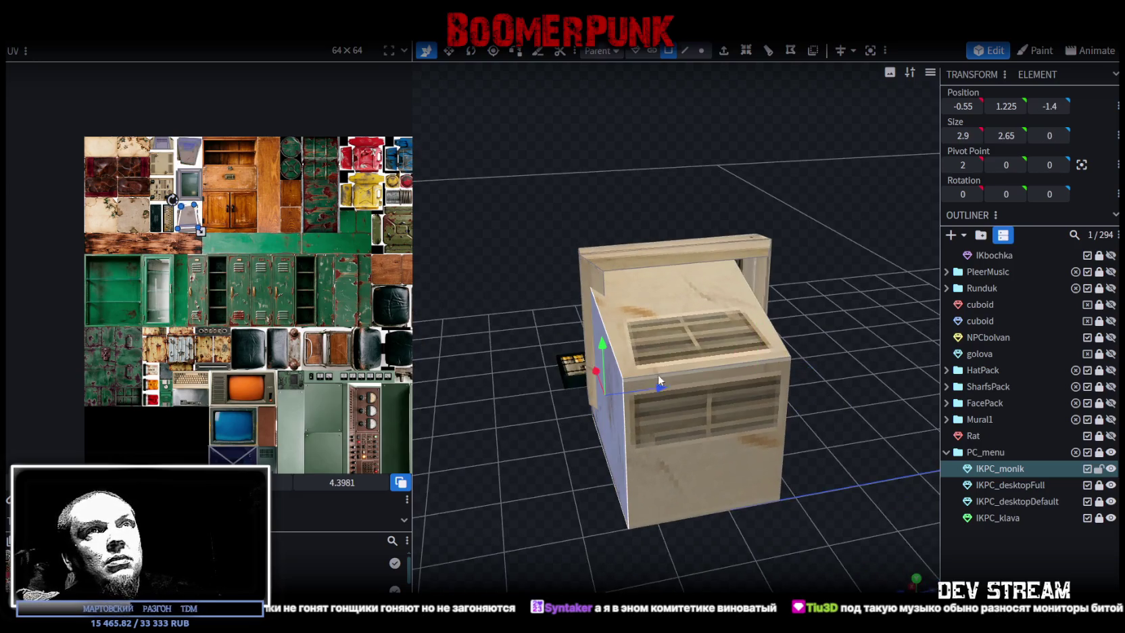
mouse_move(791, 433)
mouse_down()
mouse_move(717, 415)
mouse_move(784, 479)
mouse_move(802, 474)
mouse_up()
drag(759, 519, 846, 502)
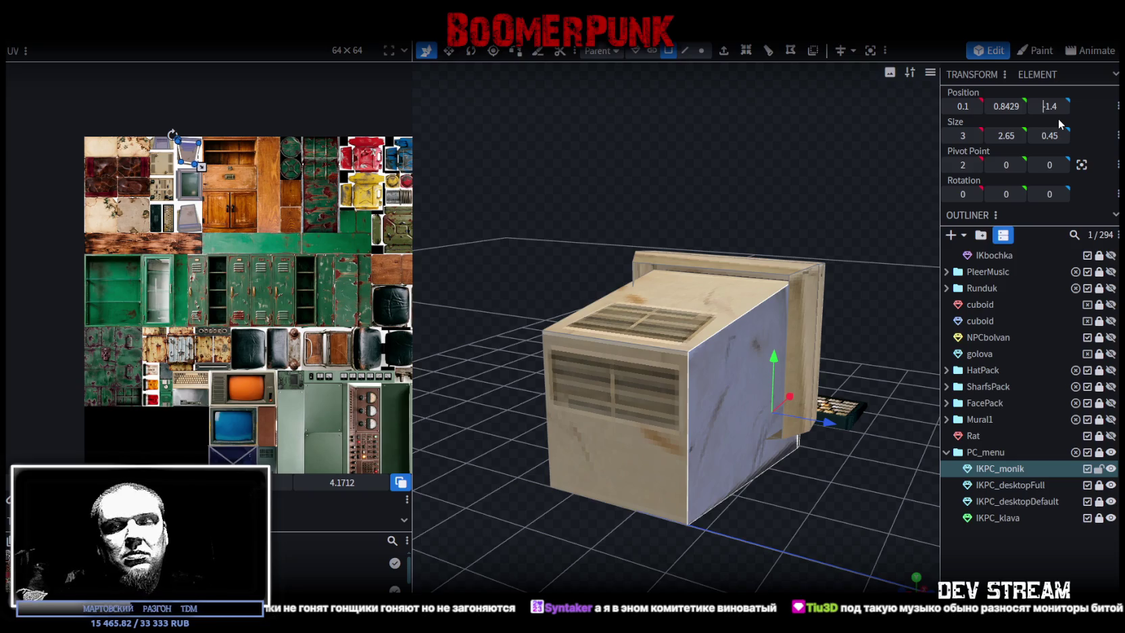
key(Return)
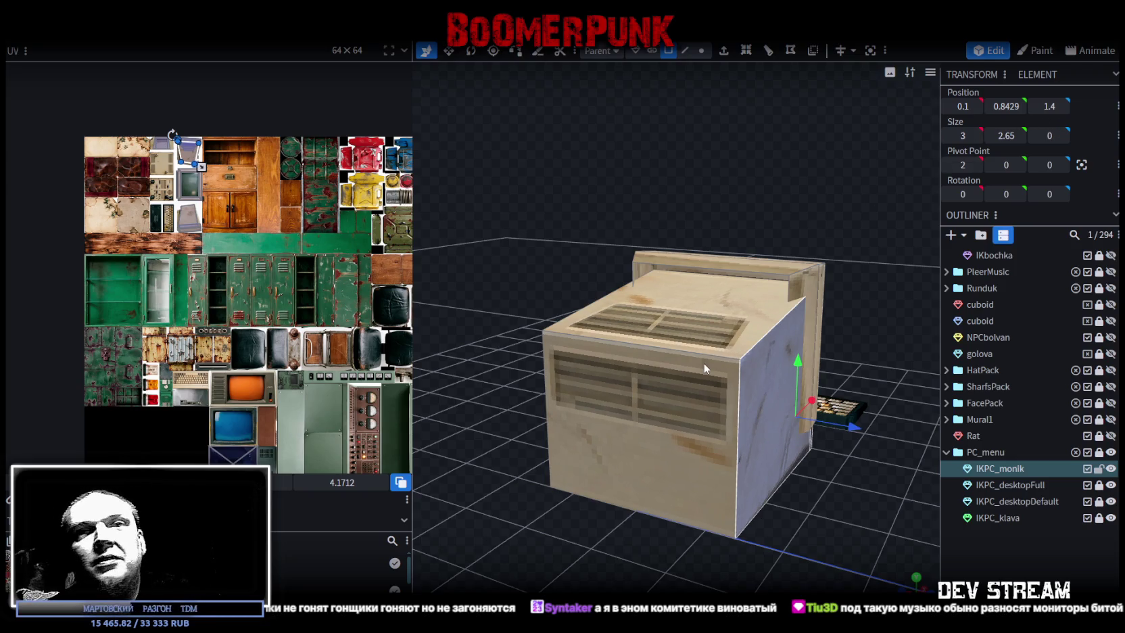
drag(666, 345, 683, 380)
mouse_move(661, 463)
mouse_down()
mouse_move(791, 543)
mouse_move(662, 550)
mouse_move(744, 526)
mouse_move(770, 533)
mouse_move(783, 562)
mouse_move(649, 369)
mouse_up()
Raise the top plate 1.1 units and slide a top edge inward to X -0.2, Y 3.05
click(649, 369)
mouse_move(678, 502)
mouse_down()
mouse_move(700, 508)
mouse_move(666, 300)
mouse_up()
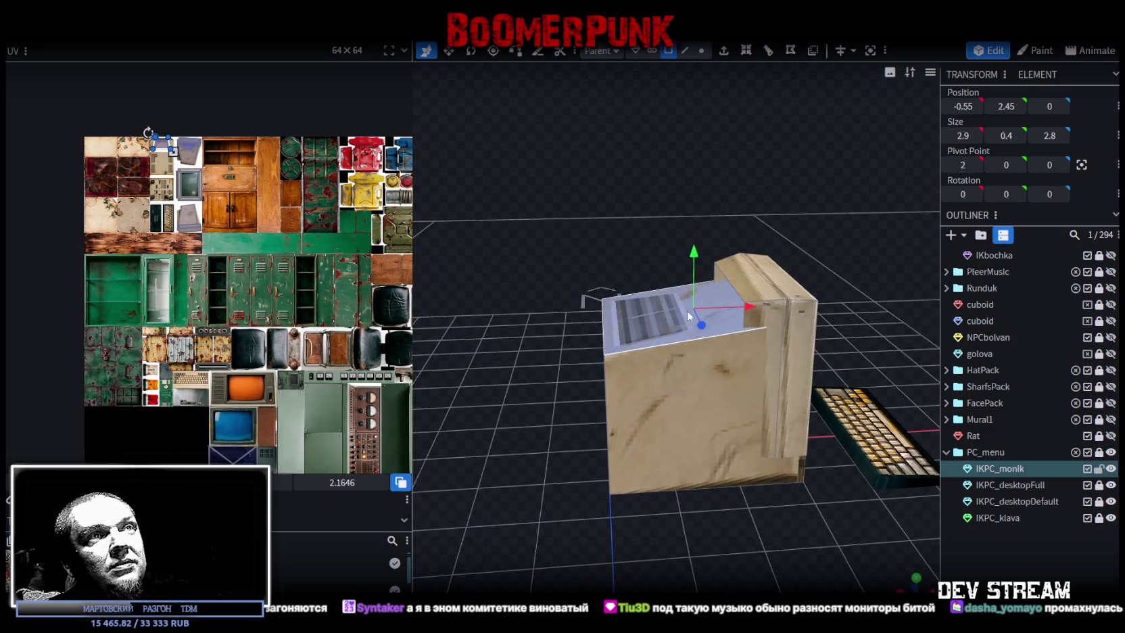
mouse_move(694, 251)
mouse_down()
mouse_move(689, 178)
mouse_move(688, 233)
mouse_up()
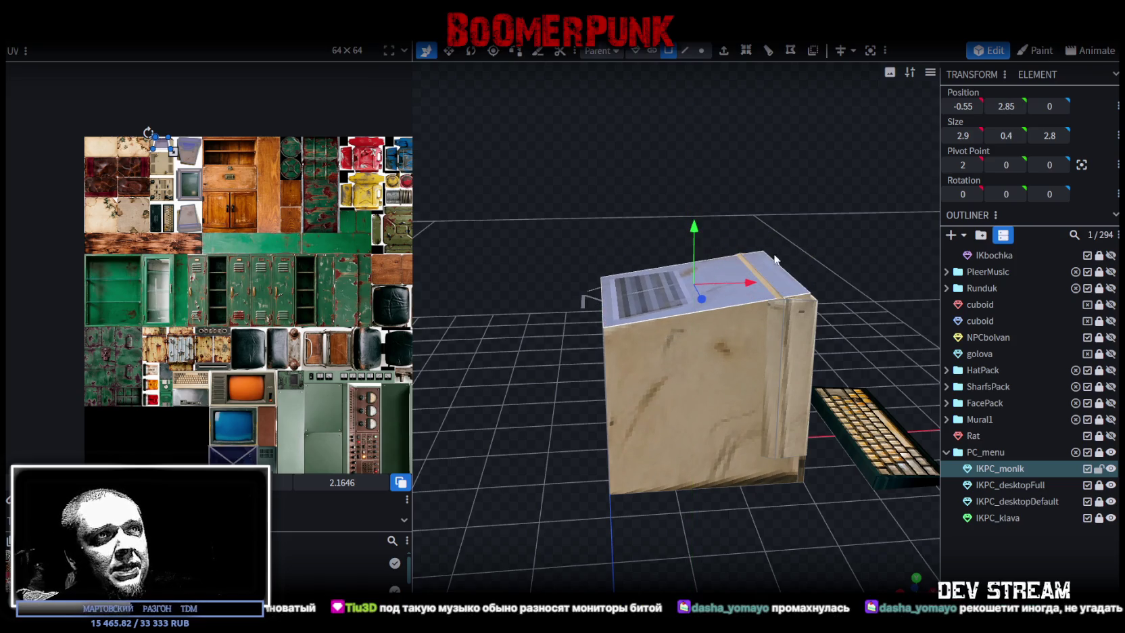
click(684, 51)
click(789, 276)
mouse_move(840, 268)
mouse_down()
mouse_move(811, 293)
mouse_move(793, 367)
mouse_move(705, 246)
mouse_move(679, 158)
mouse_move(661, 196)
mouse_up()
mouse_move(666, 301)
mouse_down()
mouse_move(695, 308)
mouse_move(748, 222)
mouse_move(705, 71)
mouse_up()
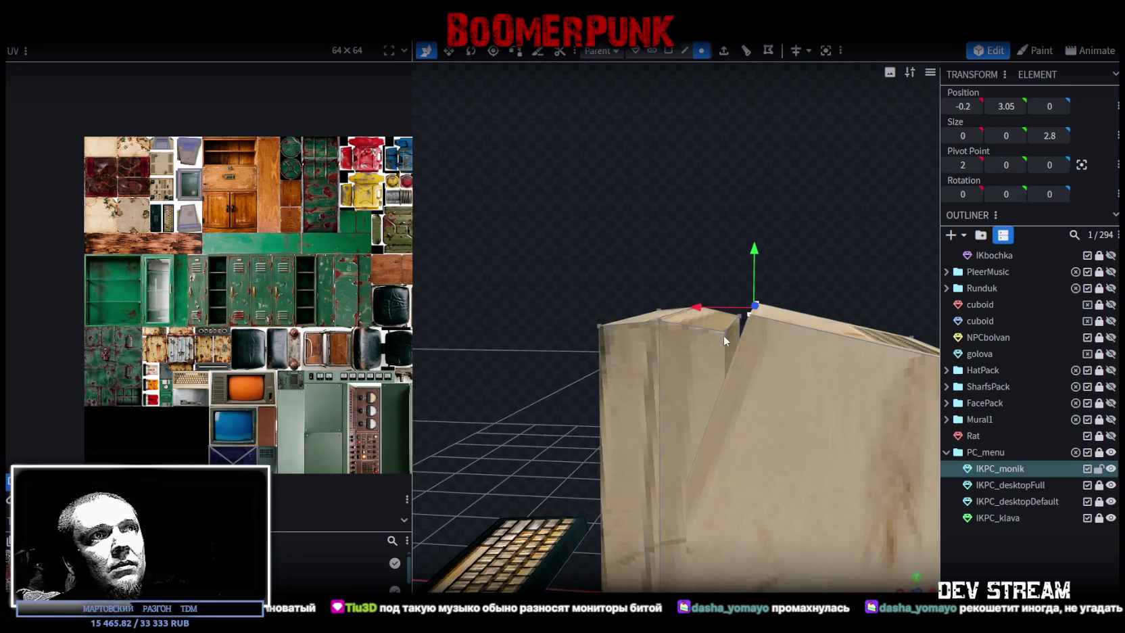
Merge the monitor casing's stray vertices with Merge Vertices to close the top gap
right_click(752, 314)
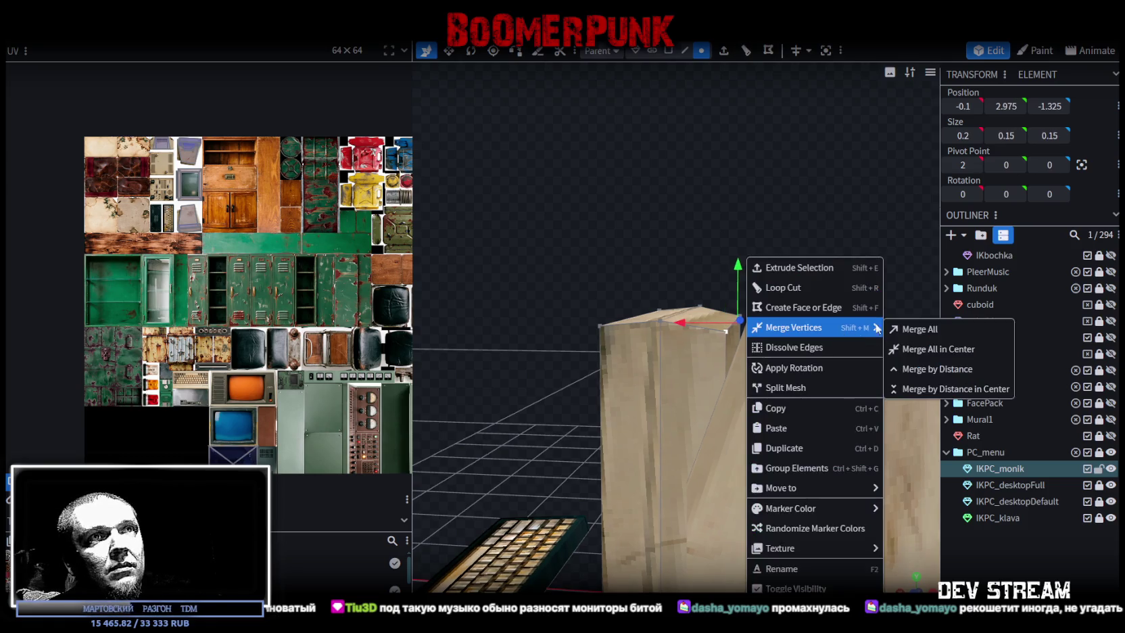
click(904, 328)
mouse_move(876, 237)
mouse_down()
mouse_move(573, 264)
mouse_move(647, 410)
mouse_up()
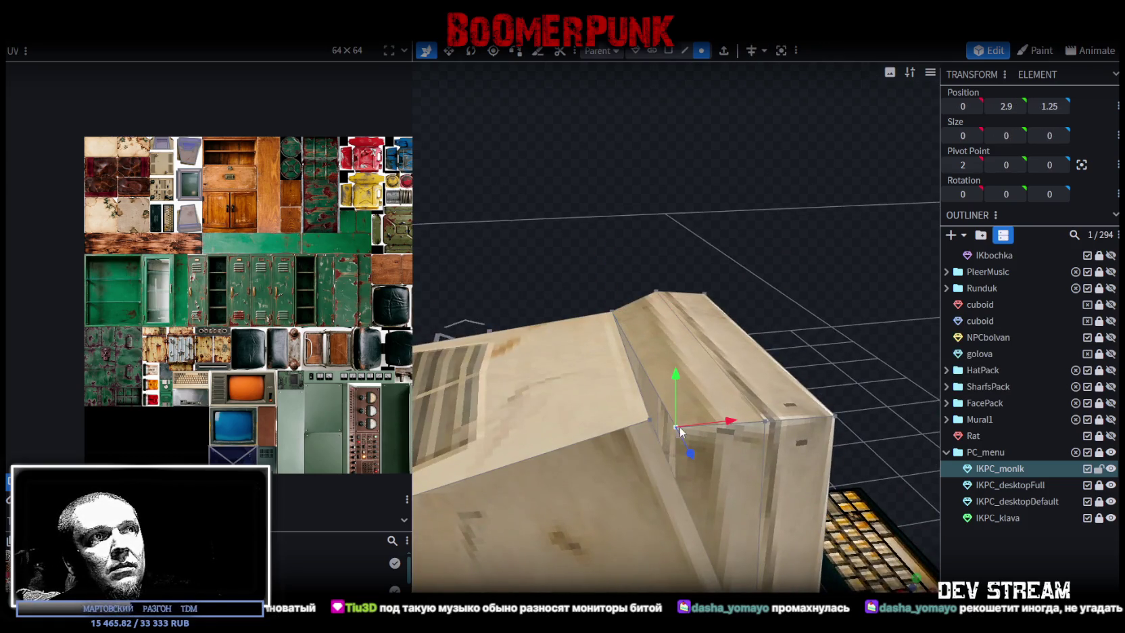
right_click(652, 417)
click(821, 131)
mouse_move(779, 332)
mouse_down()
mouse_move(798, 275)
mouse_move(723, 443)
mouse_move(672, 358)
mouse_move(646, 349)
mouse_up()
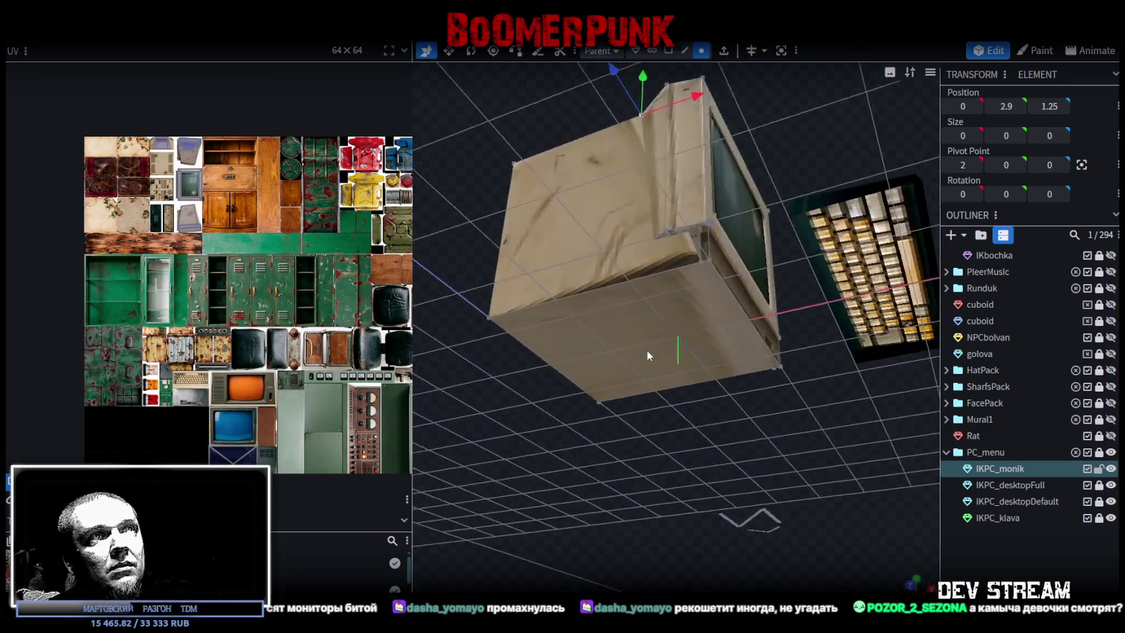
scroll(661, 399, up, 3)
mouse_move(661, 404)
mouse_down()
mouse_move(699, 415)
mouse_move(665, 420)
mouse_move(672, 440)
mouse_move(526, 443)
mouse_move(541, 428)
mouse_move(593, 420)
mouse_move(569, 393)
mouse_move(586, 425)
mouse_move(655, 446)
mouse_move(641, 454)
mouse_move(676, 466)
mouse_up()
scroll(675, 426, down, 5)
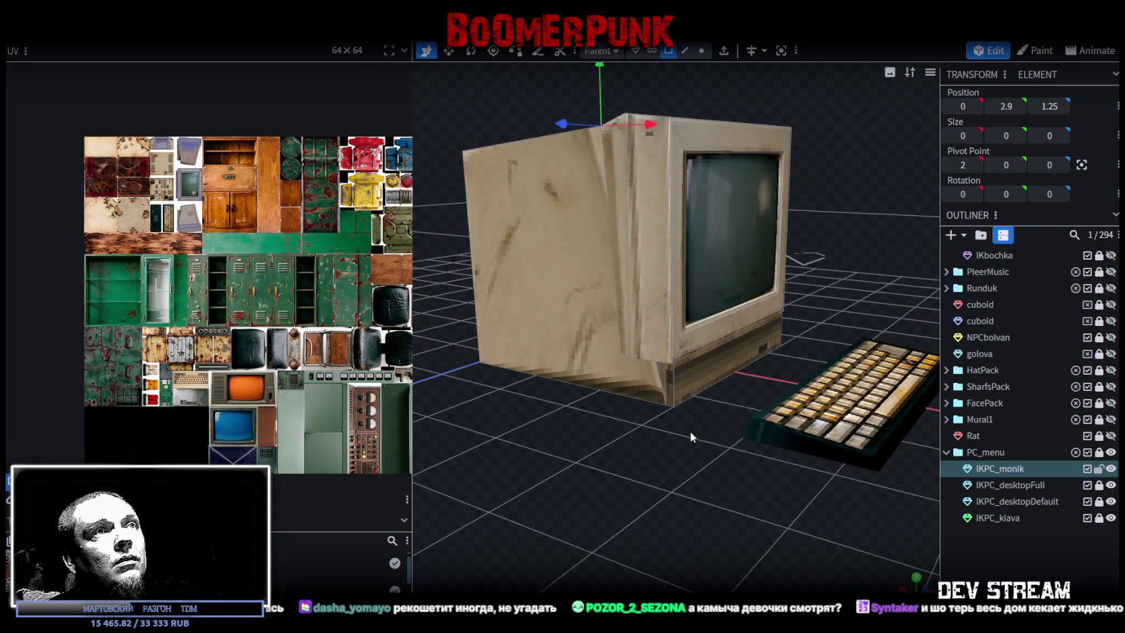
Select the thin strips at the monitor's lower corner for mesh editing
click(669, 391)
mouse_move(716, 360)
mouse_down()
mouse_move(699, 407)
mouse_move(520, 363)
mouse_move(706, 303)
mouse_move(751, 549)
mouse_up()
click(710, 304)
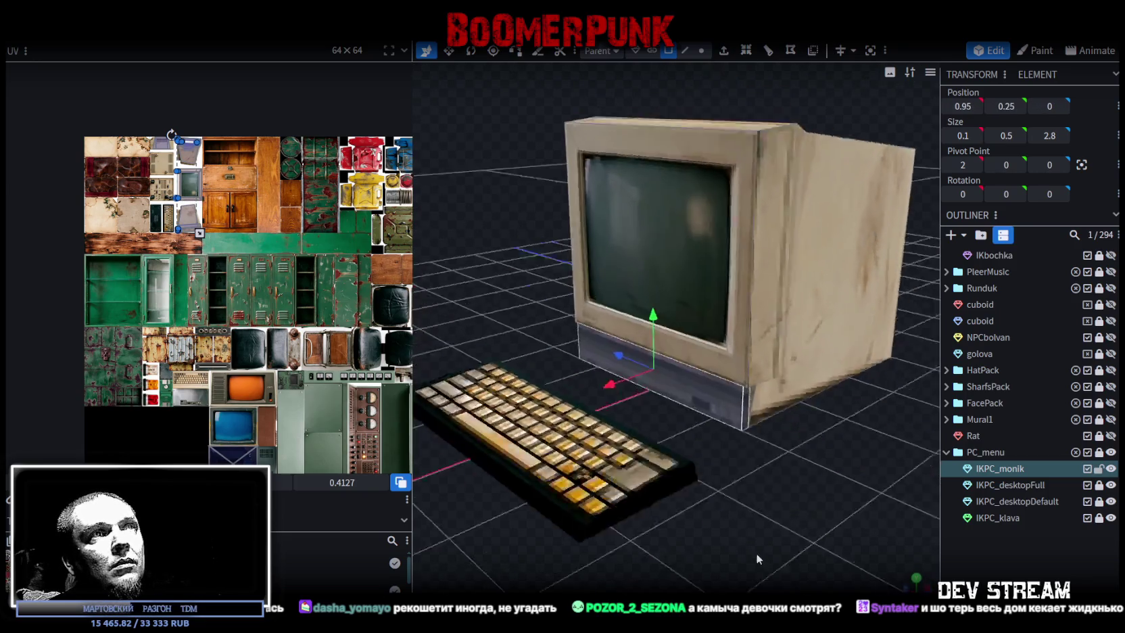
right_click(727, 401)
Split the bottom strip into its own mesh, shorten its depth to 2.2, and place it at X 0.85
click(762, 387)
mouse_move(764, 396)
mouse_down()
mouse_move(811, 455)
mouse_move(900, 472)
mouse_up()
key(s)
drag(769, 364, 745, 369)
drag(576, 449, 672, 407)
scroll(795, 451, up, 5)
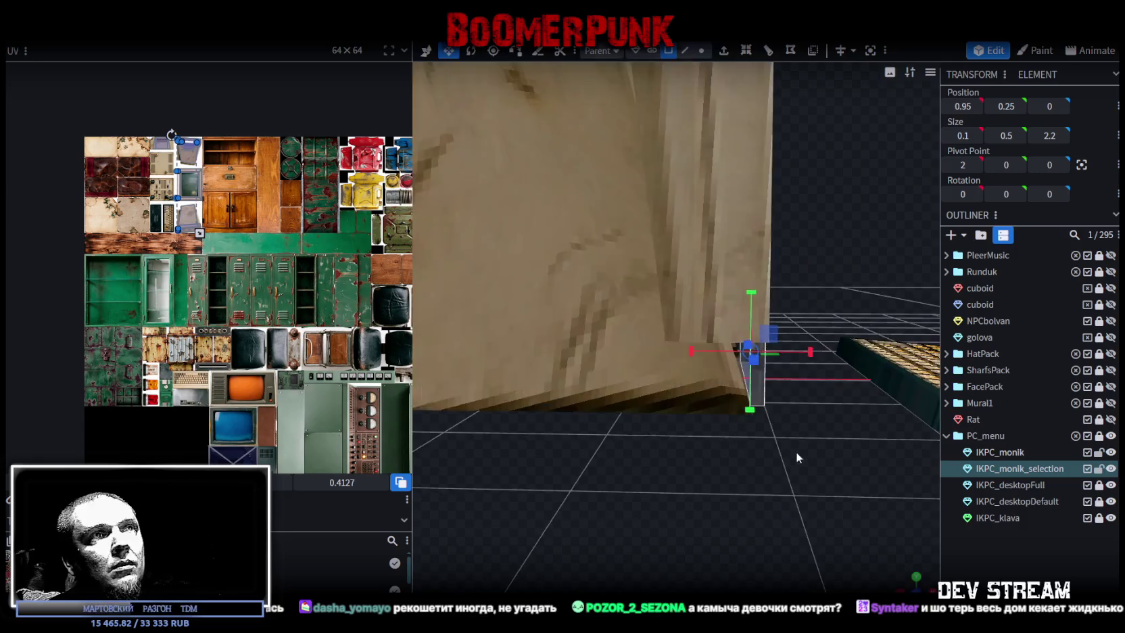
key(v)
mouse_move(739, 379)
mouse_down()
mouse_move(760, 384)
mouse_move(716, 355)
mouse_up()
mouse_move(732, 444)
mouse_down()
mouse_move(573, 376)
mouse_move(659, 444)
mouse_up()
On the IKPC_monik casing, slide an edge along X until it reads 0
click(659, 444)
click(684, 50)
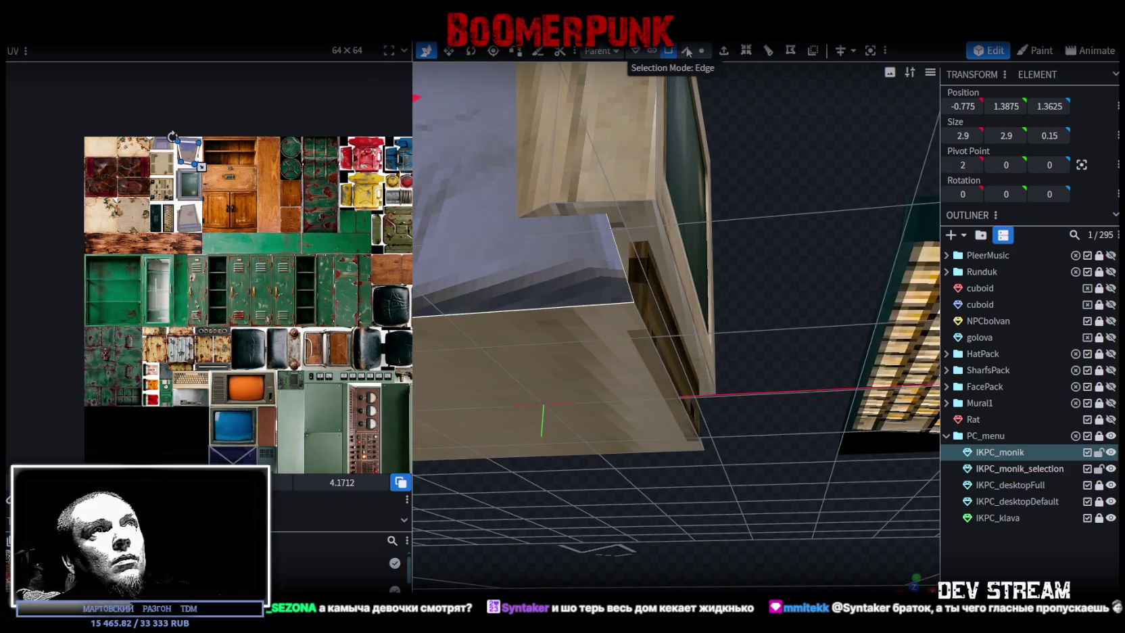
click(636, 307)
mouse_move(760, 408)
mouse_down()
mouse_move(720, 392)
mouse_move(747, 386)
mouse_move(758, 432)
mouse_move(757, 422)
mouse_up()
scroll(767, 388, down, 5)
scroll(757, 406, up, 5)
mouse_move(777, 354)
mouse_down()
mouse_move(668, 357)
mouse_move(705, 361)
mouse_up()
scroll(697, 459, down, 4)
mouse_move(696, 459)
mouse_down()
mouse_move(644, 485)
mouse_move(621, 459)
mouse_move(707, 518)
mouse_move(755, 521)
mouse_move(783, 489)
mouse_move(669, 66)
mouse_up()
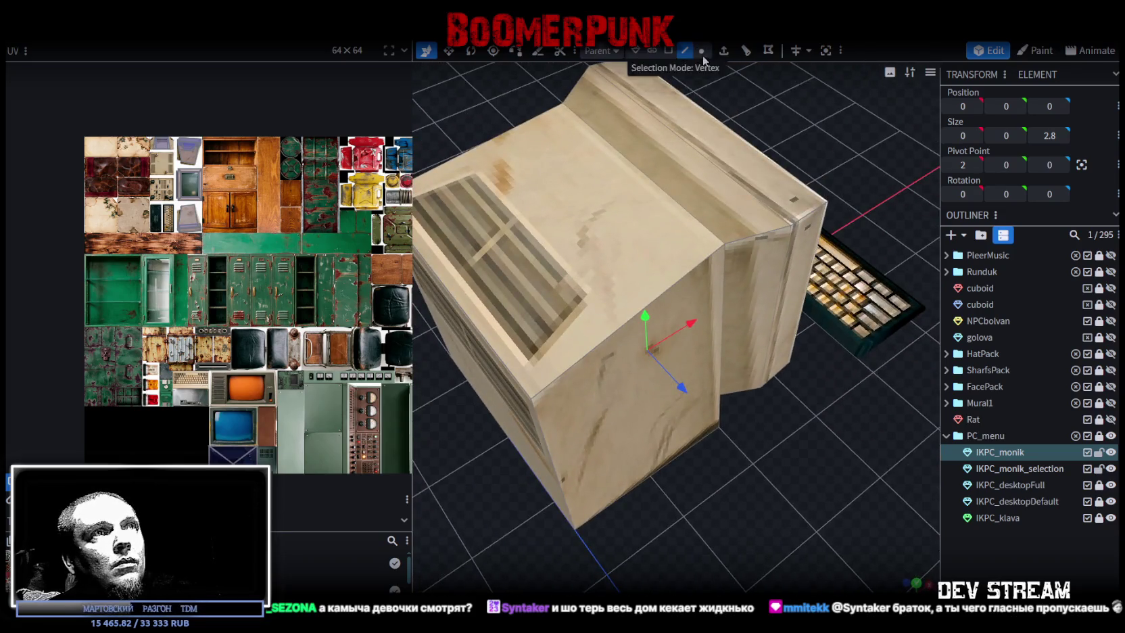
Push the casing's back face in, reducing its depth from 2.8 to 2.3
mouse_move(719, 246)
mouse_down()
mouse_move(840, 433)
mouse_move(843, 253)
mouse_up()
click(780, 235)
drag(847, 475, 661, 385)
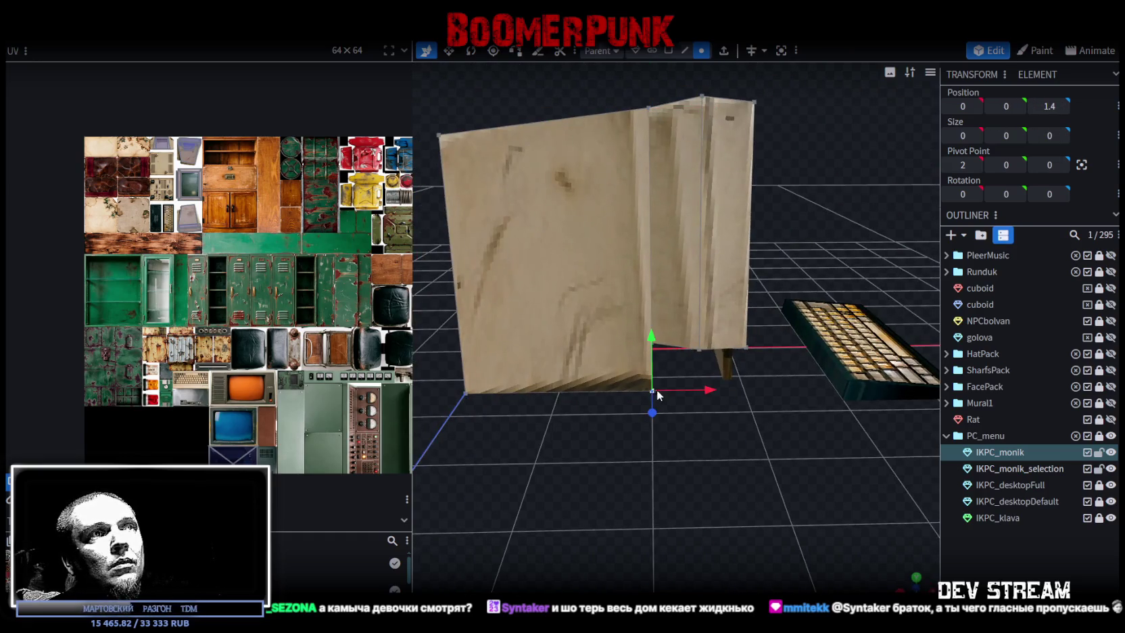
mouse_move(804, 132)
mouse_down()
mouse_move(628, 152)
mouse_move(802, 404)
mouse_move(965, 236)
mouse_up()
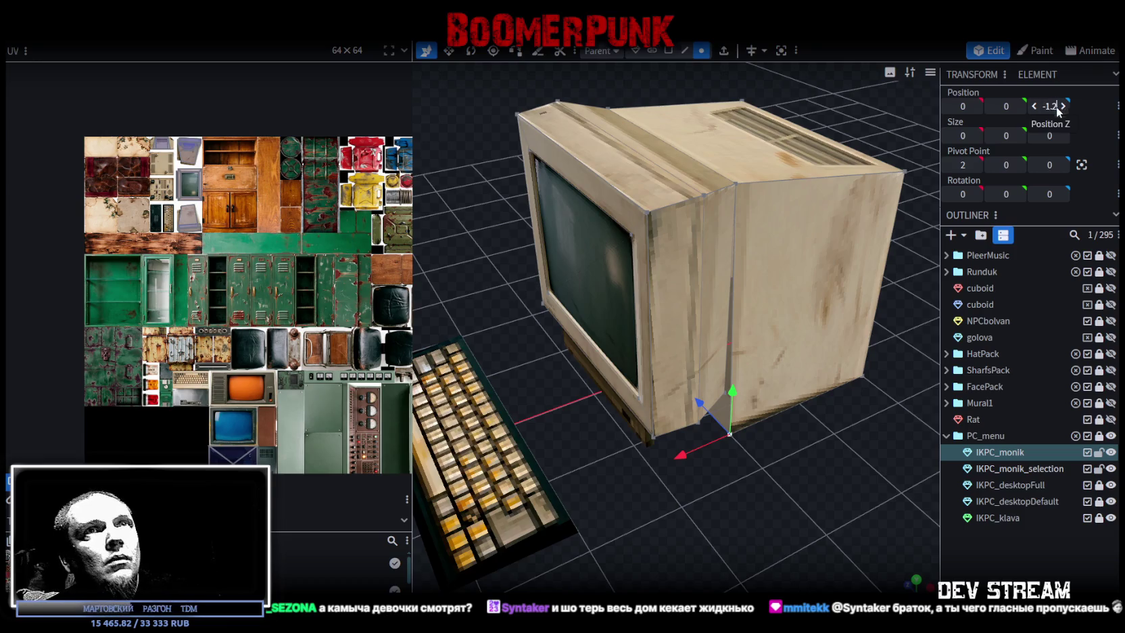
mouse_move(808, 495)
mouse_down()
mouse_move(815, 475)
mouse_move(700, 497)
mouse_up()
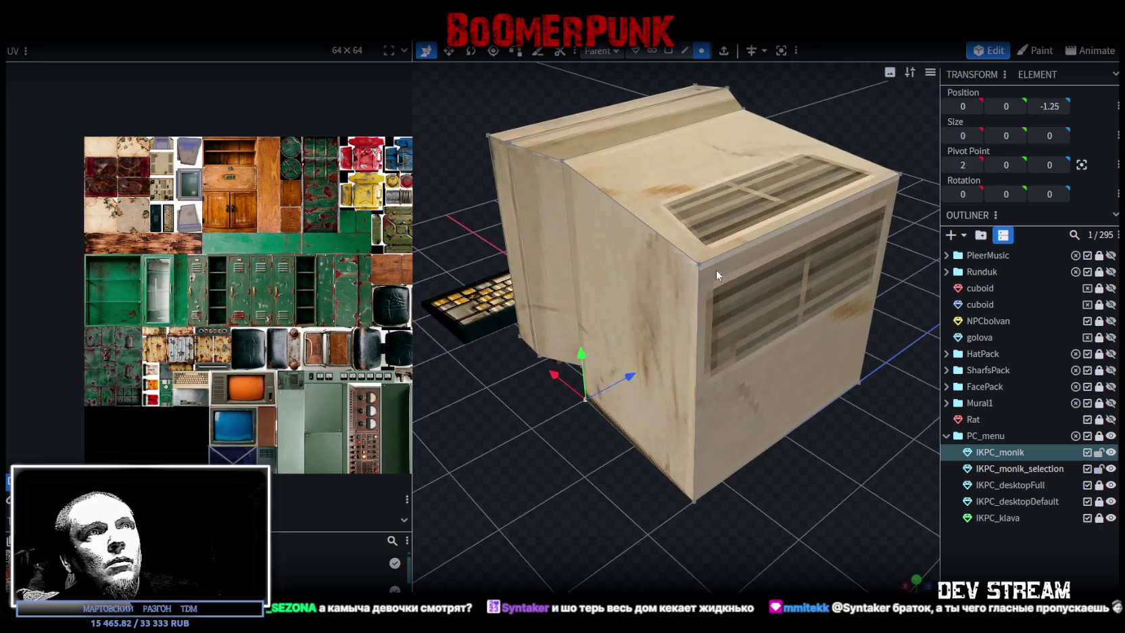
click(668, 52)
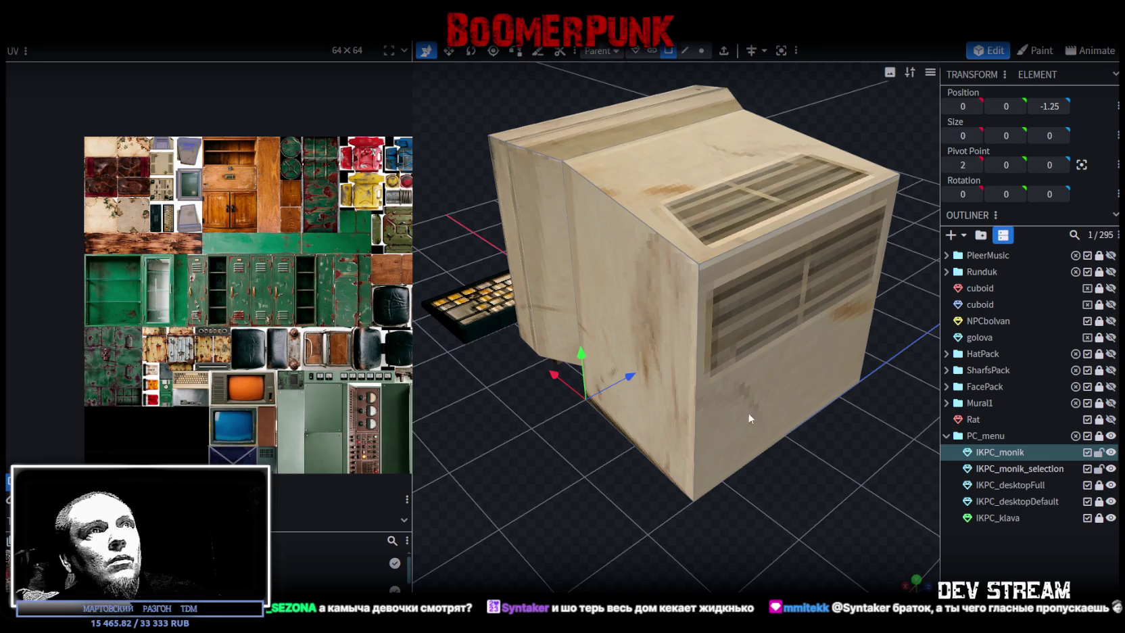
click(811, 430)
drag(830, 314, 840, 325)
mouse_move(768, 541)
mouse_down()
mouse_move(699, 533)
mouse_move(872, 470)
mouse_move(703, 418)
mouse_move(779, 431)
mouse_move(669, 407)
mouse_move(654, 363)
mouse_move(702, 366)
mouse_move(658, 326)
mouse_up()
scroll(722, 409, up, 3)
Select an edge on the casing underside and check the monitor from the side and back
click(660, 325)
mouse_move(717, 439)
mouse_down()
mouse_move(737, 503)
mouse_move(761, 511)
mouse_move(574, 549)
mouse_move(617, 532)
mouse_move(733, 264)
mouse_move(577, 373)
mouse_move(606, 380)
mouse_move(677, 281)
mouse_move(673, 260)
mouse_move(652, 359)
mouse_move(655, 431)
mouse_move(676, 414)
mouse_move(684, 442)
mouse_up()
click(669, 267)
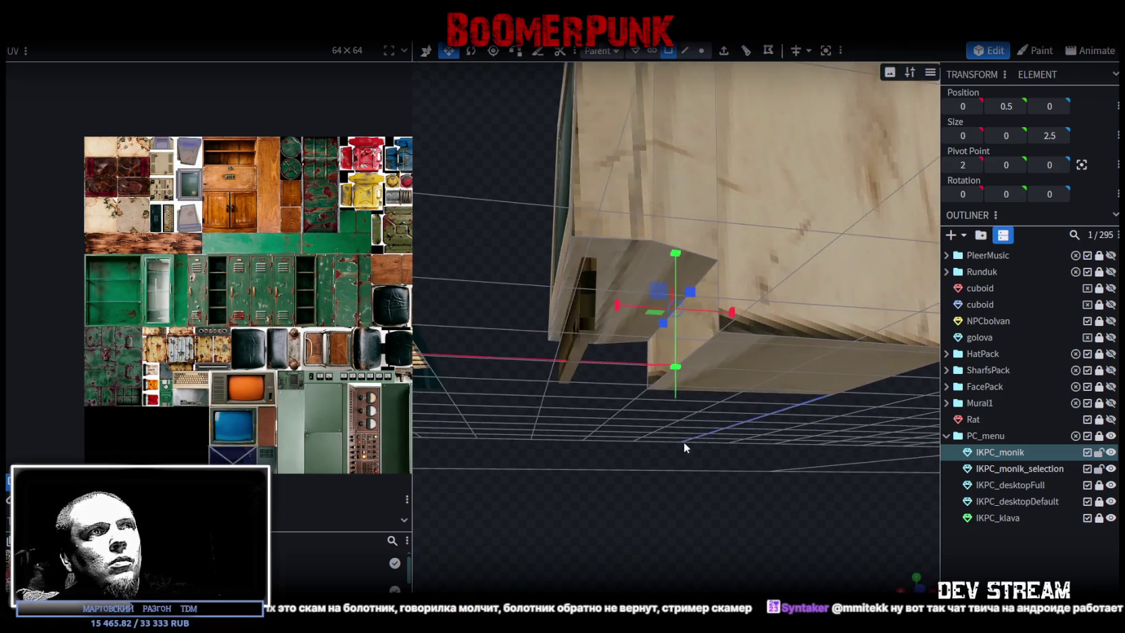
click(685, 51)
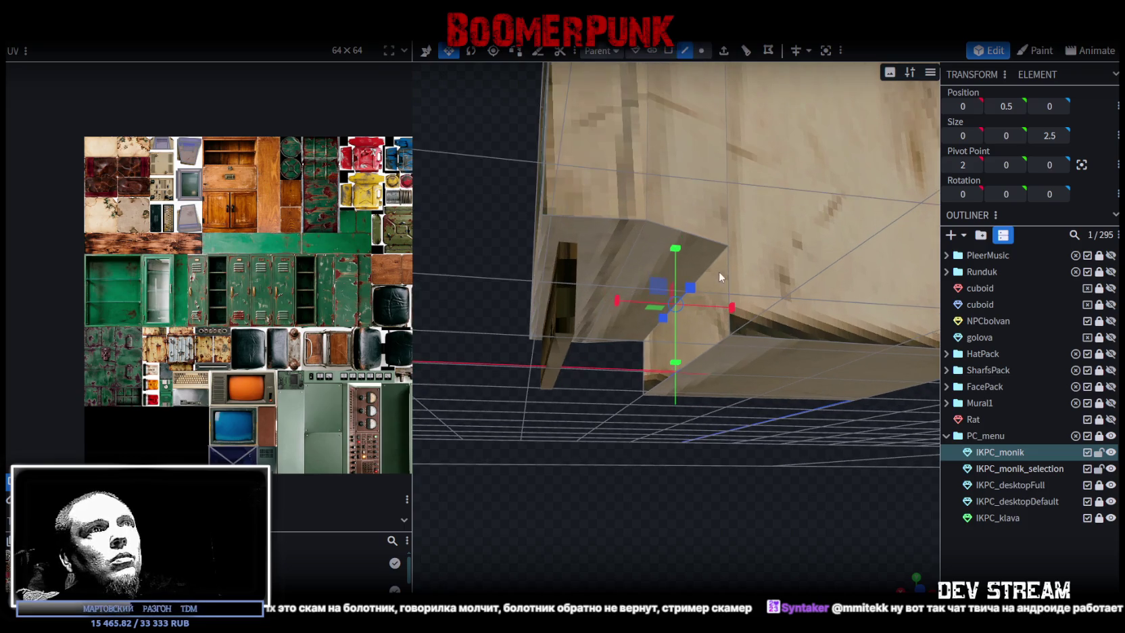
click(713, 346)
mouse_move(722, 381)
mouse_down()
mouse_move(743, 433)
mouse_move(774, 449)
mouse_move(784, 473)
mouse_move(752, 464)
mouse_up()
scroll(742, 459, up, 3)
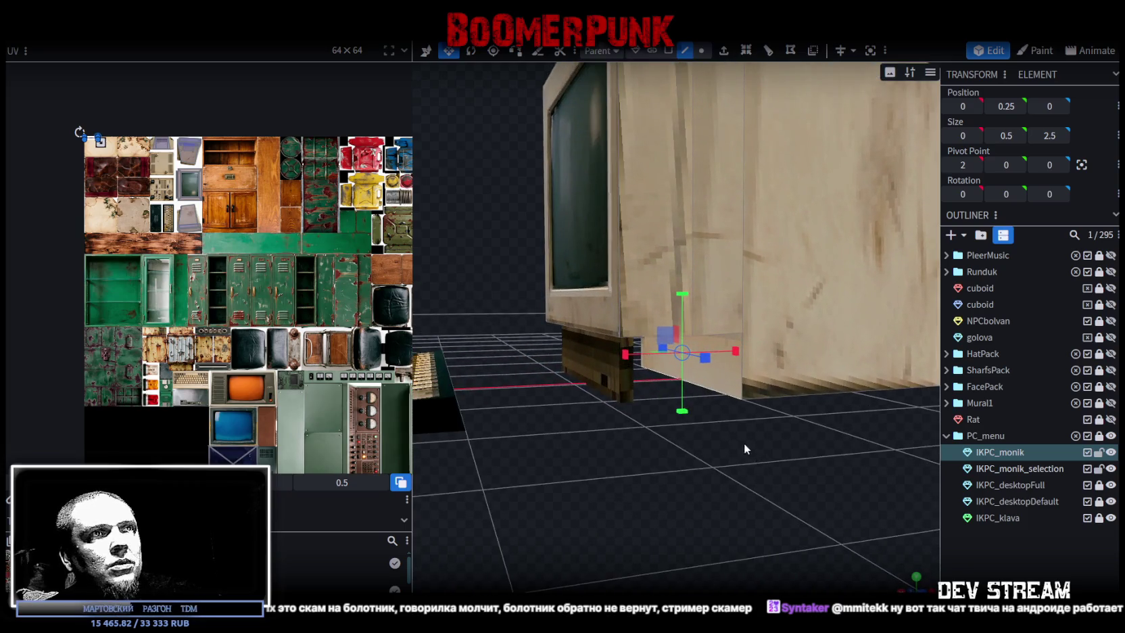
scroll(743, 449, down, 2)
scroll(765, 442, down, 5)
mouse_move(793, 470)
mouse_down()
mouse_move(707, 486)
mouse_move(699, 473)
mouse_move(742, 470)
mouse_move(727, 446)
mouse_move(740, 458)
mouse_move(717, 469)
mouse_up()
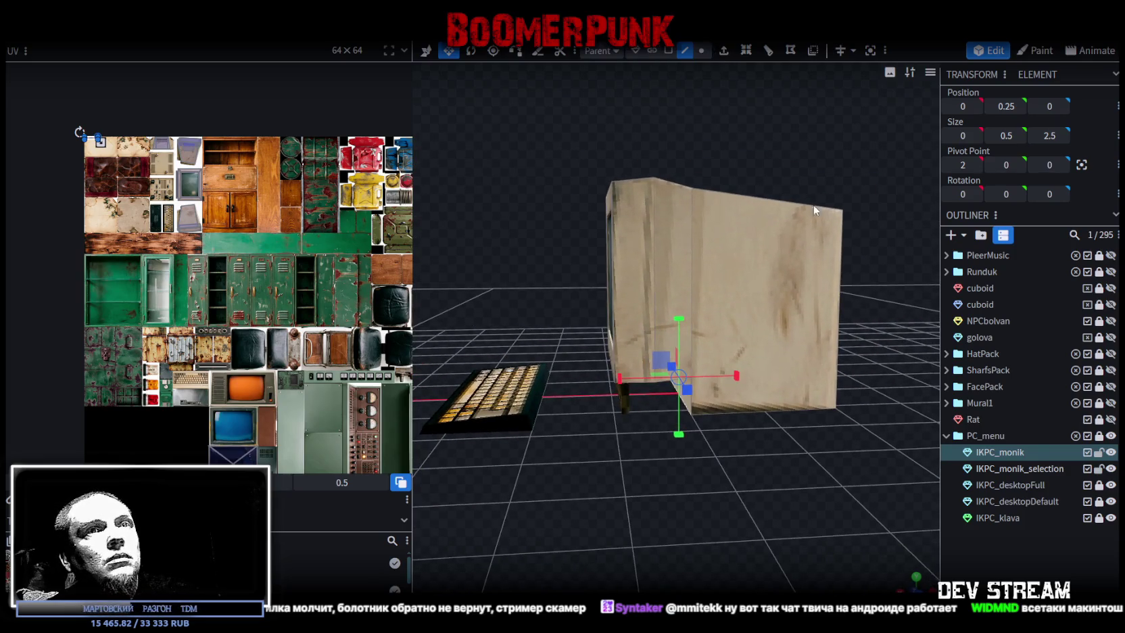
Unlock IKPC_desktopFull, add monitor parts to the selection, and undo a trial tilt
click(1099, 485)
ctrl+click(1010, 469)
ctrl+click(1010, 484)
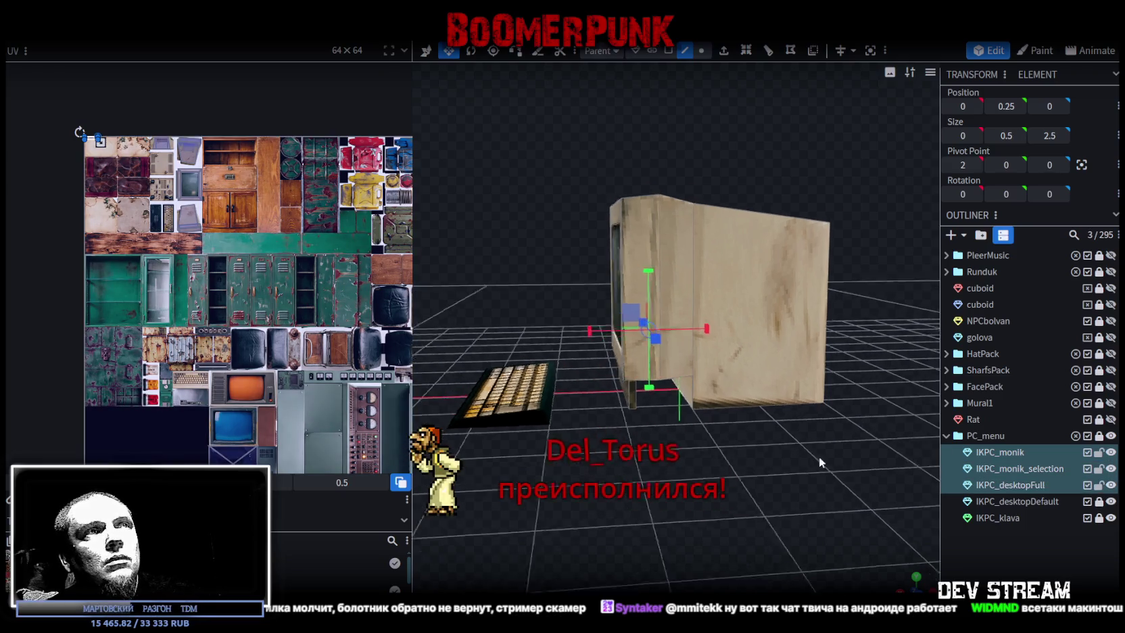
drag(819, 457, 676, 378)
click(471, 50)
mouse_move(643, 318)
mouse_down()
mouse_move(664, 350)
mouse_move(657, 342)
mouse_move(684, 343)
mouse_up()
drag(641, 287, 718, 314)
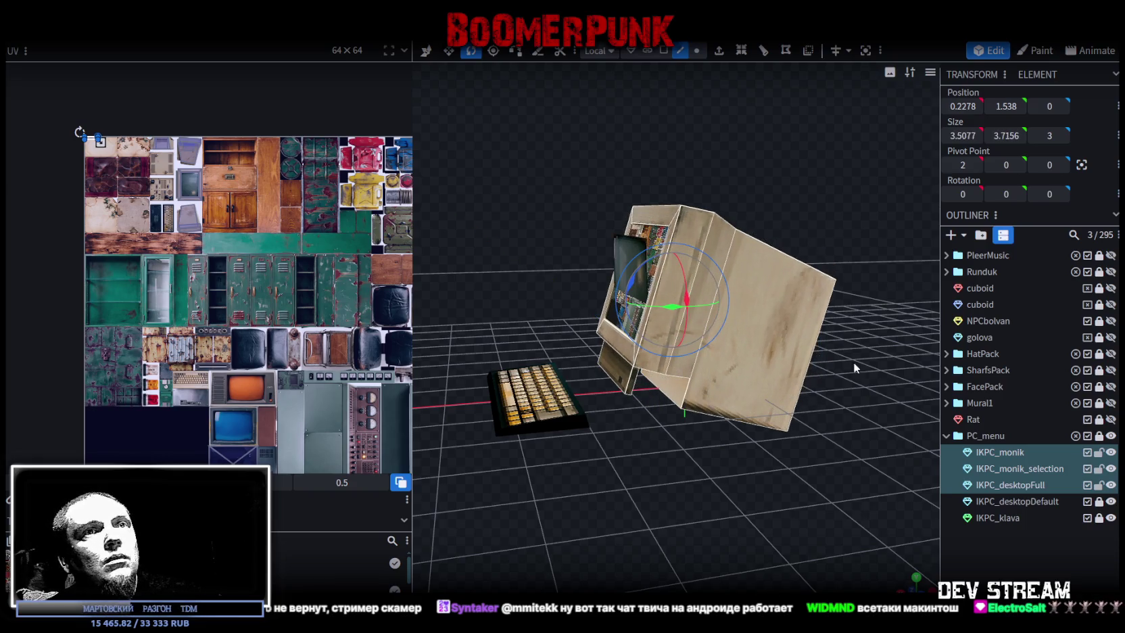
key(ctrl+z)
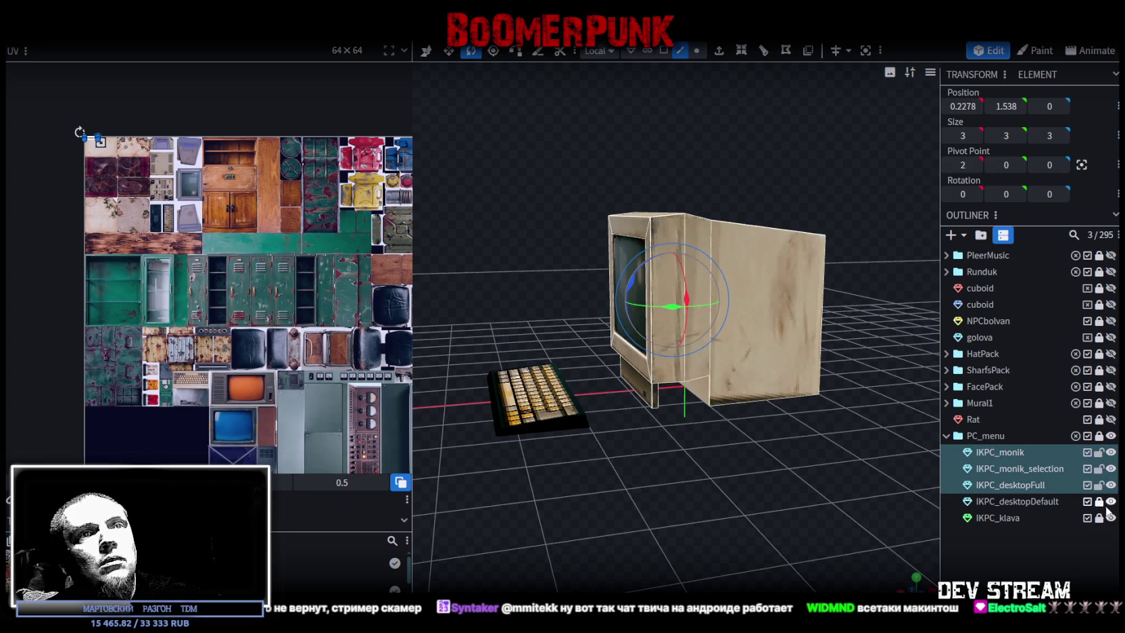
Tilt the four parts from IKPC_monik through IKPC_desktopDefault by 20 degrees
click(1029, 488)
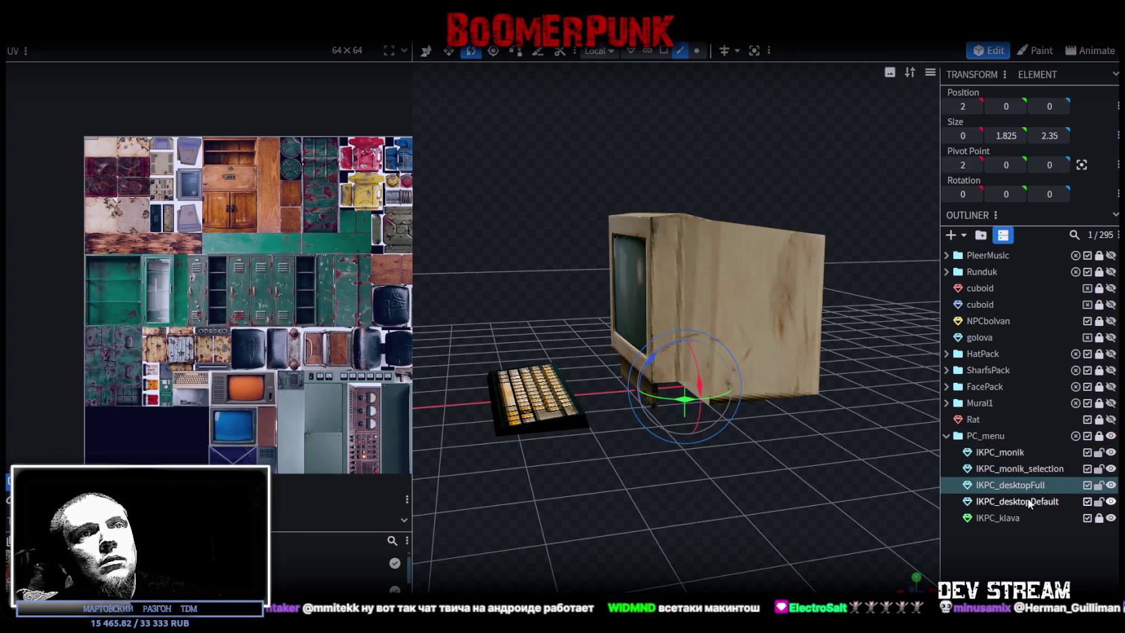
click(1028, 466)
click(1014, 453)
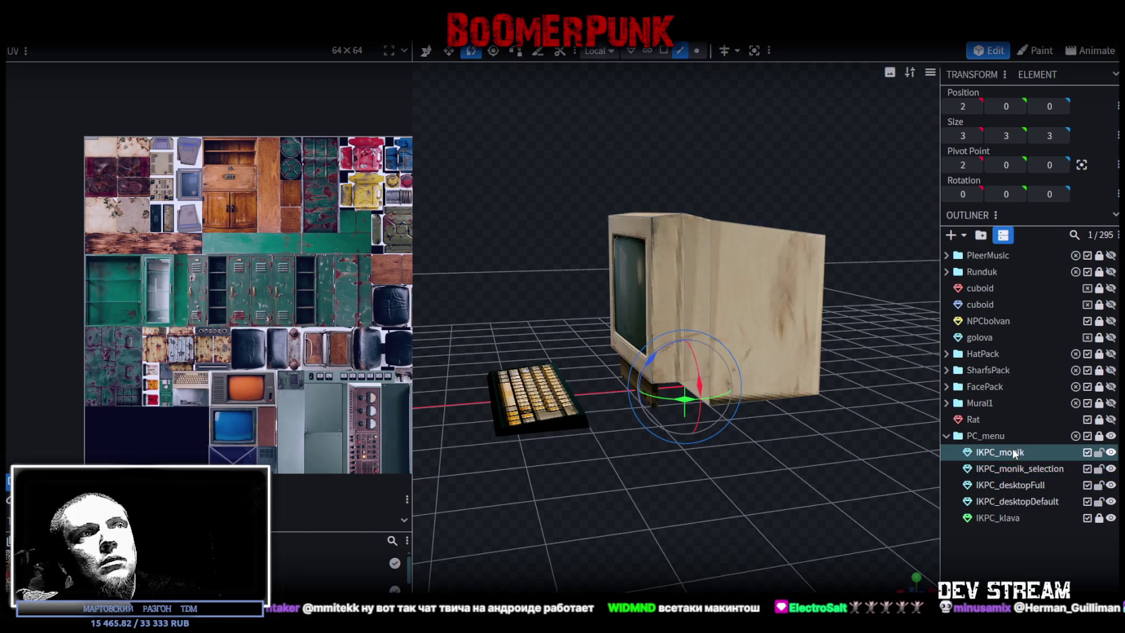
shift+click(1017, 501)
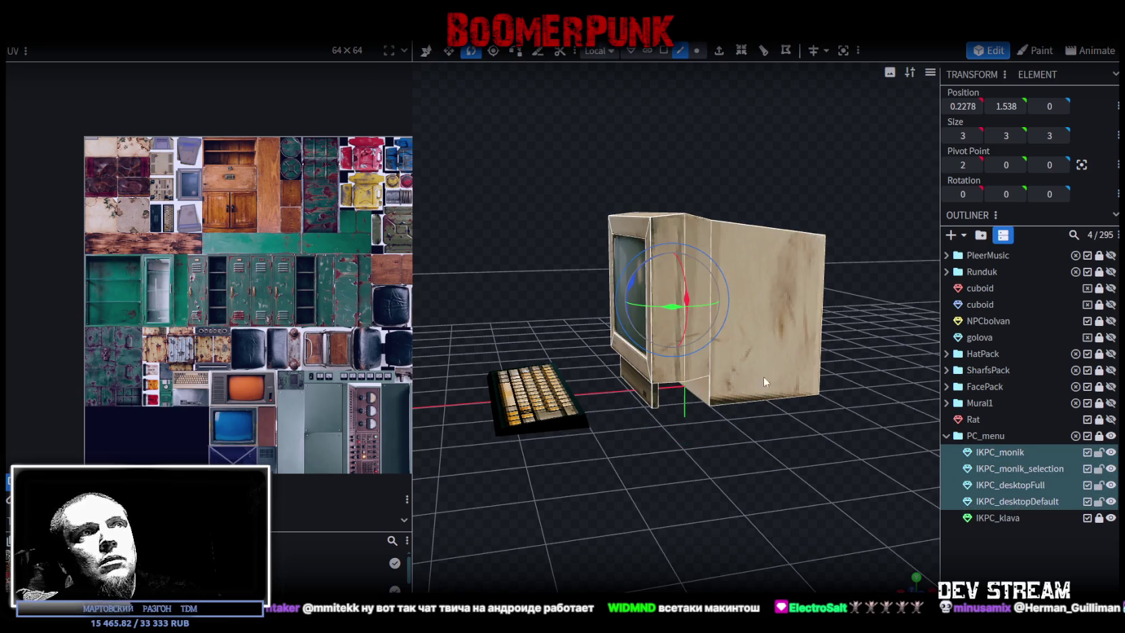
drag(633, 279, 644, 273)
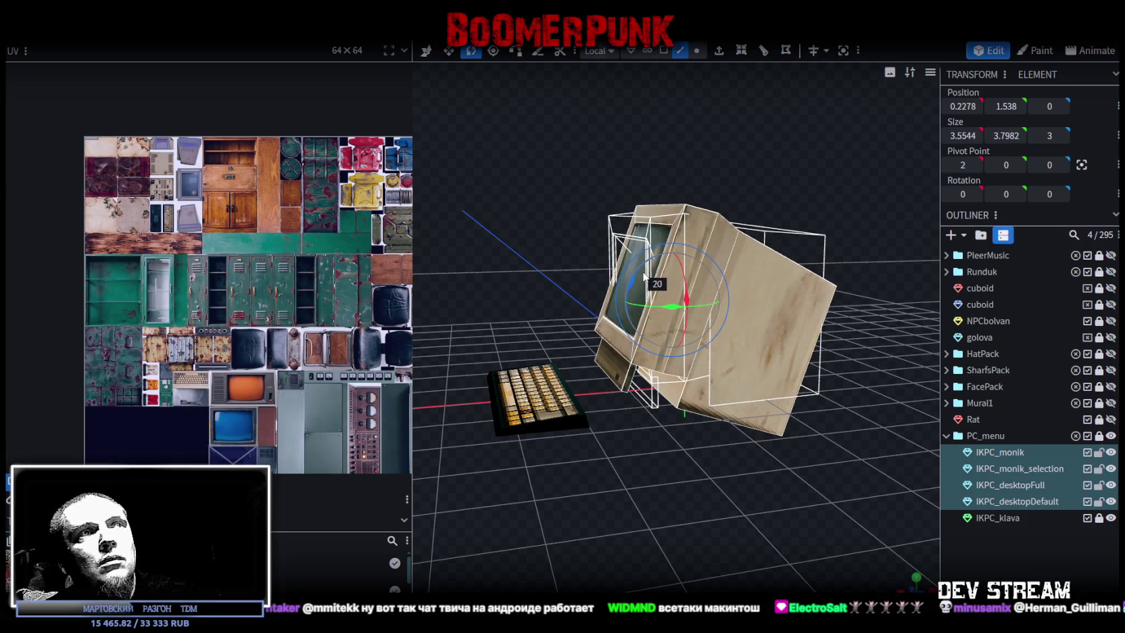
drag(645, 276, 641, 275)
Shift the tilted monitor 0.7 along X
drag(676, 405, 702, 466)
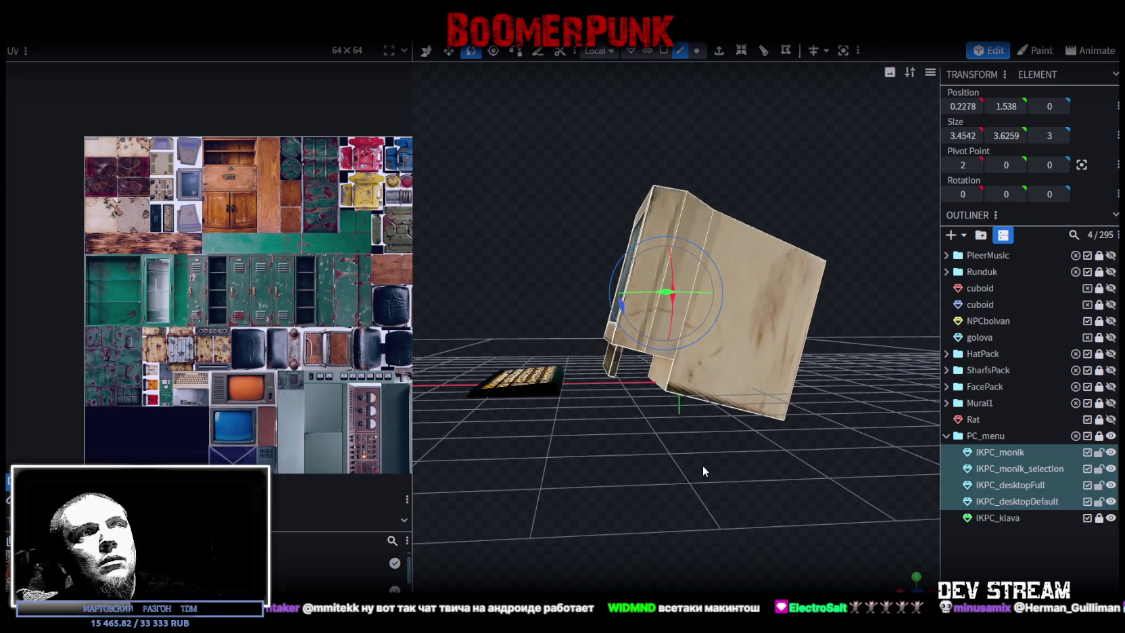
key(v)
mouse_move(586, 314)
mouse_down()
mouse_move(540, 315)
mouse_move(619, 459)
mouse_move(633, 461)
mouse_move(604, 451)
mouse_move(578, 459)
mouse_up()
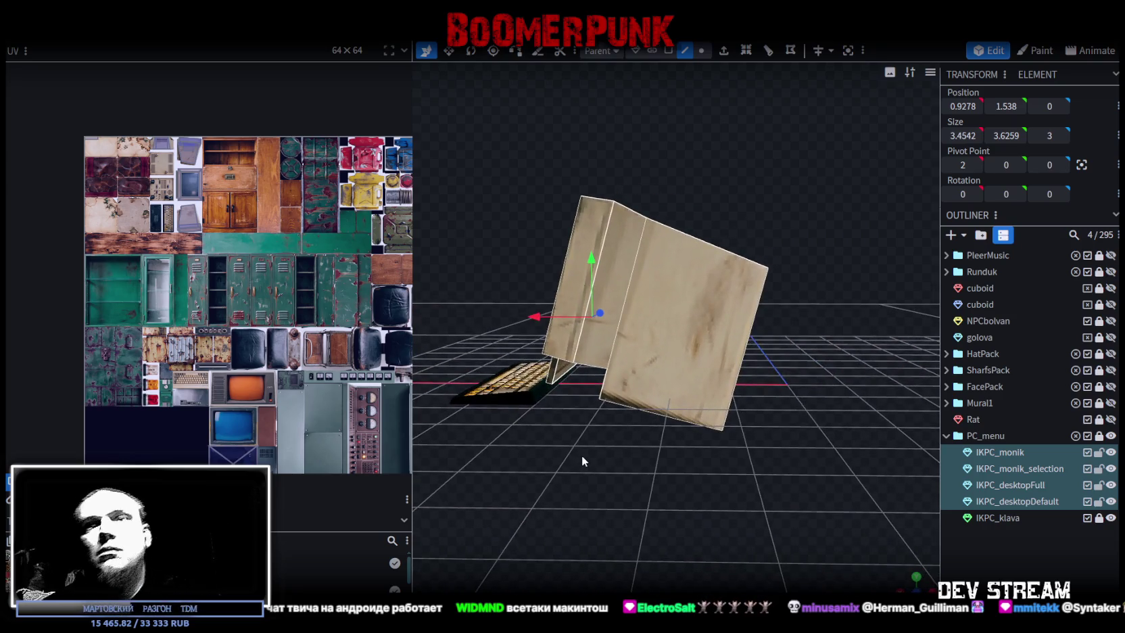
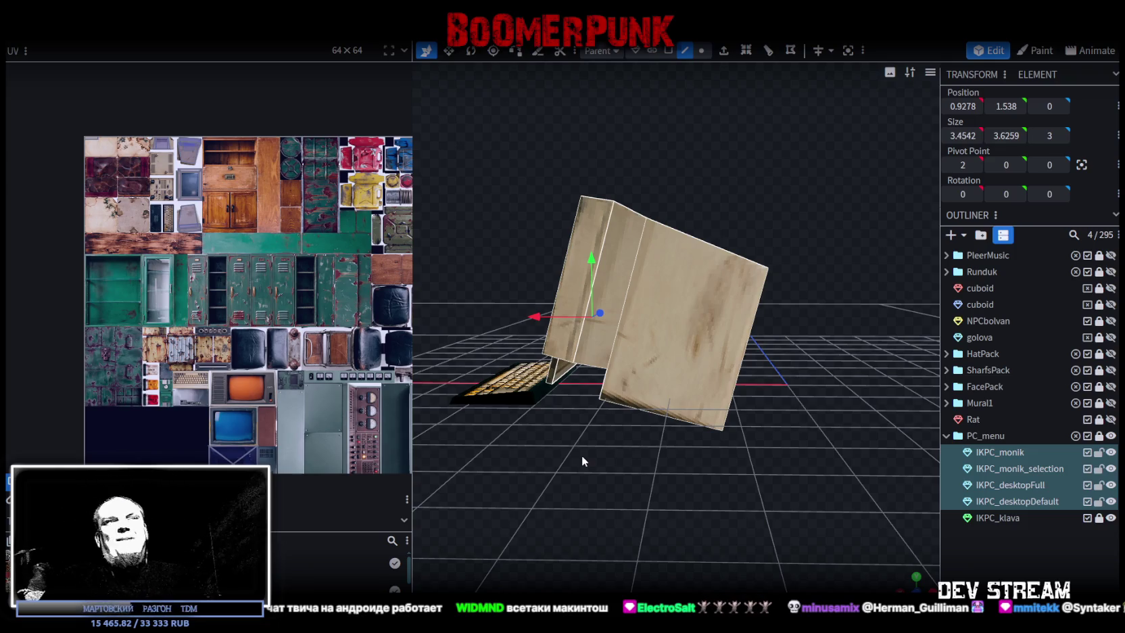
Taper the IKPC_monik rear casing by sliding its back edge inward in Edge mode
mouse_move(729, 498)
mouse_down()
mouse_move(685, 396)
mouse_move(664, 398)
mouse_move(831, 269)
mouse_up()
click(685, 396)
key(ctrl+z)
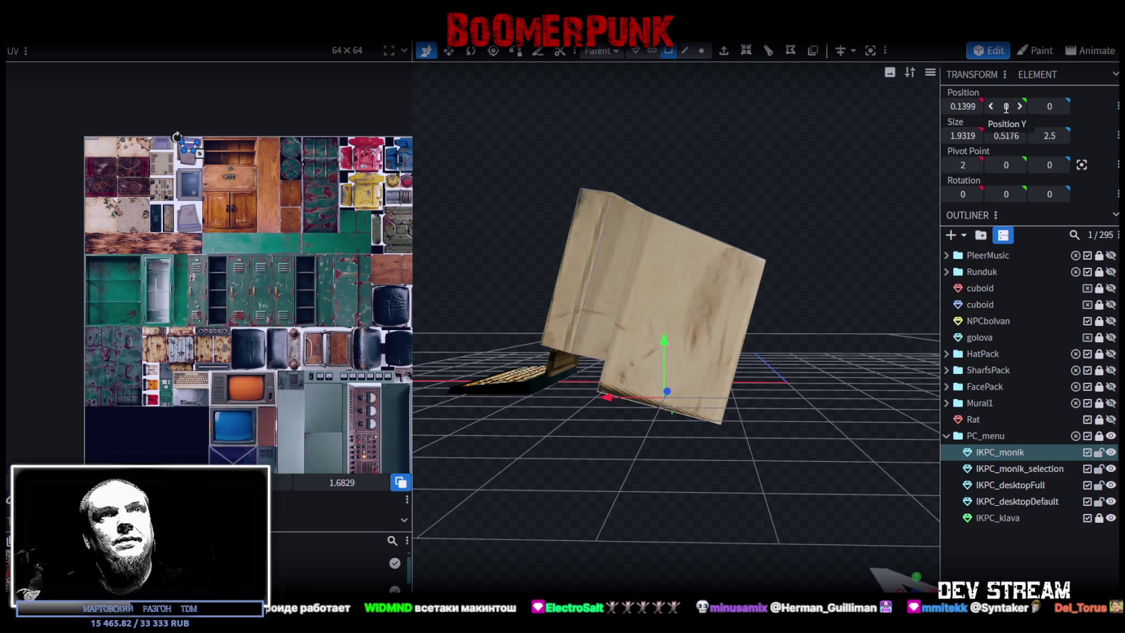
drag(723, 460, 703, 314)
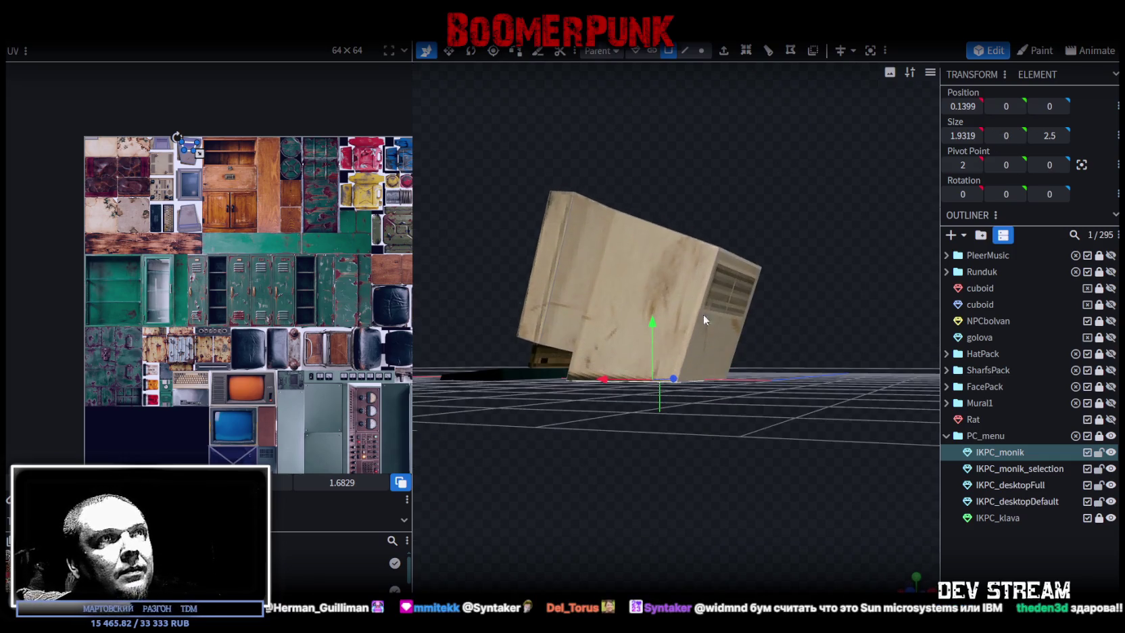
click(686, 51)
click(710, 385)
mouse_move(710, 385)
mouse_down()
mouse_move(729, 446)
mouse_move(675, 404)
mouse_move(700, 400)
mouse_up()
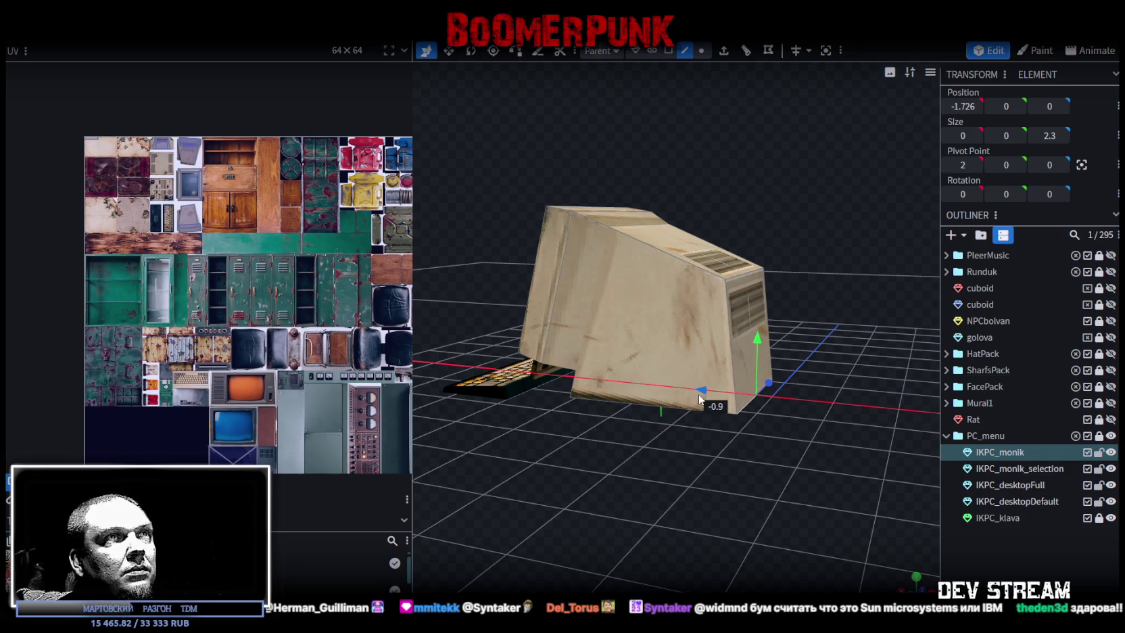
Select the IKPC_monik_selection stand piece, unlock IKPC_klava, and bring up the Merge Vertices options
mouse_move(622, 465)
mouse_down()
mouse_move(688, 450)
mouse_move(612, 367)
mouse_move(625, 371)
mouse_move(622, 408)
mouse_move(637, 416)
mouse_move(627, 422)
mouse_move(644, 471)
mouse_move(1049, 472)
mouse_up()
click(612, 370)
click(1098, 518)
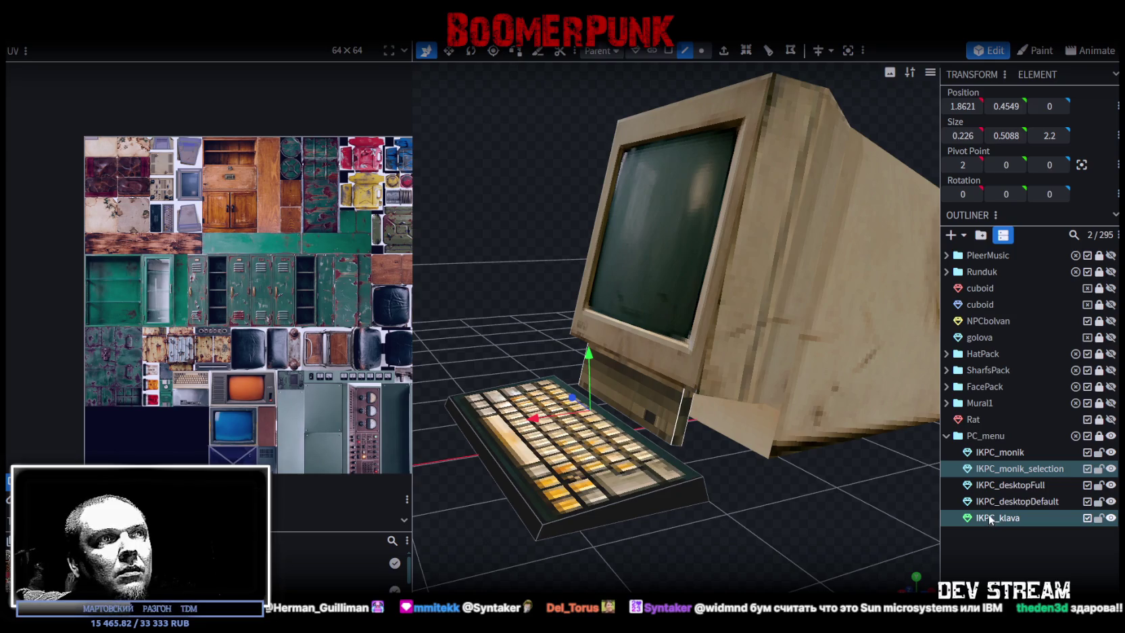
right_click(989, 519)
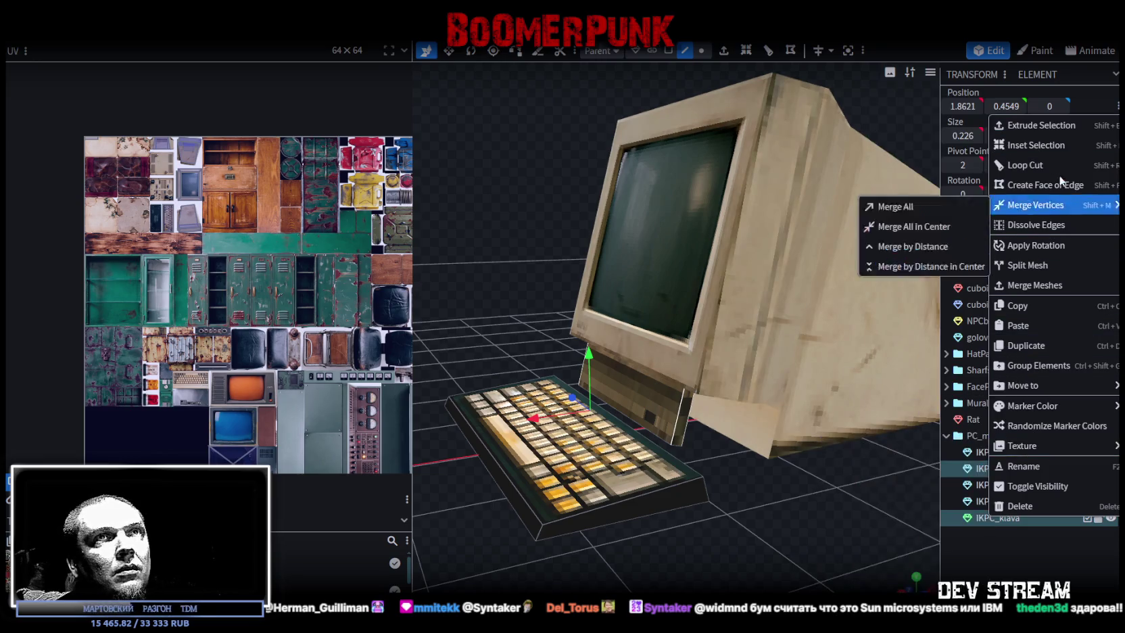
mouse_move(1035, 205)
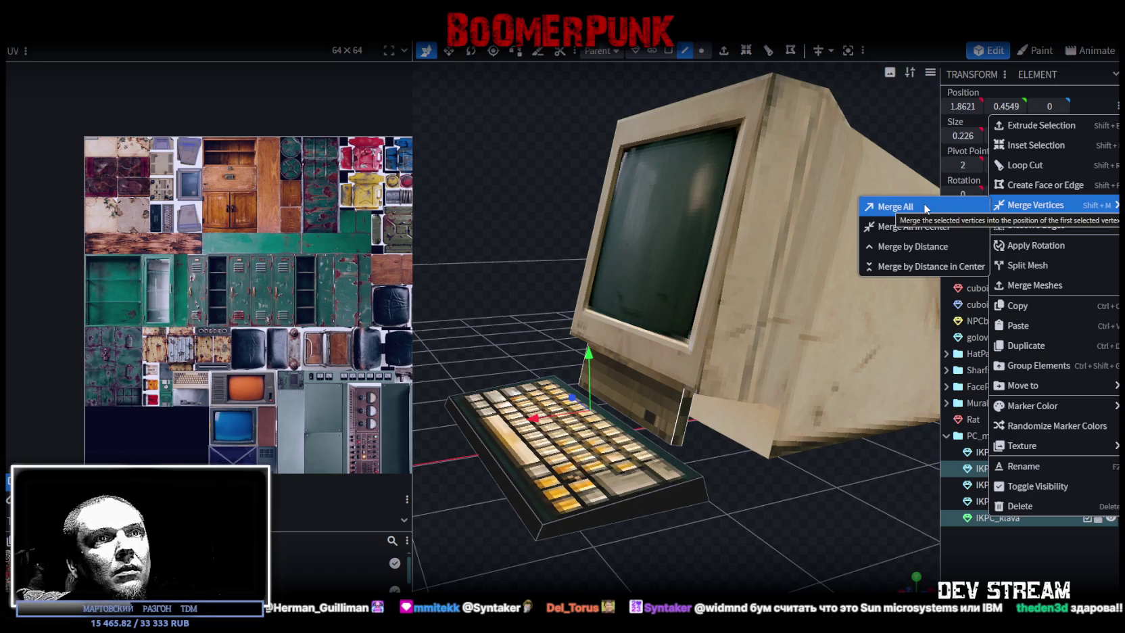
Merge All vertices, then merge IKPC_monik and IKPC_klava meshes
click(926, 209)
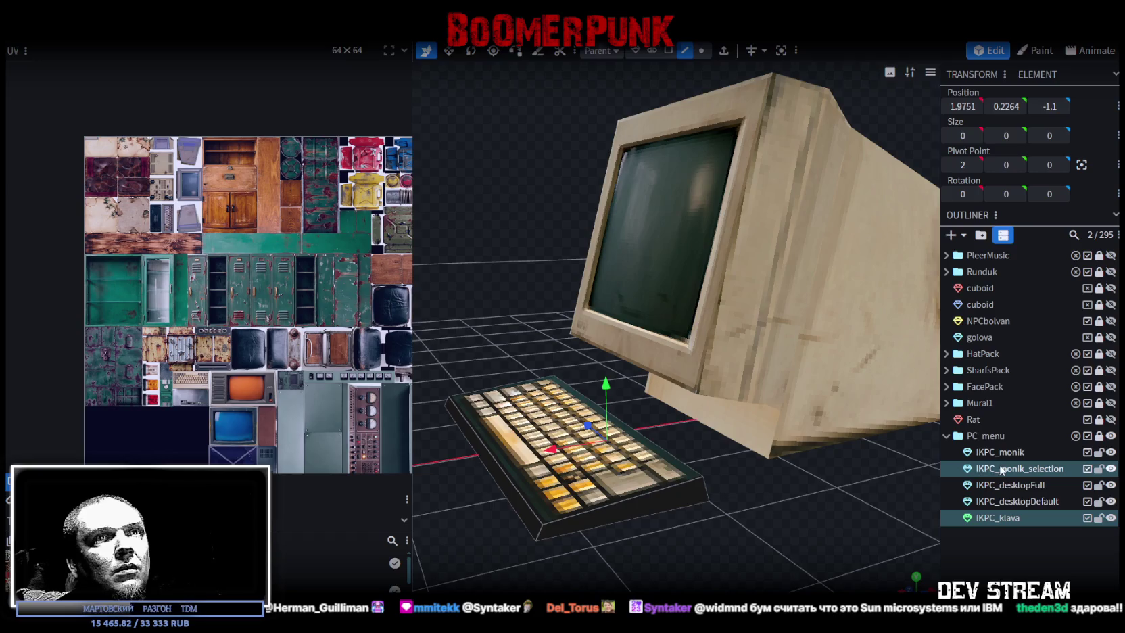
click(1006, 472)
ctrl+click(1005, 518)
right_click(1006, 520)
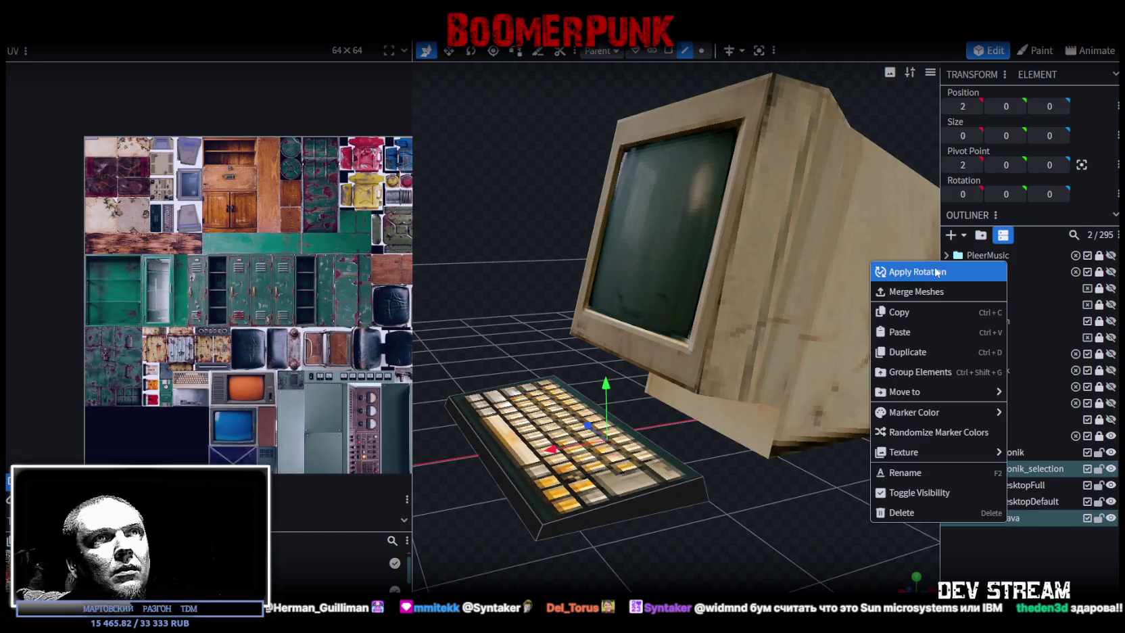
click(933, 292)
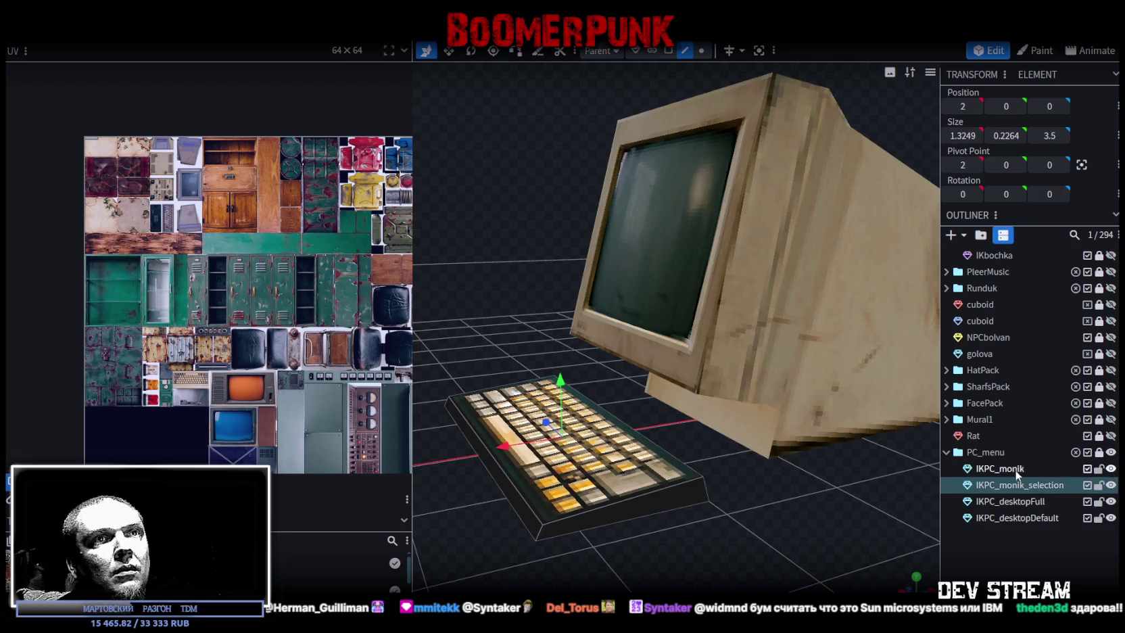
Reselect IKPC_monik with its stand piece and undo to restore the IKPC_klava keyboard
click(999, 468)
ctrl+click(1016, 485)
right_click(1016, 486)
click(907, 284)
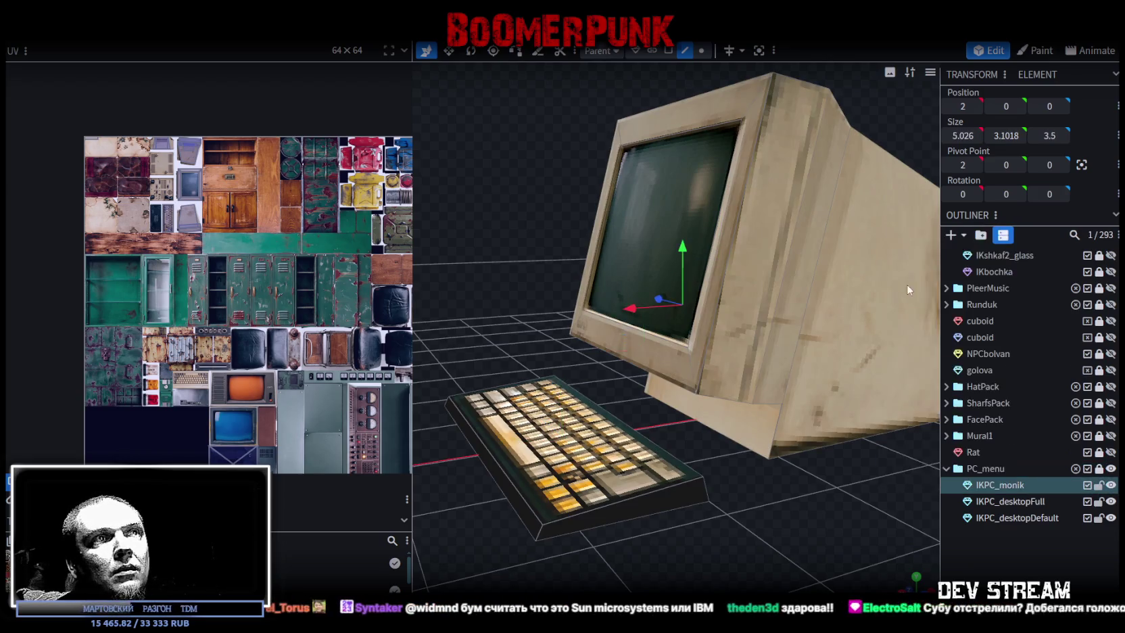
drag(784, 465, 777, 461)
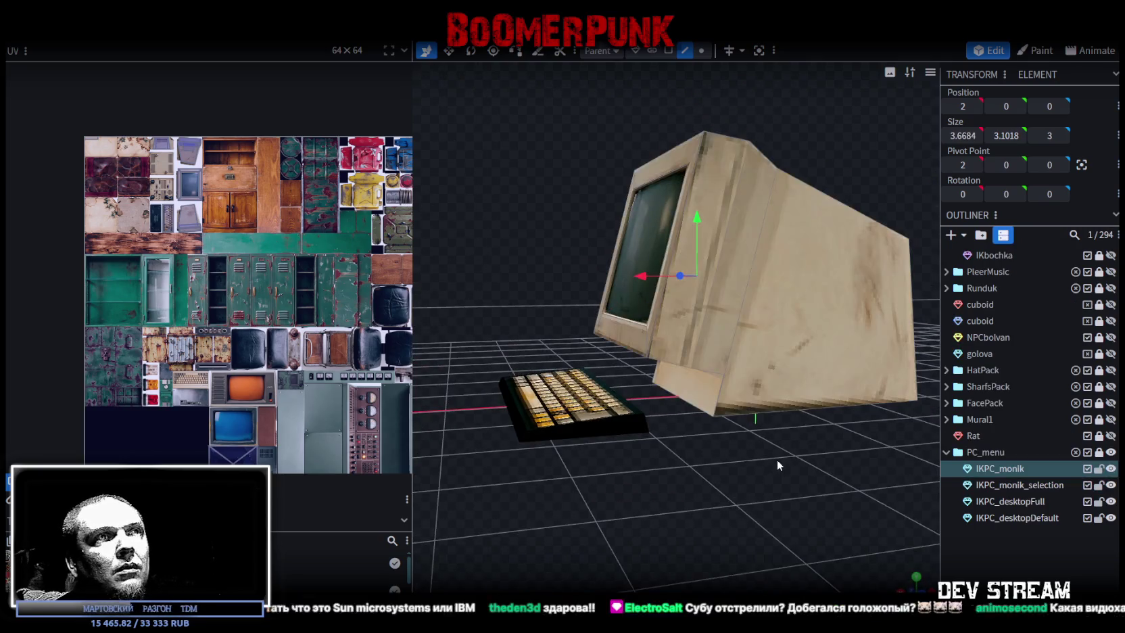
key(ctrl+v)
Merge IKPC_monik, IKPC_monik_selection and IKPC_klava into a single mesh
ctrl+click(1007, 468)
ctrl+click(1005, 520)
right_click(1006, 521)
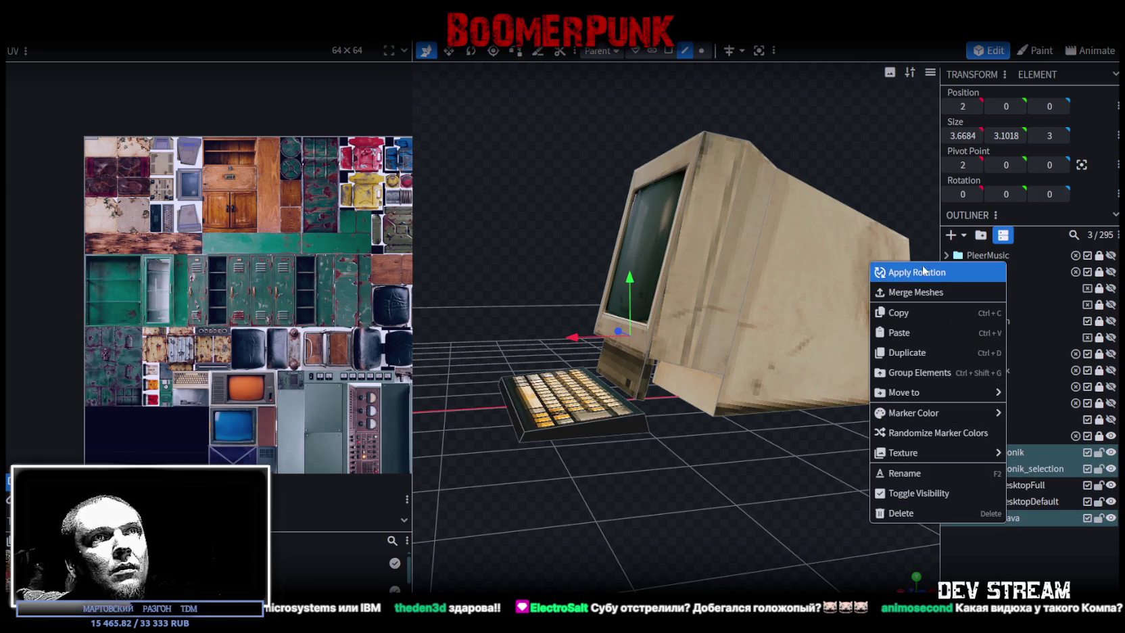
click(914, 289)
click(701, 50)
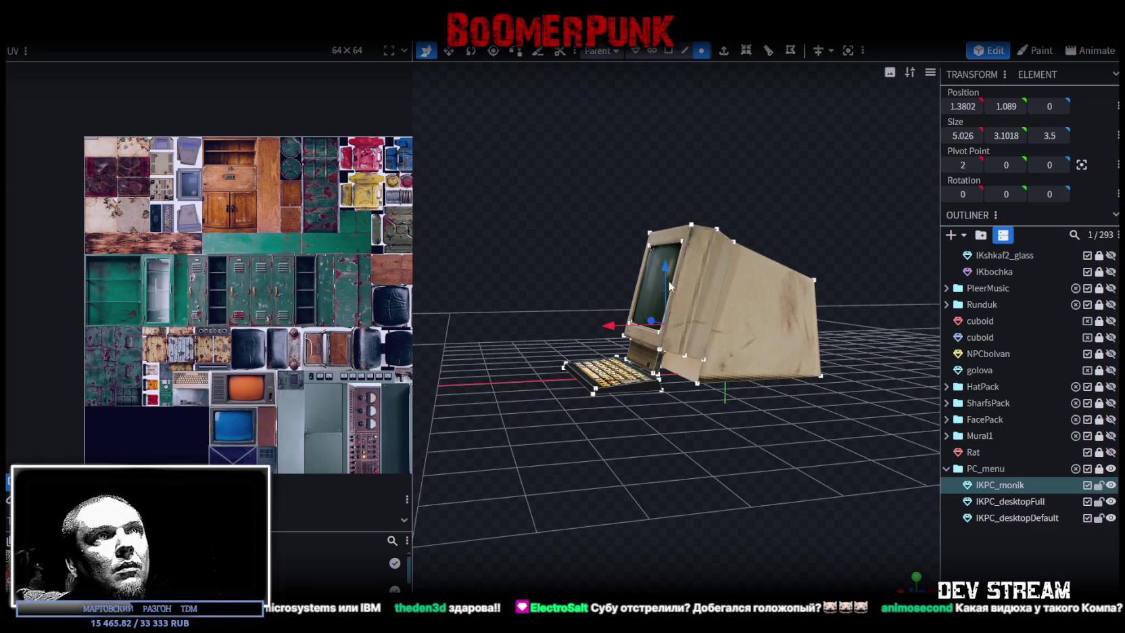
Box-select the keyboard's right edge and shift it along the Z axis
mouse_move(666, 244)
mouse_down()
mouse_move(701, 431)
mouse_move(818, 464)
mouse_move(819, 391)
mouse_up()
scroll(699, 429, up, 3)
scroll(818, 463, down, 3)
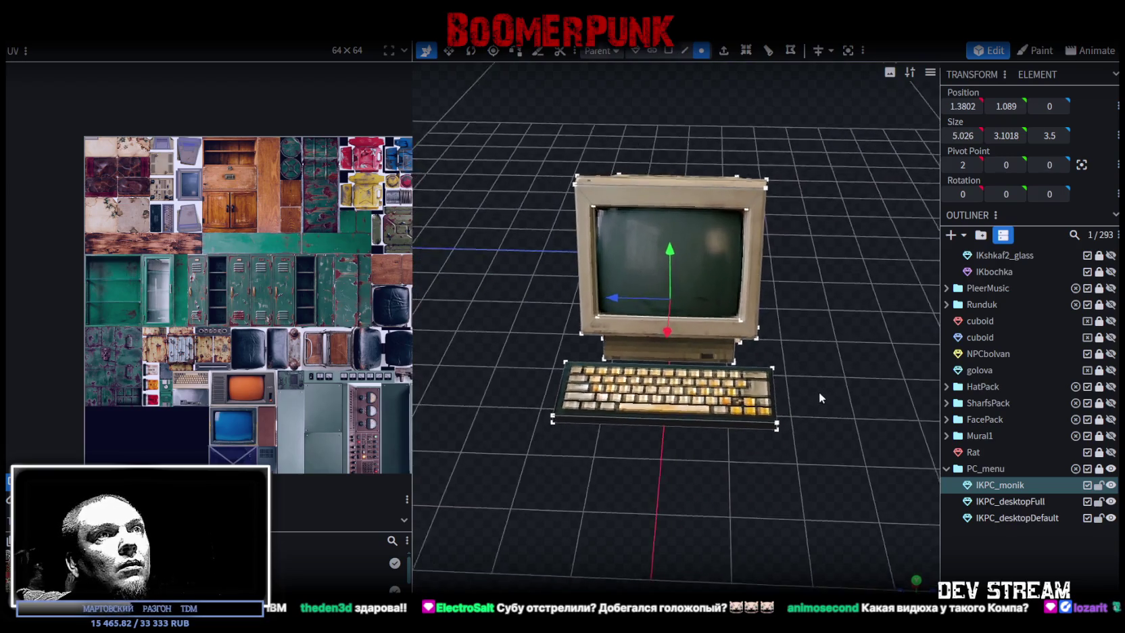
ctrl+drag(818, 464, 771, 340)
drag(841, 423, 835, 437)
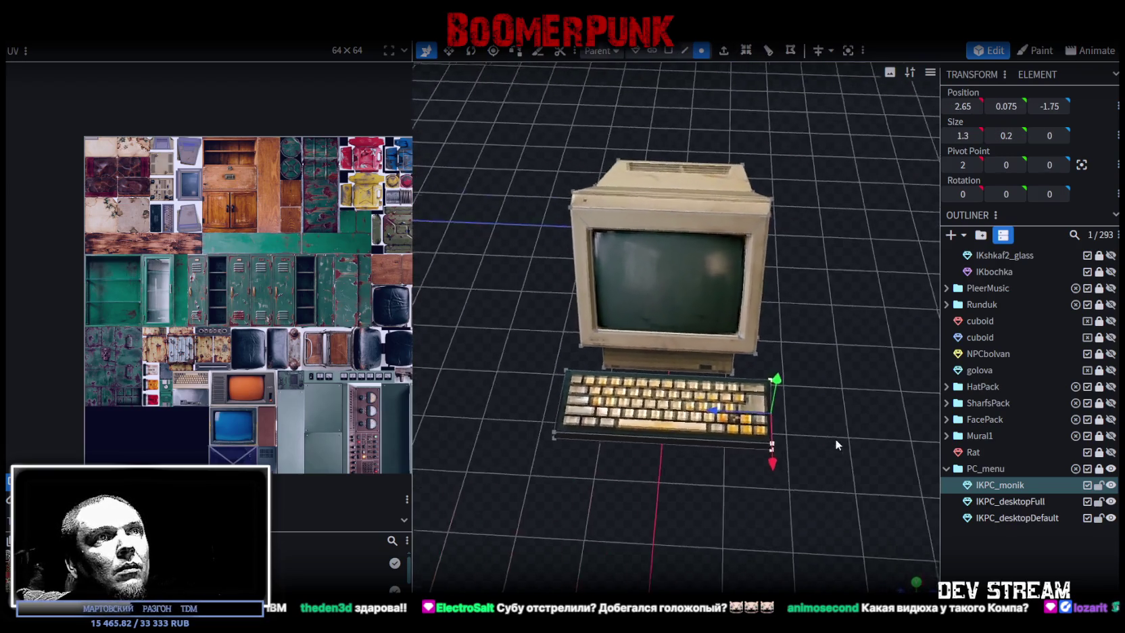
drag(712, 411, 661, 474)
key(ctrl+z)
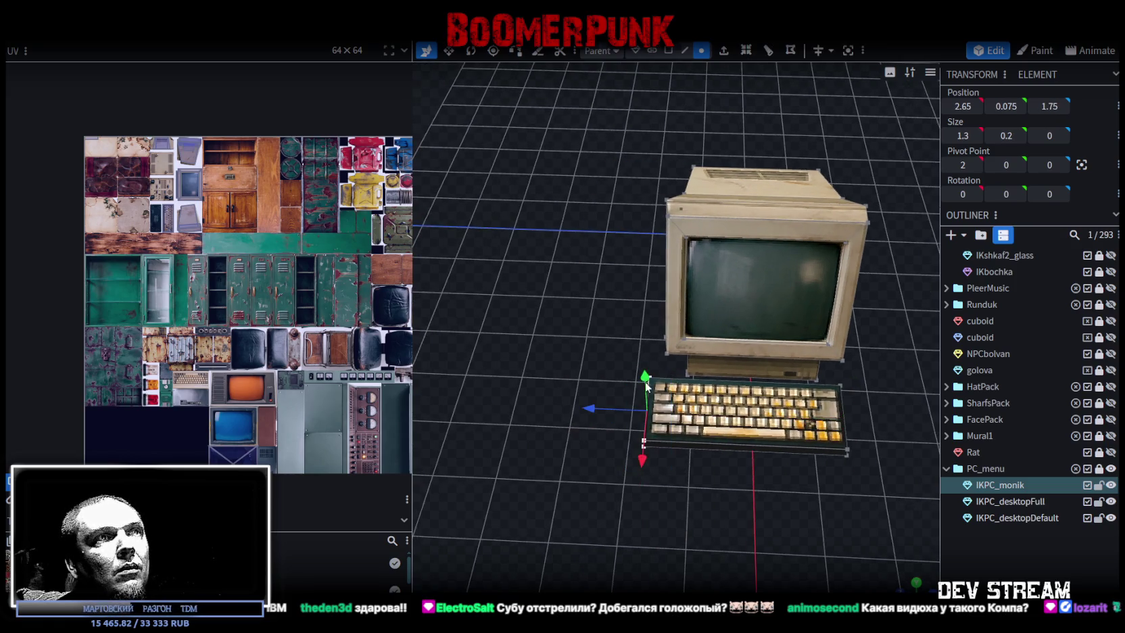
In Face mode, select two faces of the monitor stand
drag(622, 420, 718, 424)
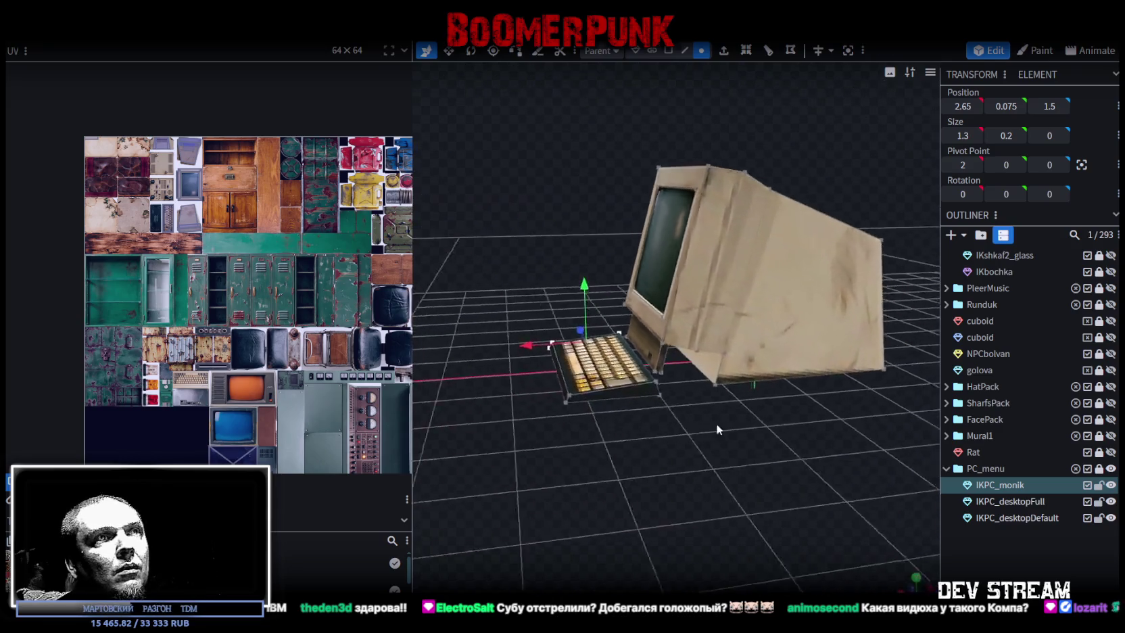
scroll(631, 422, up, 5)
scroll(661, 417, up, 2)
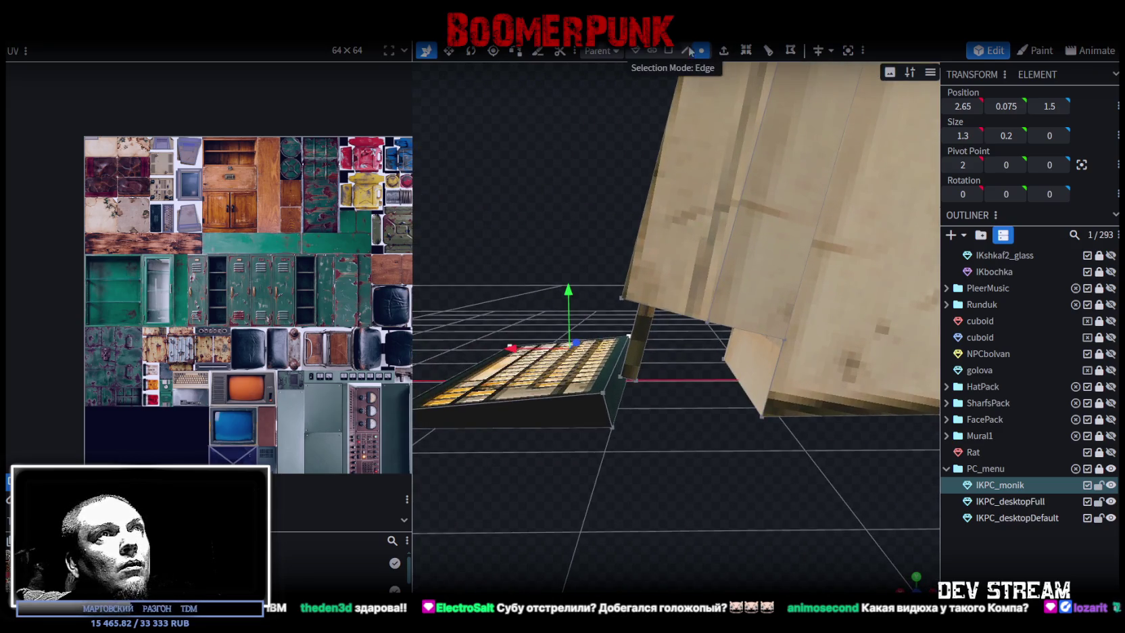
click(668, 51)
click(632, 361)
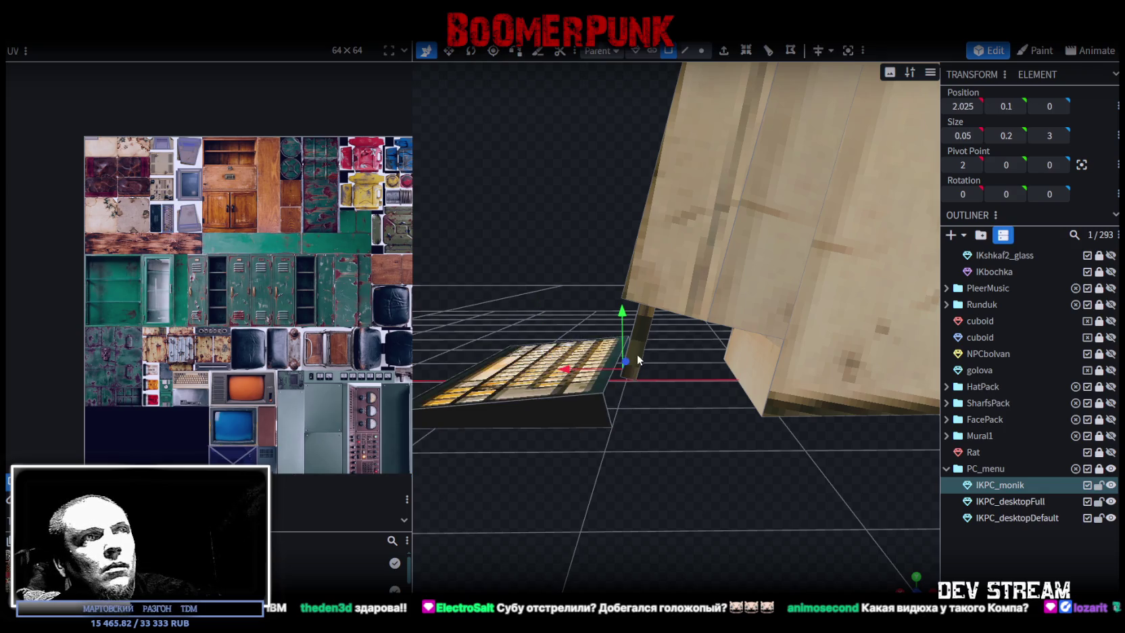
drag(681, 445, 687, 415)
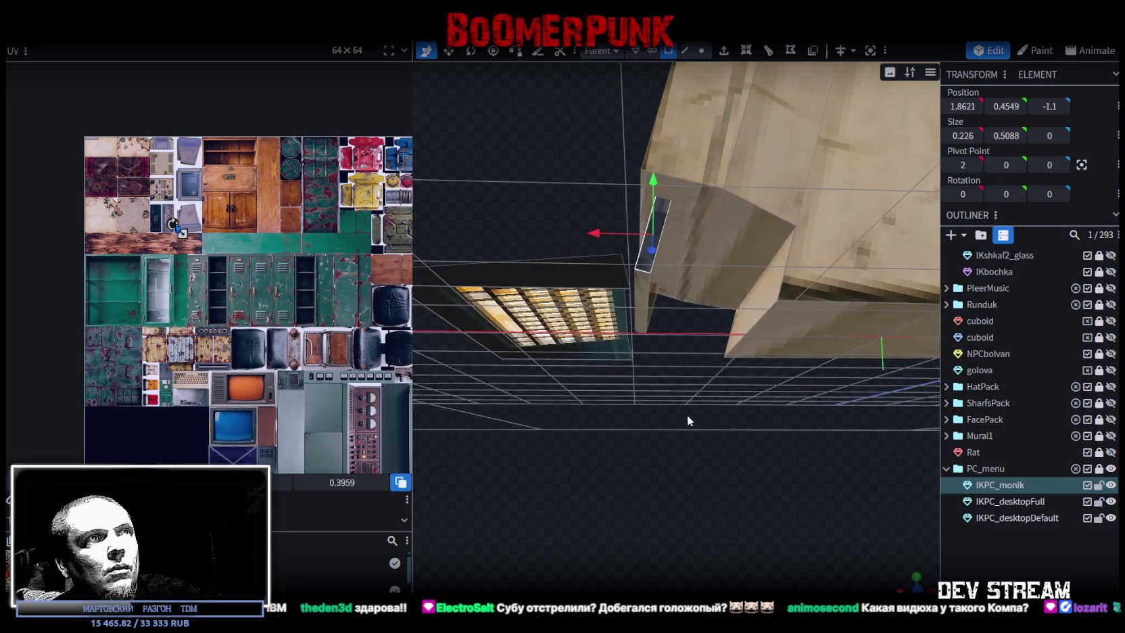
click(640, 298)
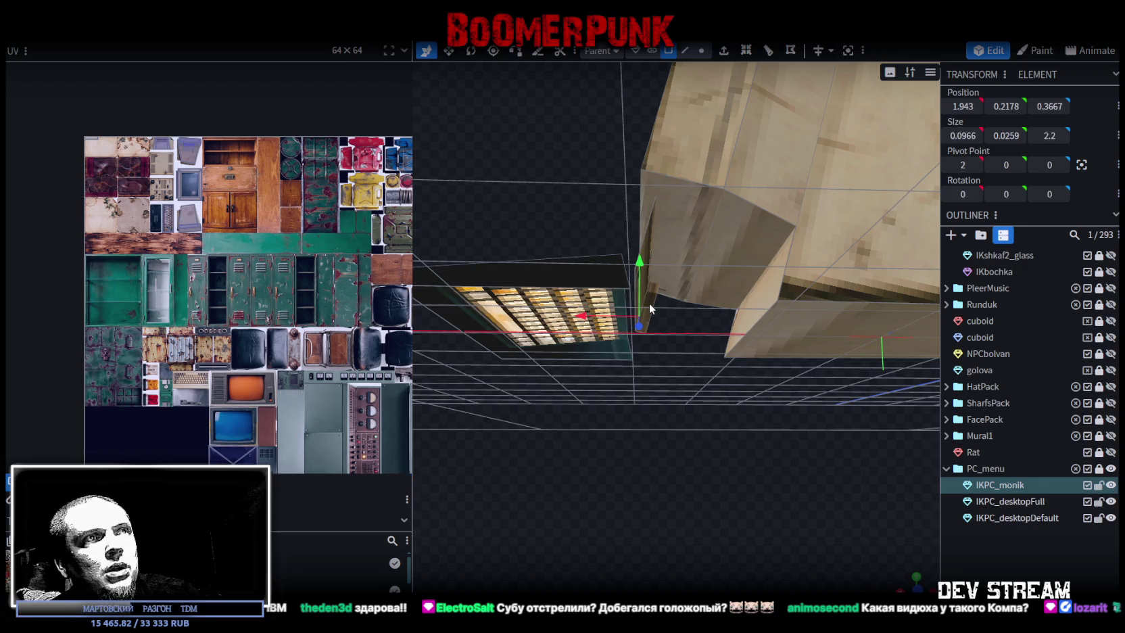
mouse_move(693, 372)
mouse_down()
mouse_move(786, 508)
mouse_move(849, 384)
mouse_up()
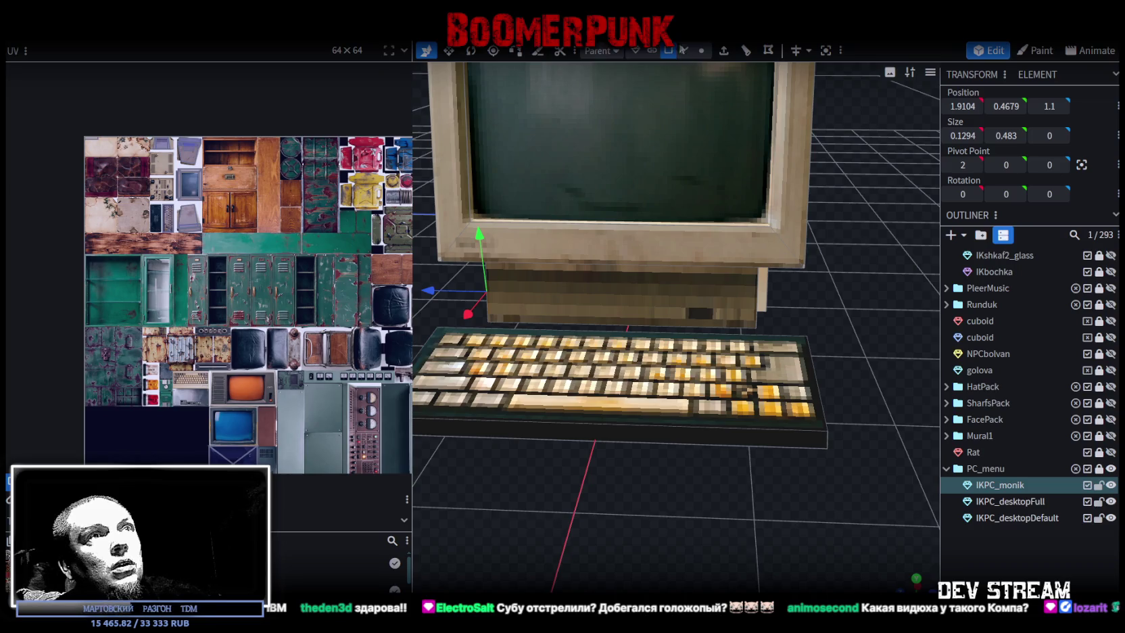
Push a part of the monitor's base back along the Z axis
mouse_move(813, 334)
mouse_down()
mouse_move(843, 393)
mouse_move(722, 445)
mouse_move(684, 80)
mouse_up()
scroll(705, 426, up, 5)
mouse_move(672, 388)
mouse_down()
mouse_move(749, 459)
mouse_move(719, 446)
mouse_move(714, 201)
mouse_up()
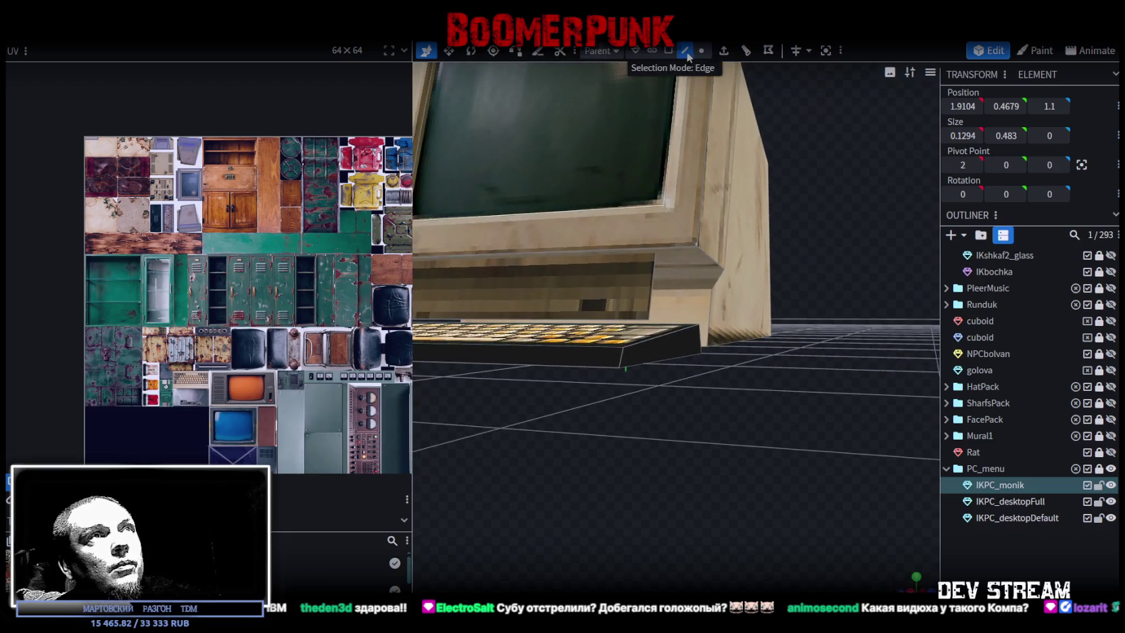
click(659, 268)
mouse_move(659, 268)
mouse_down()
mouse_move(629, 304)
mouse_move(681, 308)
mouse_up()
mouse_move(785, 344)
mouse_down()
mouse_move(808, 372)
mouse_move(787, 372)
mouse_move(800, 381)
mouse_move(711, 405)
mouse_up()
Select a keyboard element and nudge it slightly along depth
click(666, 436)
click(699, 413)
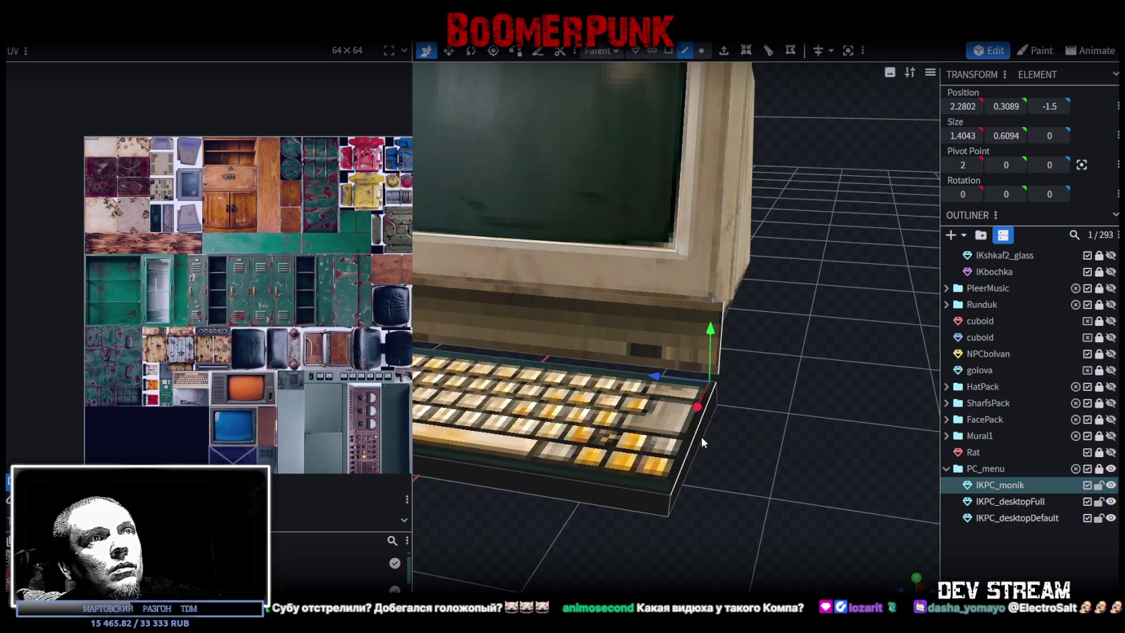
click(765, 436)
click(705, 414)
click(701, 441)
mouse_move(703, 442)
mouse_down()
mouse_move(726, 450)
mouse_move(789, 425)
mouse_up()
drag(689, 338, 674, 338)
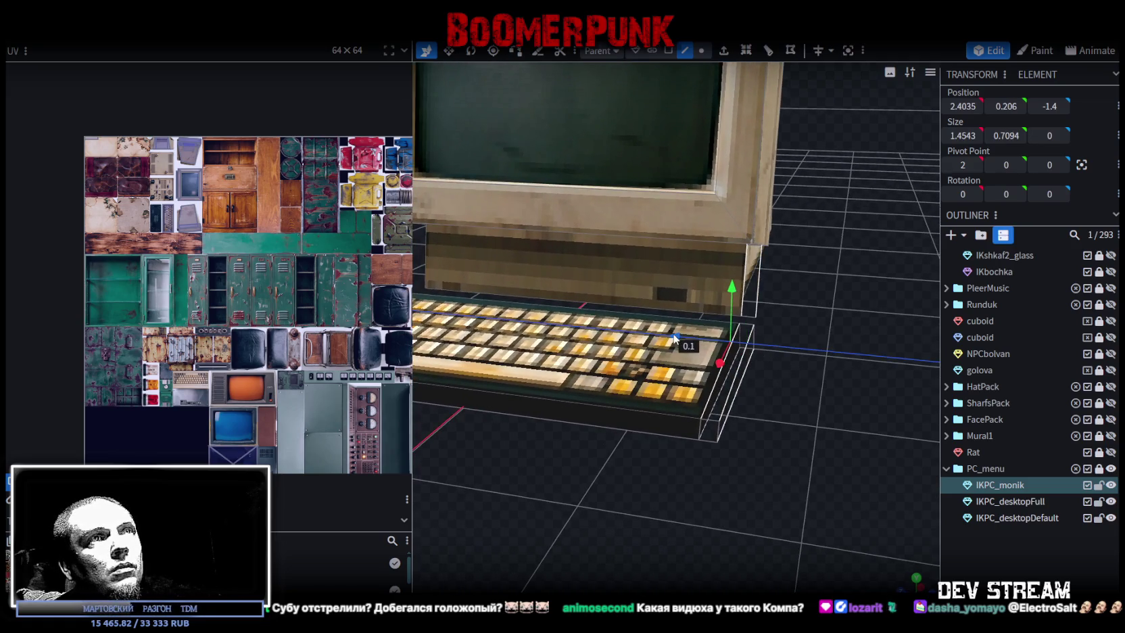
Move the keyboard frame and the small base block along Z to 1.4
mouse_move(723, 514)
mouse_down()
mouse_move(703, 484)
mouse_move(659, 459)
mouse_up()
click(633, 383)
drag(584, 415, 600, 411)
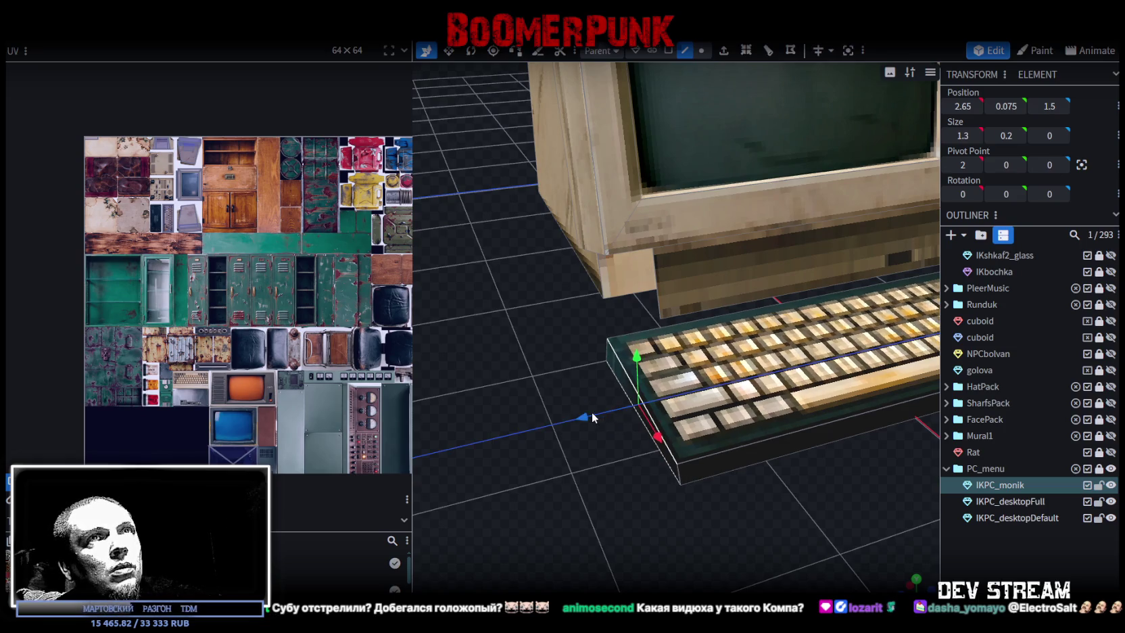
click(647, 282)
mouse_move(601, 292)
mouse_down()
mouse_move(551, 298)
mouse_move(647, 471)
mouse_move(636, 488)
mouse_up()
scroll(742, 492, up, 5)
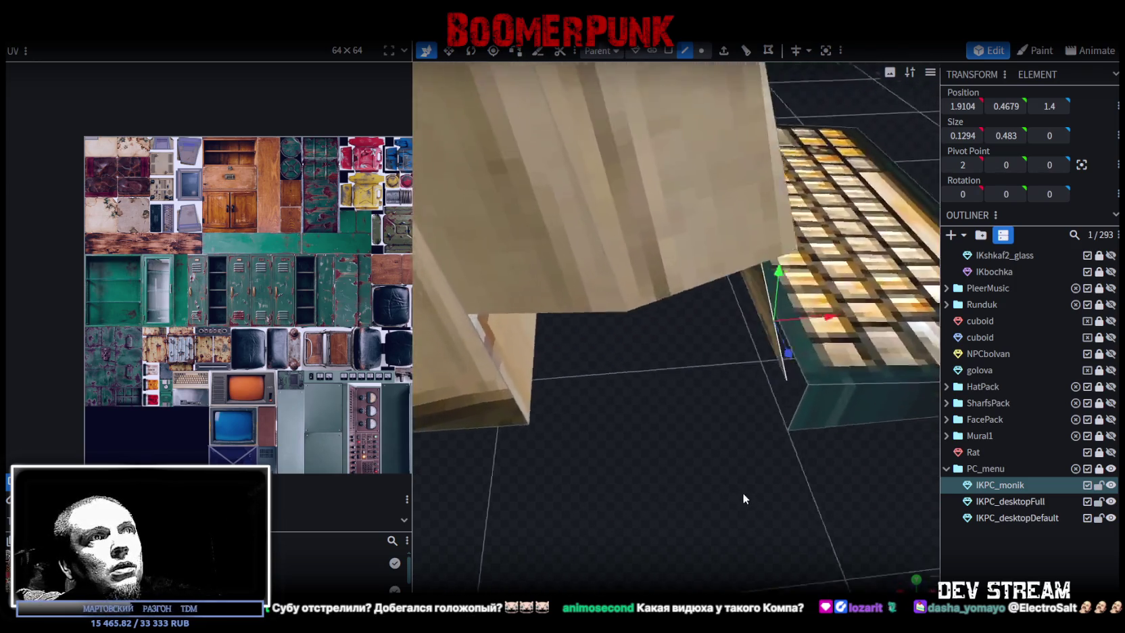
Merge the vertices at the monitor's edge and corner in Vertex mode
click(704, 53)
click(738, 357)
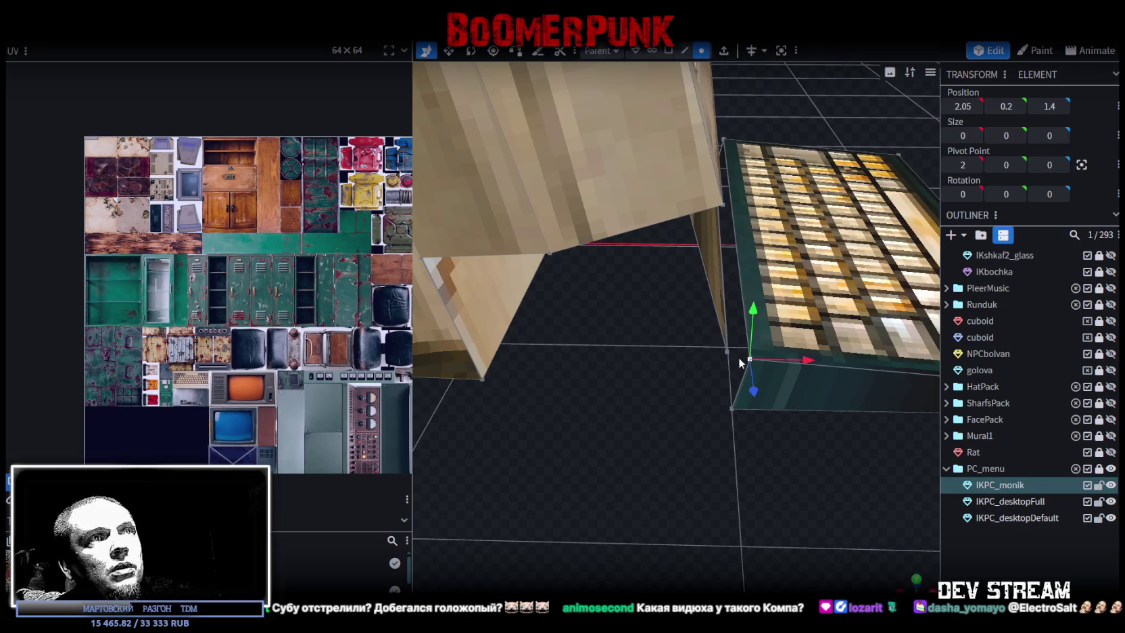
right_click(730, 358)
click(884, 328)
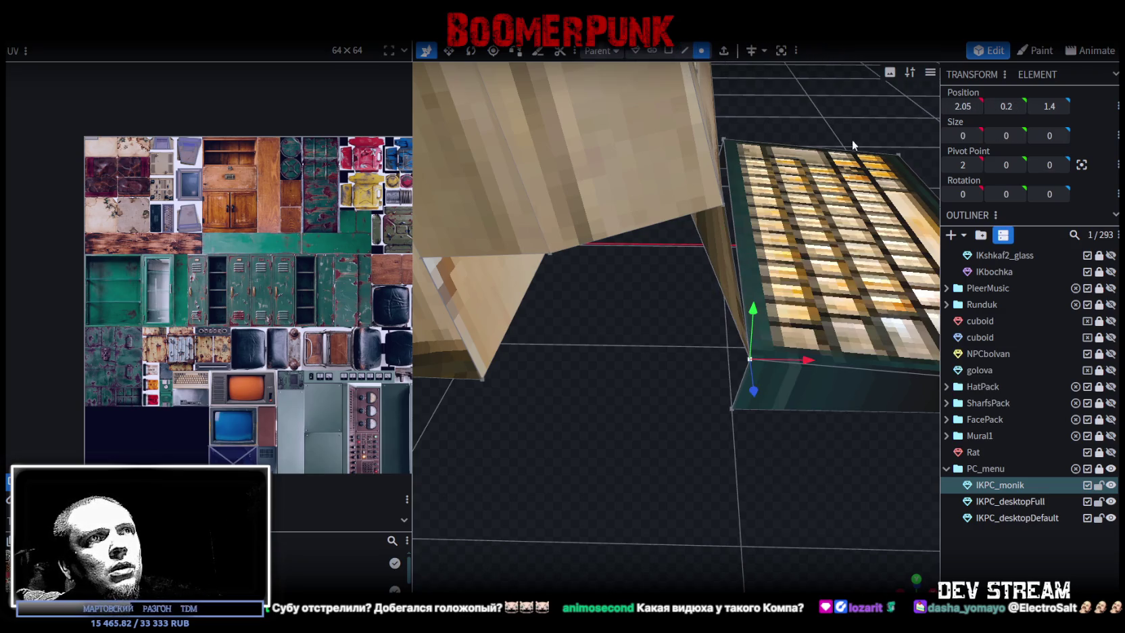
mouse_move(852, 139)
mouse_down()
mouse_move(634, 131)
mouse_move(805, 385)
mouse_move(749, 407)
mouse_up()
click(725, 404)
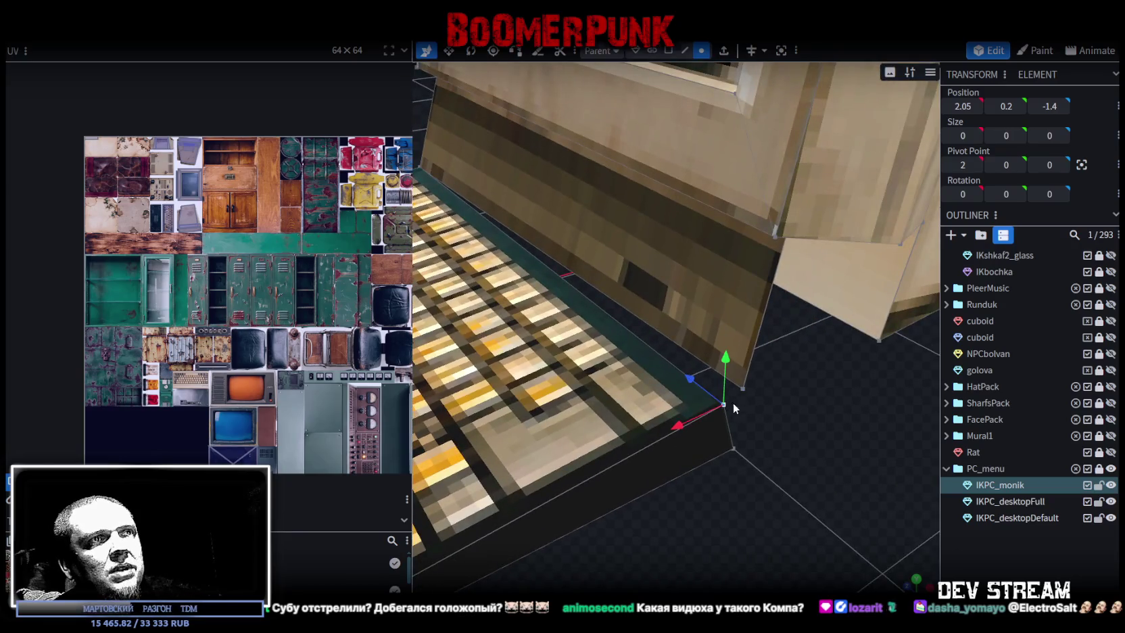
right_click(743, 390)
click(784, 327)
click(889, 329)
Move a keyboard element back 0.2 along Z, from -1.4 to -1.2
mouse_move(845, 379)
mouse_down()
mouse_move(741, 427)
mouse_move(527, 372)
mouse_up()
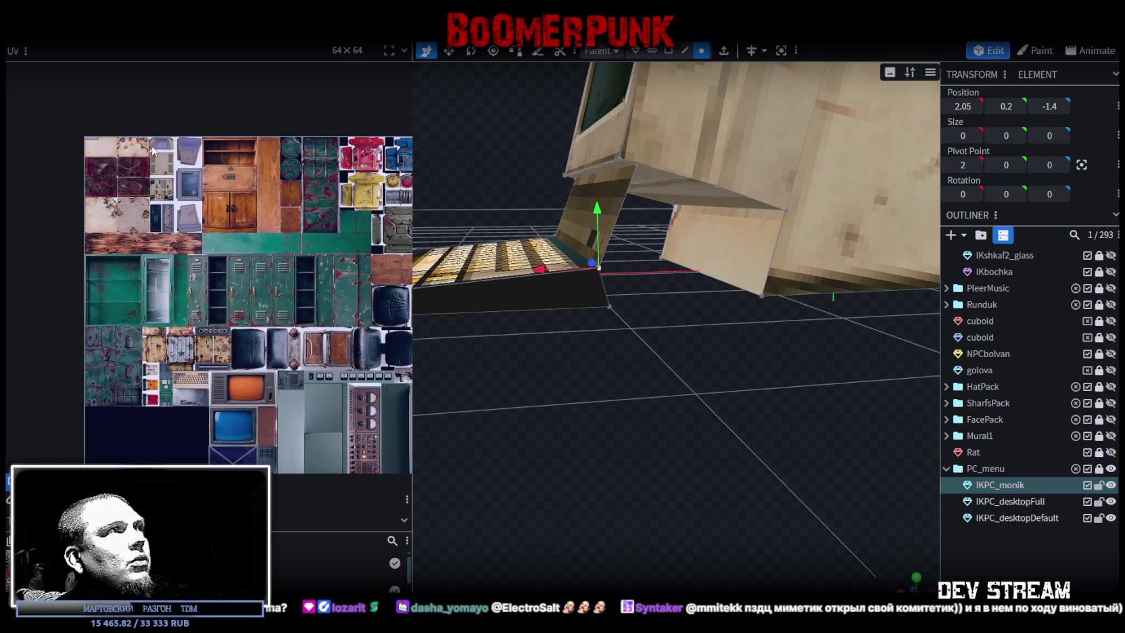
mouse_move(901, 407)
mouse_down()
mouse_move(882, 434)
mouse_move(820, 419)
mouse_move(786, 390)
mouse_move(837, 406)
mouse_move(735, 410)
mouse_up()
click(685, 50)
click(649, 283)
mouse_move(714, 380)
mouse_down()
mouse_move(713, 366)
mouse_move(727, 361)
mouse_move(808, 356)
mouse_move(839, 394)
mouse_move(752, 90)
mouse_up()
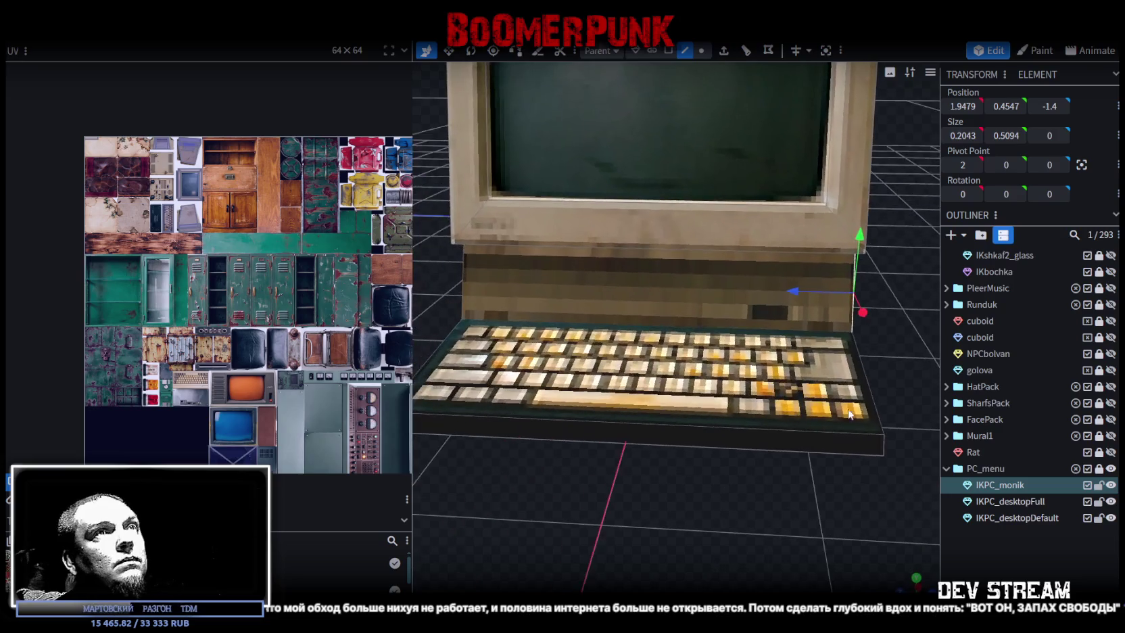
mouse_move(894, 390)
mouse_down()
mouse_move(705, 349)
mouse_move(781, 397)
mouse_up()
click(708, 359)
mouse_move(738, 325)
mouse_down()
mouse_move(705, 323)
mouse_move(809, 355)
mouse_move(718, 450)
mouse_move(723, 465)
mouse_up()
Move the keyboard base 0.1 along Z and shift a keyboard part from X 2.05 to 2.25
click(633, 298)
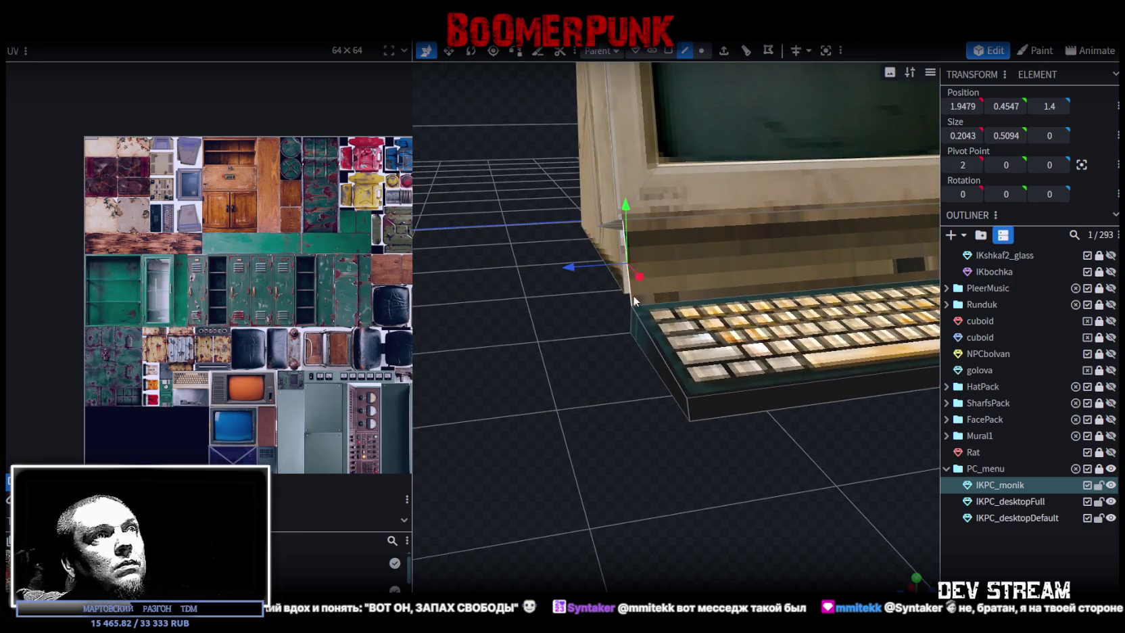
click(657, 370)
mouse_move(594, 336)
mouse_down()
mouse_move(631, 332)
mouse_move(797, 484)
mouse_move(747, 513)
mouse_move(646, 469)
mouse_move(660, 490)
mouse_move(598, 471)
mouse_move(572, 410)
mouse_move(736, 467)
mouse_up()
click(762, 349)
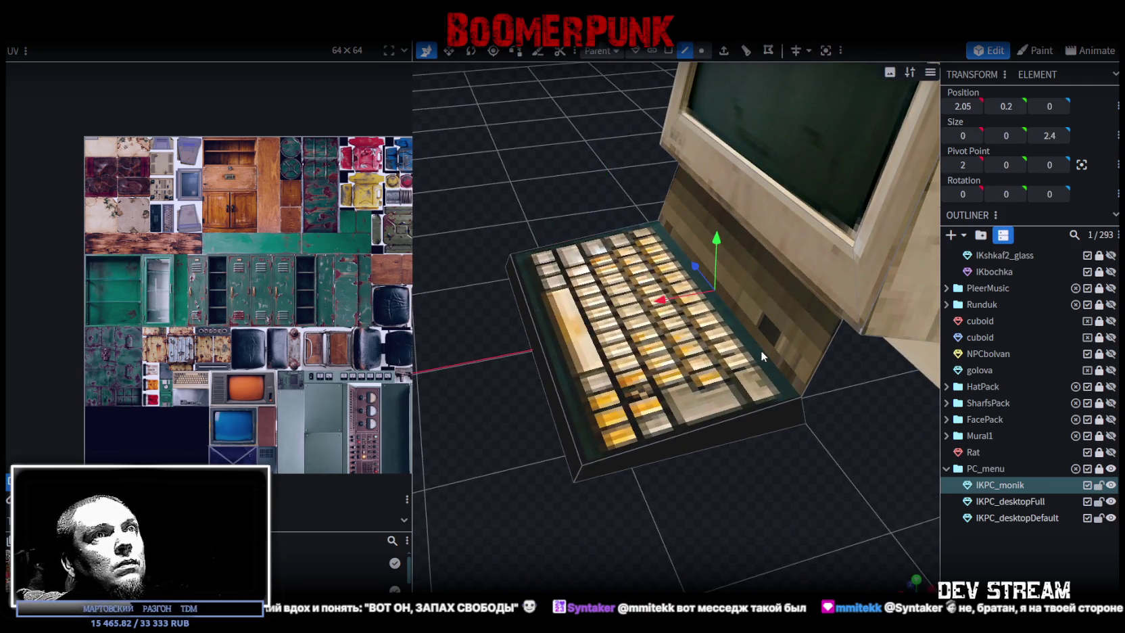
drag(672, 298, 637, 308)
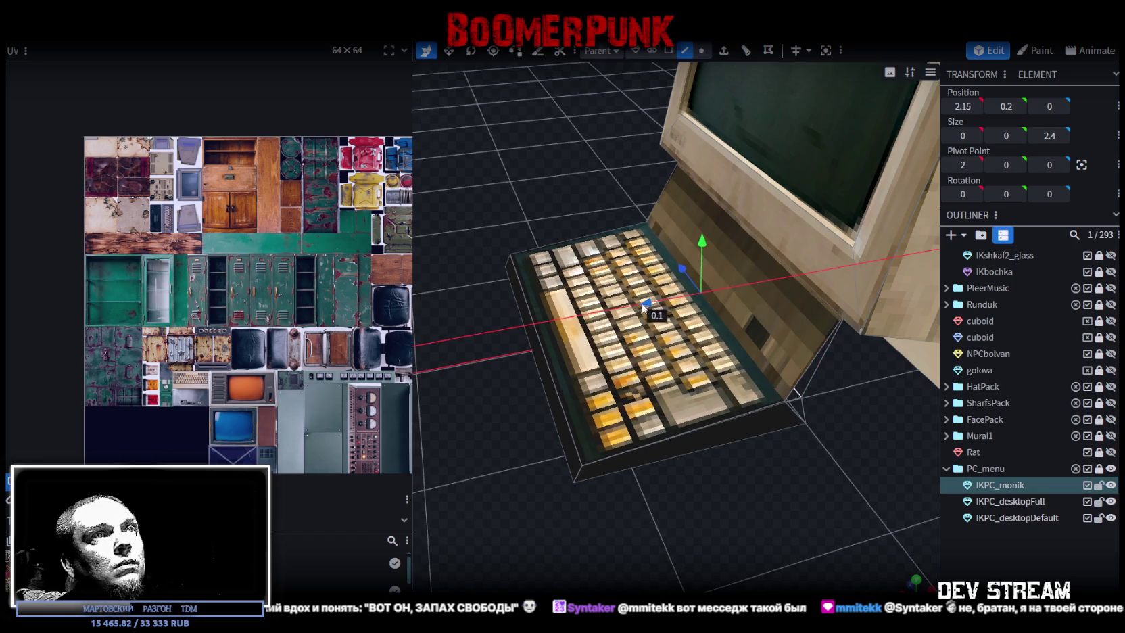
mouse_move(760, 461)
mouse_down()
mouse_move(808, 459)
mouse_move(652, 352)
mouse_move(690, 275)
mouse_move(707, 66)
mouse_up()
Select the monitor's lower front face and reposition its UV rectangle up-left, wider and shorter
click(667, 52)
click(742, 338)
scroll(136, 193, up, 3)
scroll(190, 226, up, 3)
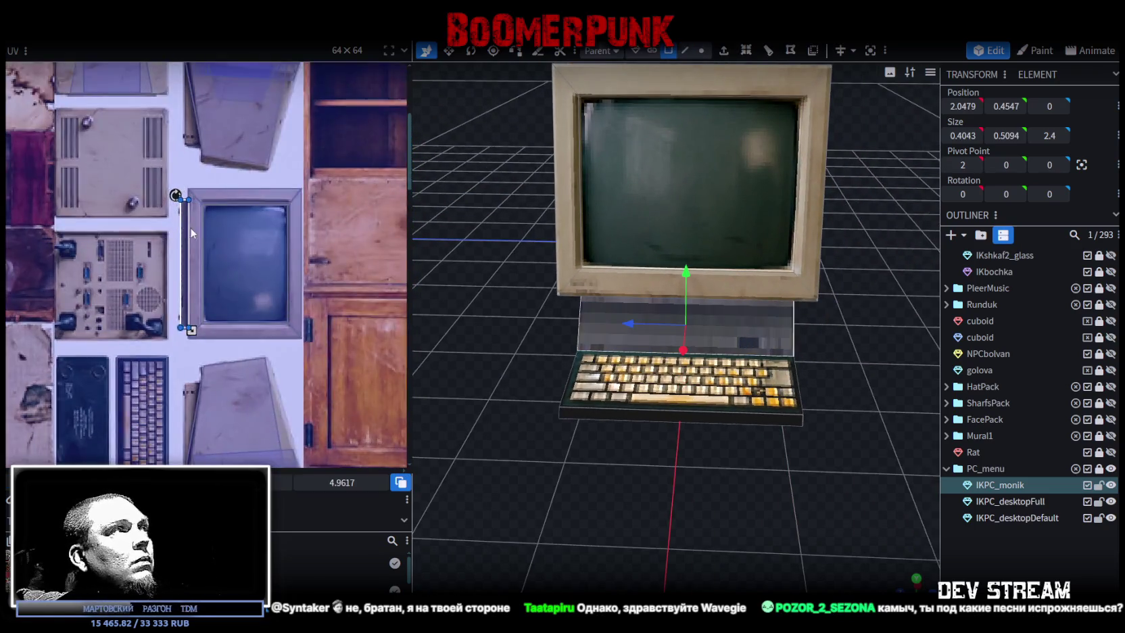
scroll(187, 233, up, 1)
mouse_move(186, 237)
mouse_down()
mouse_move(155, 178)
mouse_move(153, 145)
mouse_up()
scroll(154, 139, up, 2)
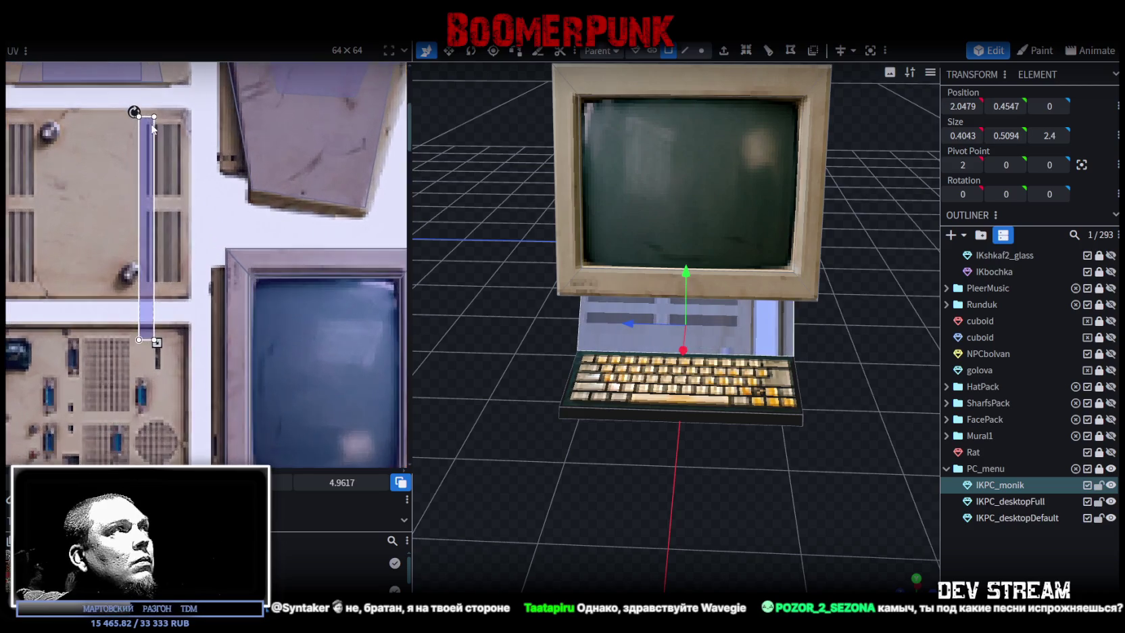
scroll(155, 134, up, 2)
middle_drag(156, 129, 168, 99)
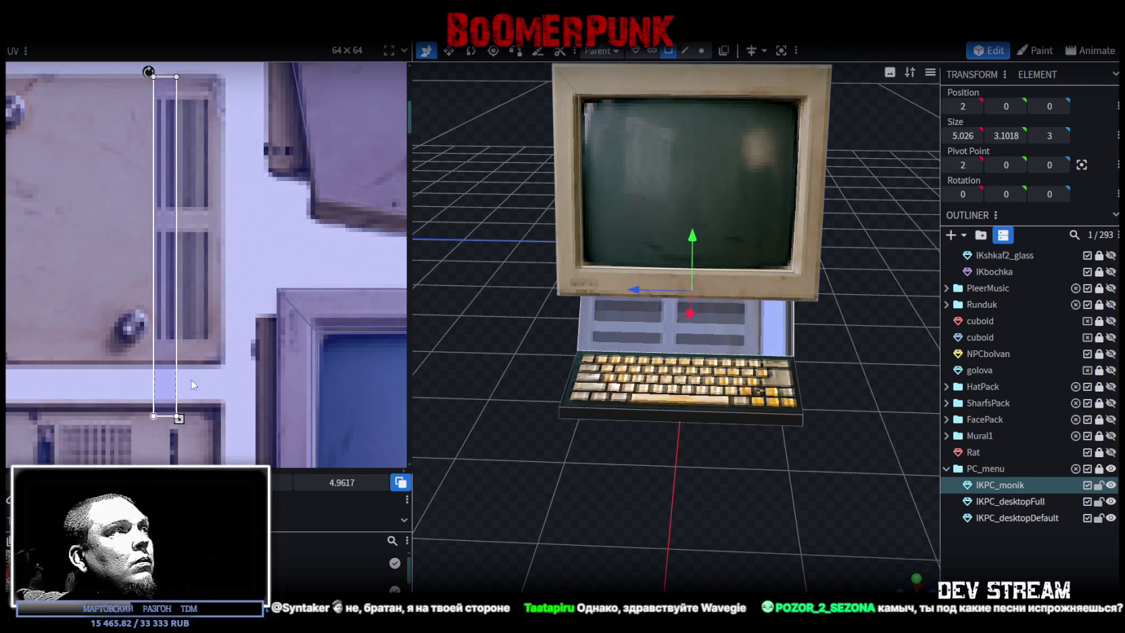
drag(177, 416, 222, 363)
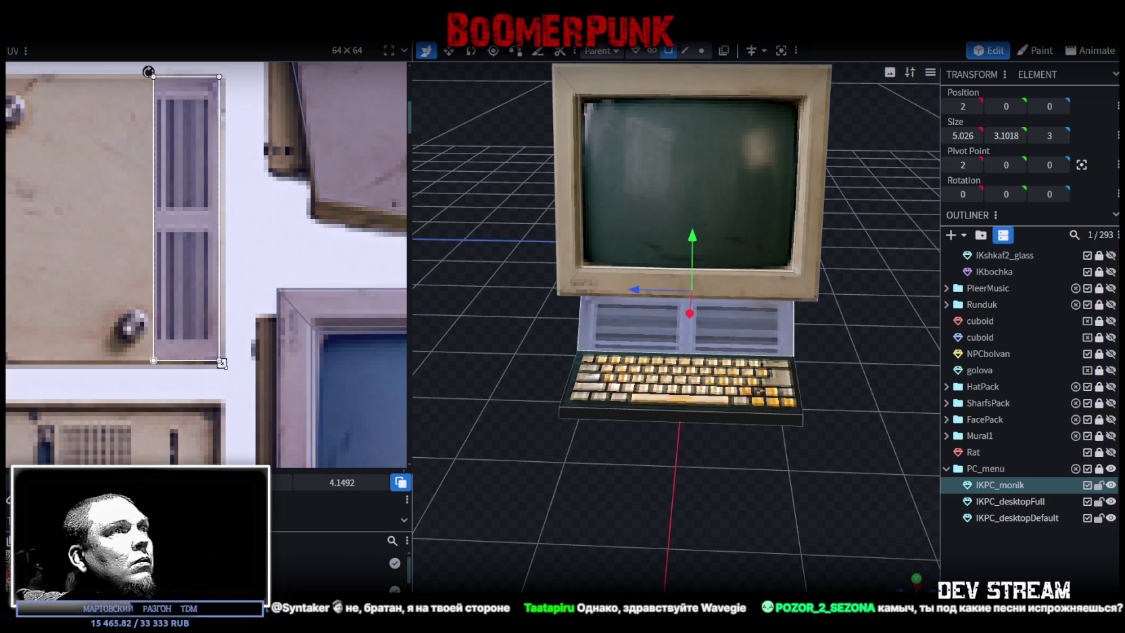
Place the face's UV onto the atlas's left vent strip and adjust its width
scroll(167, 304, down, 3)
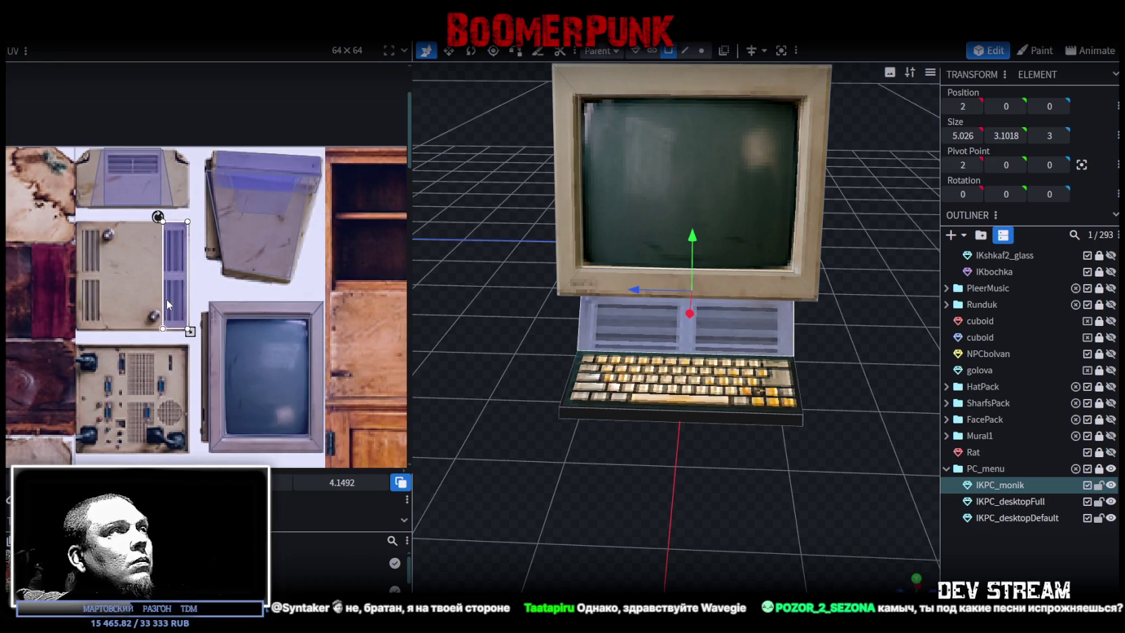
scroll(165, 295, up, 2)
drag(170, 302, 152, 307)
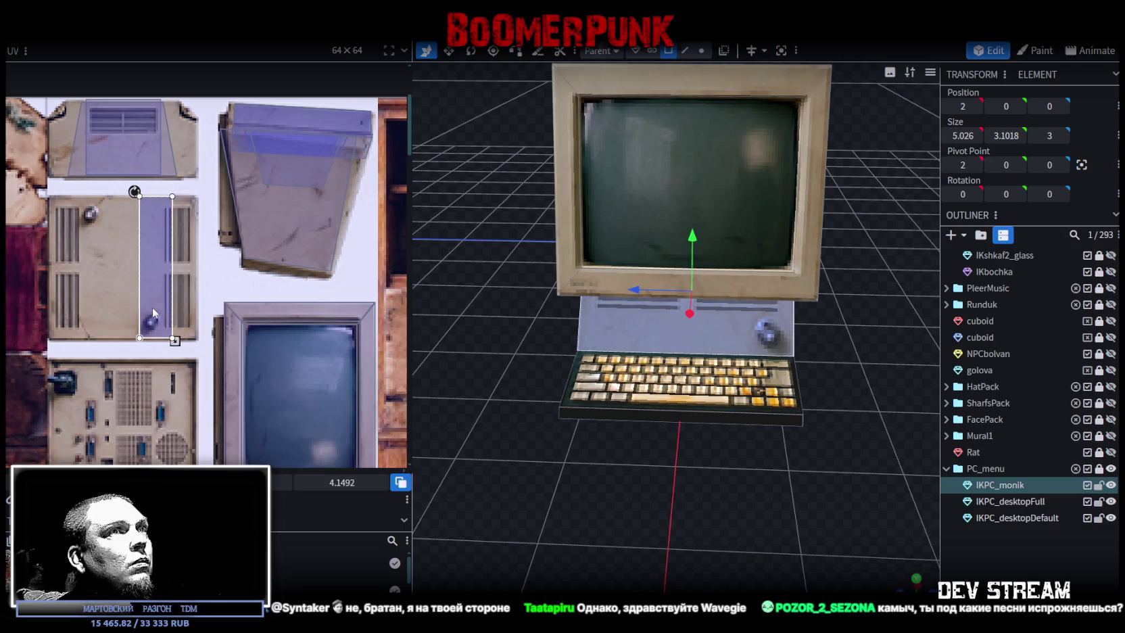
drag(152, 307, 156, 307)
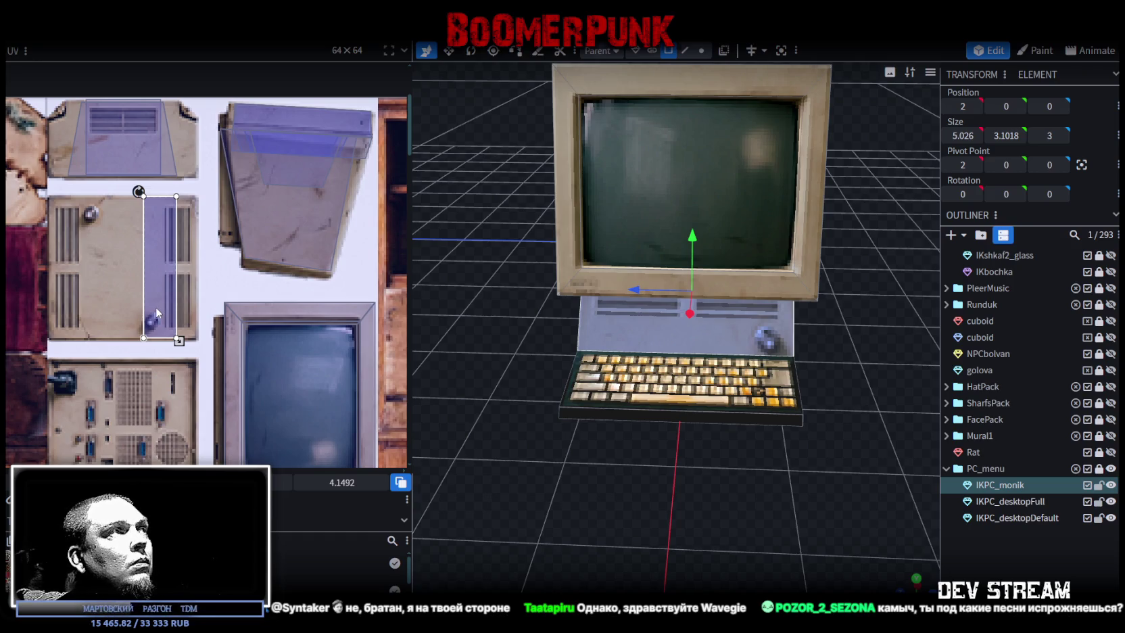
drag(156, 307, 64, 311)
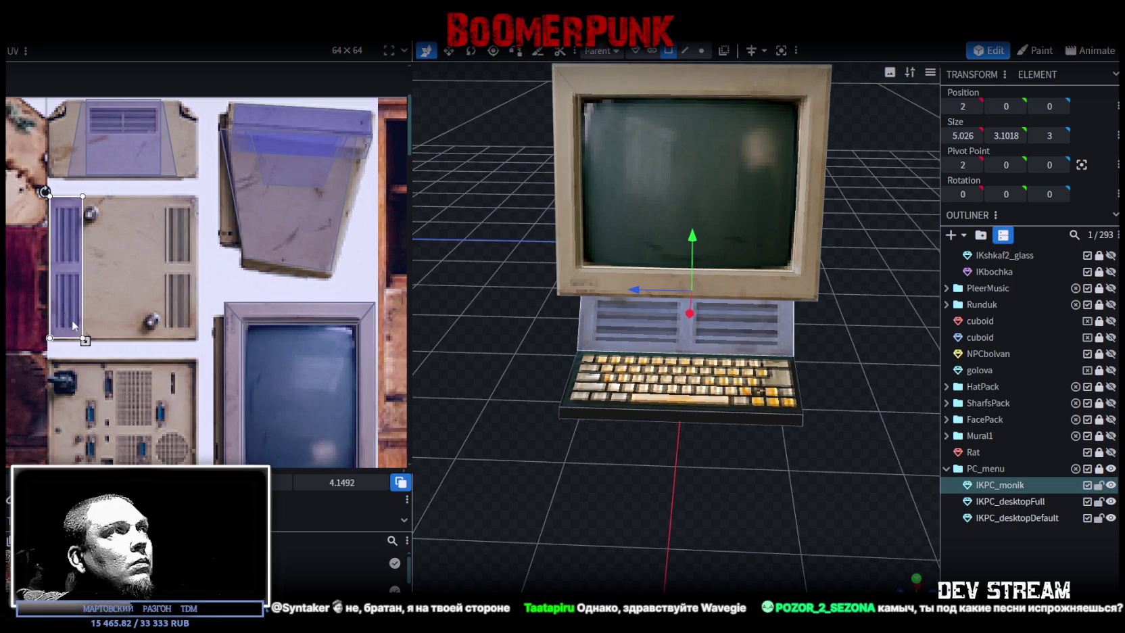
drag(84, 341, 106, 340)
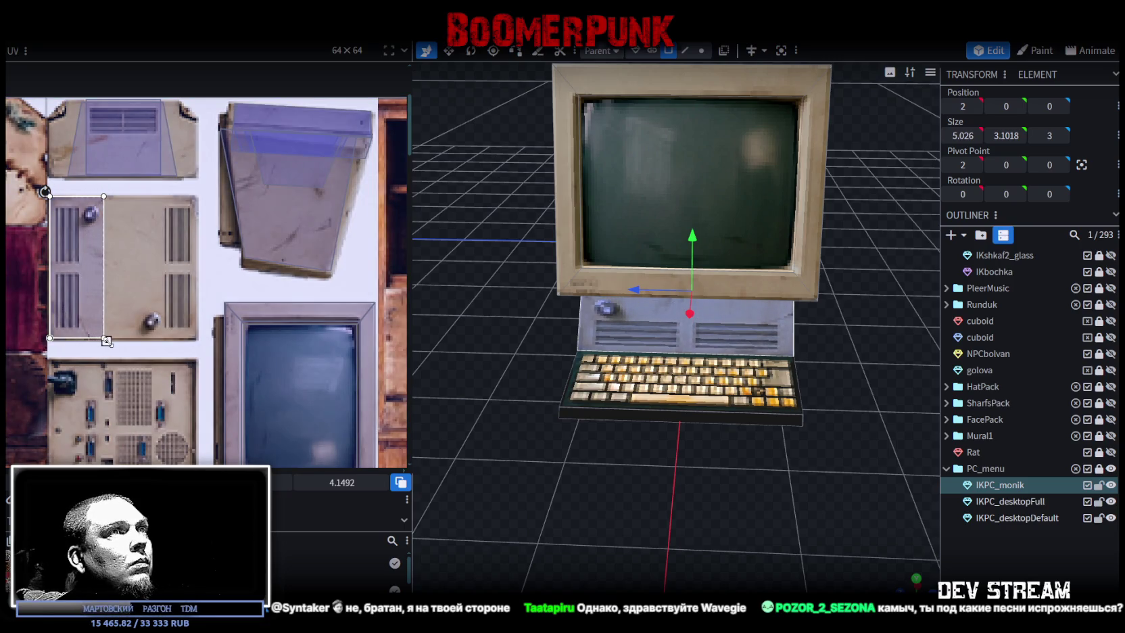
drag(106, 341, 79, 330)
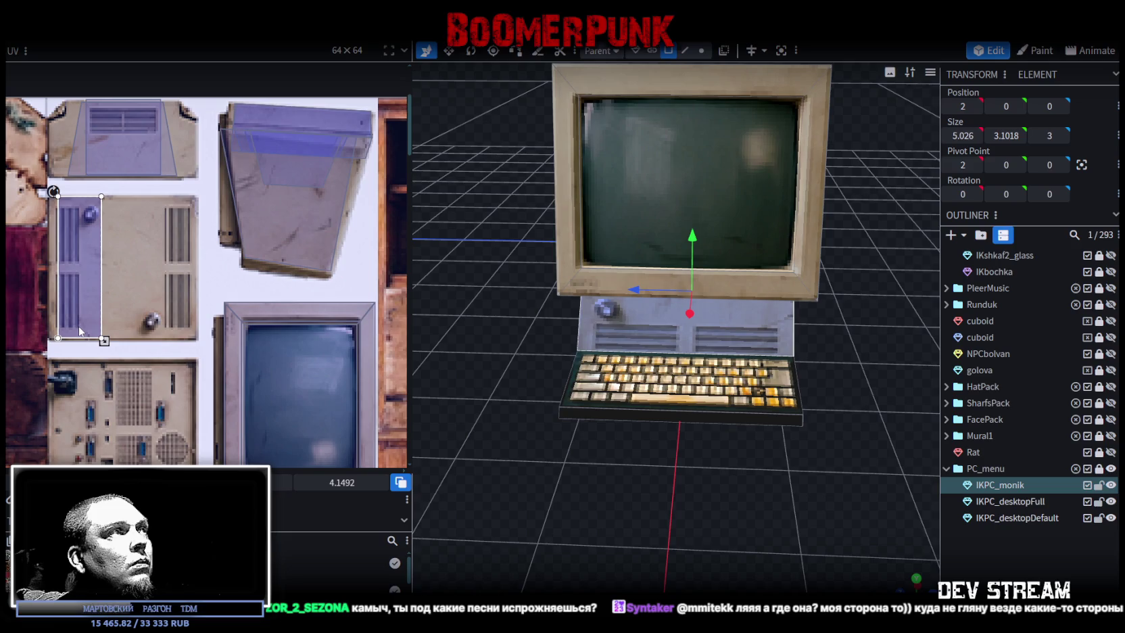
Fine-tune the vent UV position and extend its bottom edge slightly down
scroll(67, 290, up, 3)
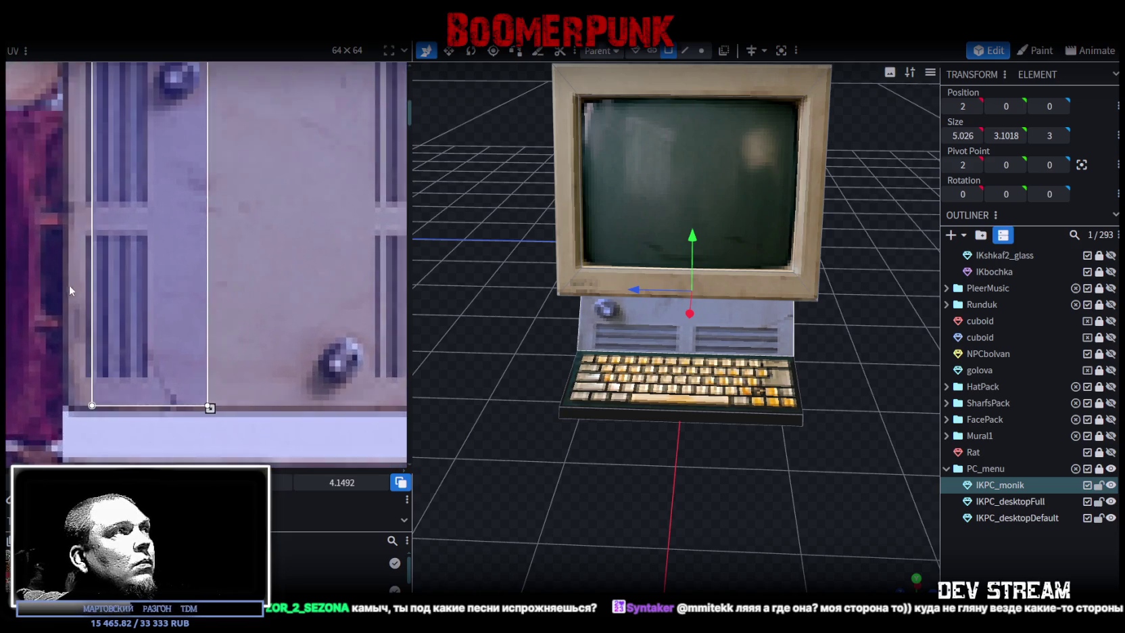
drag(115, 288, 116, 290)
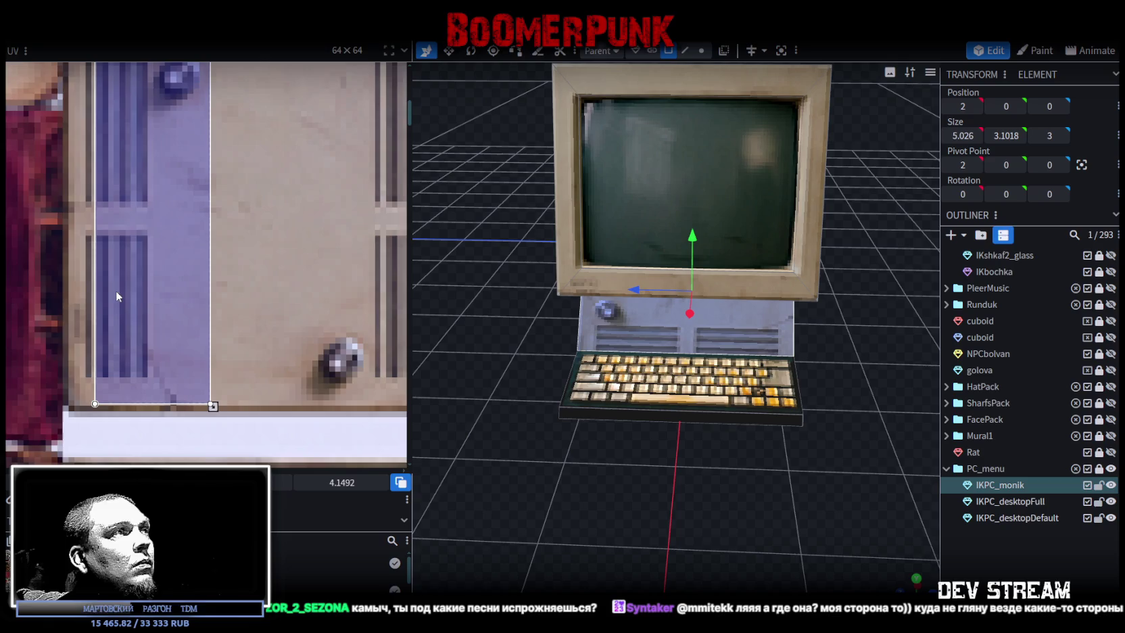
scroll(174, 264, down, 2)
middle_drag(185, 319, 192, 327)
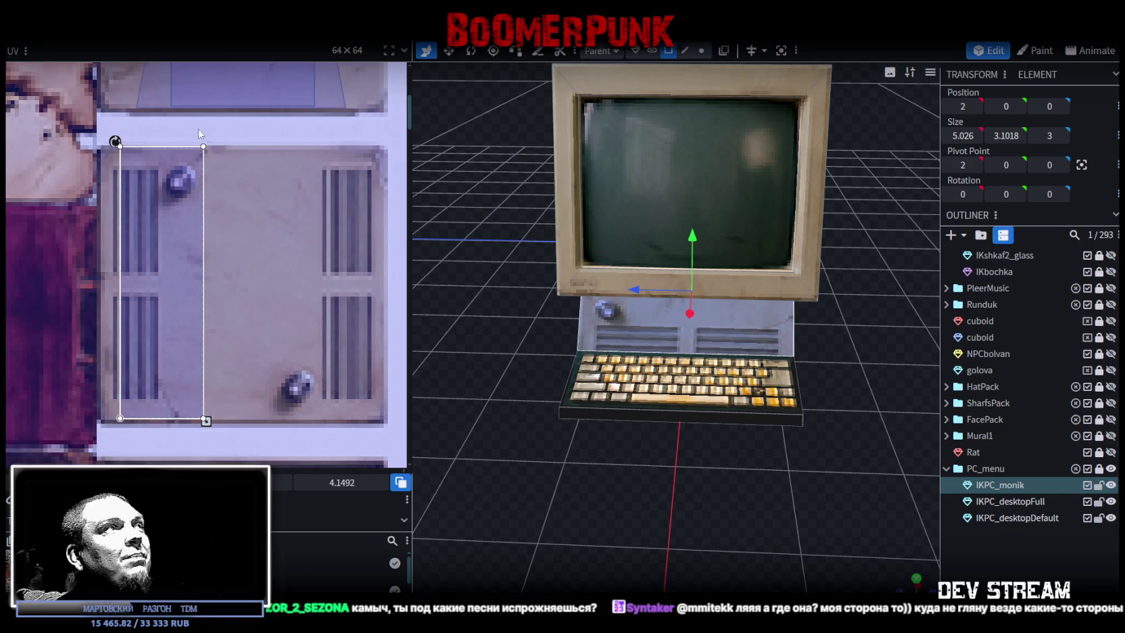
scroll(169, 166, up, 2)
scroll(253, 368, down, 2)
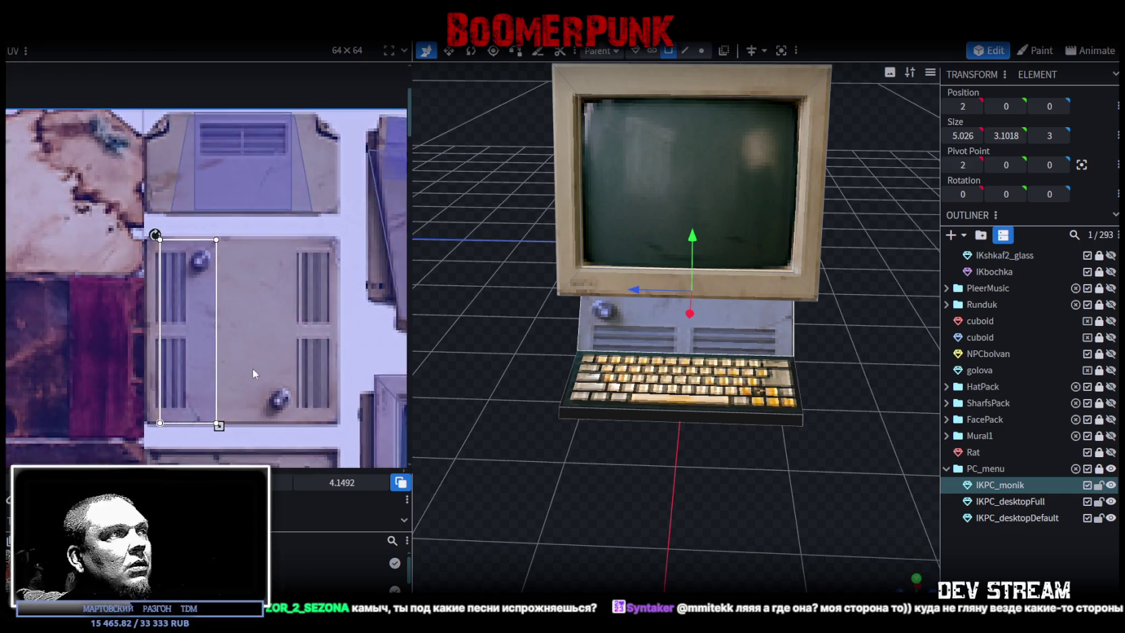
scroll(237, 368, up, 2)
drag(231, 366, 231, 370)
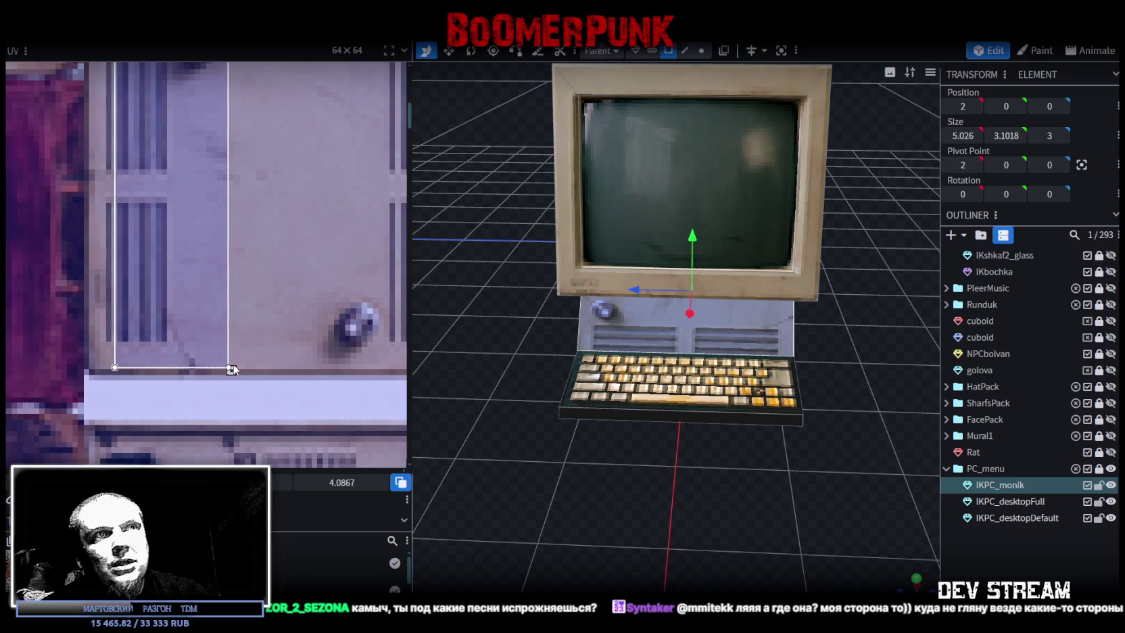
mouse_move(663, 474)
mouse_down()
mouse_move(679, 513)
mouse_move(652, 500)
mouse_move(707, 512)
mouse_up()
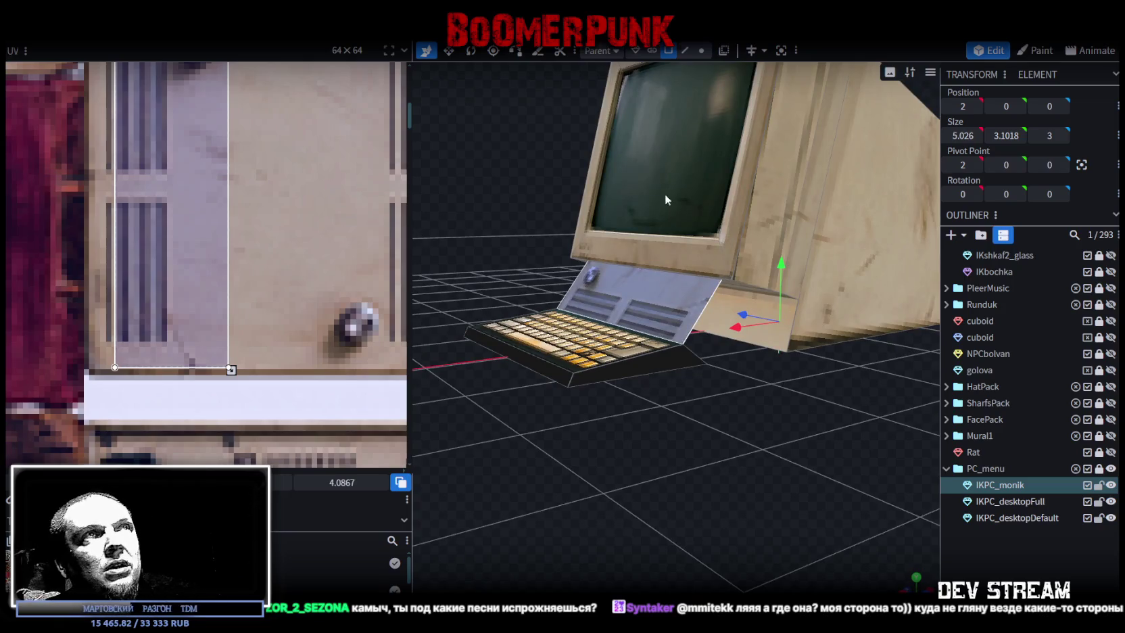
click(685, 51)
Select two keyboard corner vertices and apply Merge Vertices > Merge All to form a wedge
drag(721, 430, 641, 419)
click(641, 424)
mouse_move(636, 479)
mouse_down()
mouse_move(793, 502)
mouse_move(474, 475)
mouse_up()
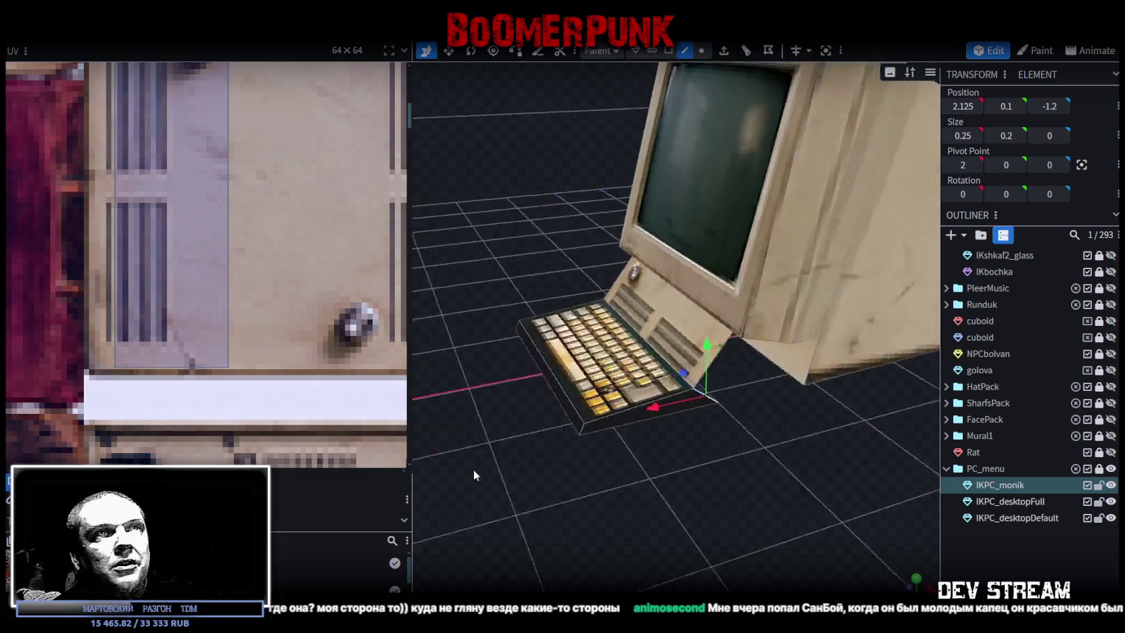
click(701, 50)
mouse_move(717, 203)
mouse_down()
mouse_move(694, 406)
mouse_move(906, 488)
mouse_move(671, 413)
mouse_move(692, 449)
mouse_up()
click(692, 420)
shift+click(624, 403)
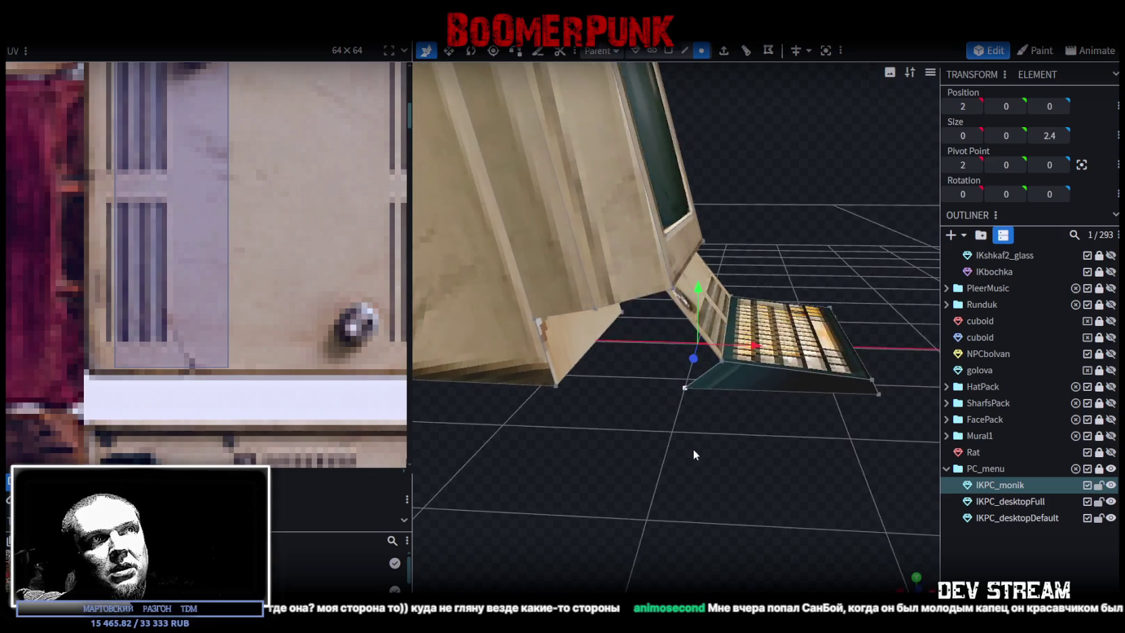
right_click(728, 403)
click(912, 119)
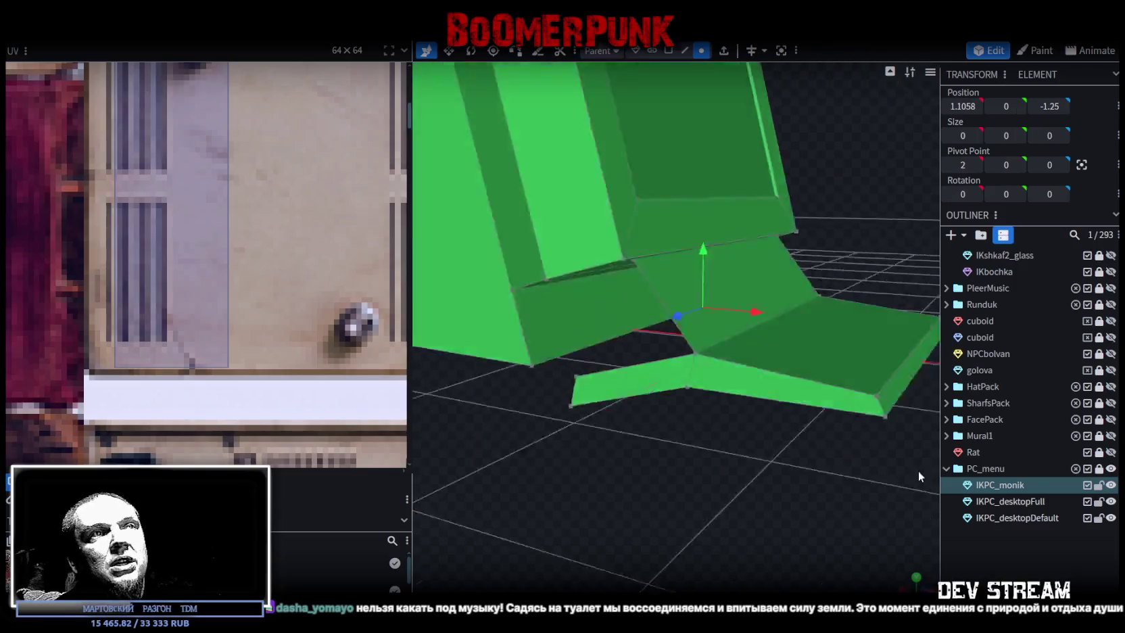
Merge two vertices on the keyboard's far side into one
drag(918, 470, 646, 346)
click(586, 372)
shift+click(630, 408)
right_click(630, 408)
click(809, 329)
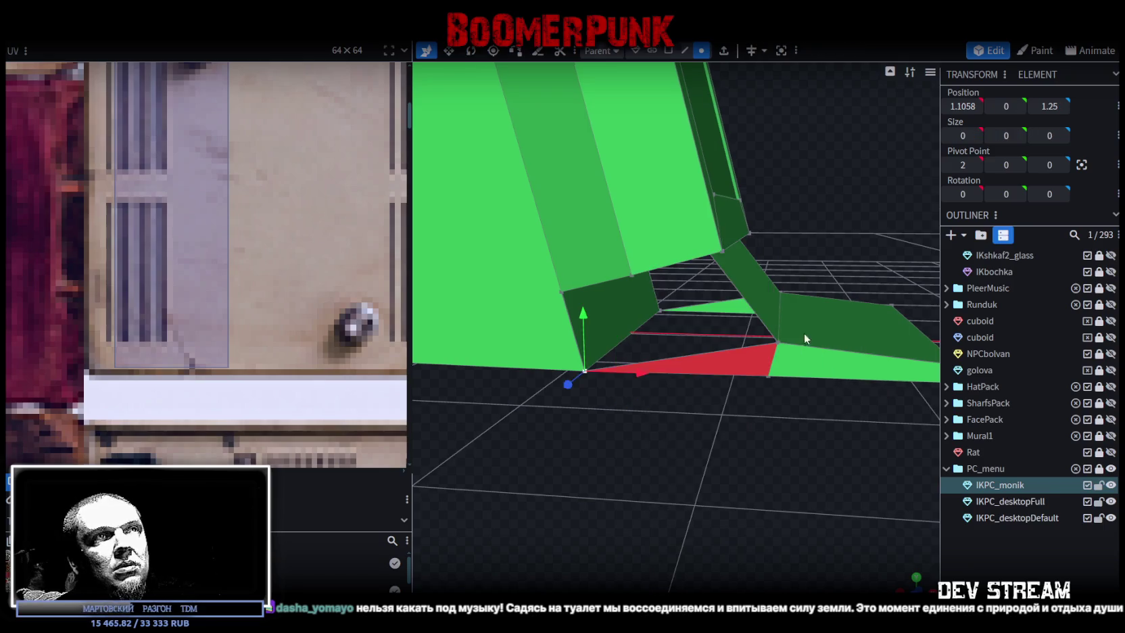
Inspect the side gap by selecting its surrounding faces and edges from several angles
click(667, 51)
click(703, 351)
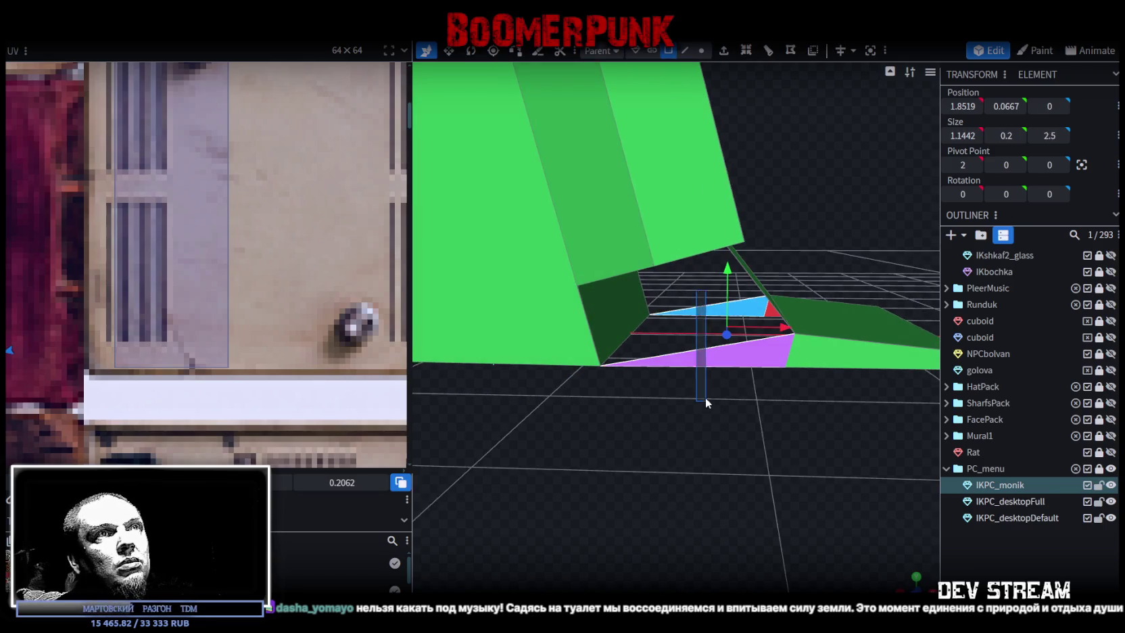
mouse_move(810, 338)
mouse_down()
mouse_move(705, 464)
mouse_move(513, 466)
mouse_move(701, 468)
mouse_move(686, 396)
mouse_up()
click(685, 50)
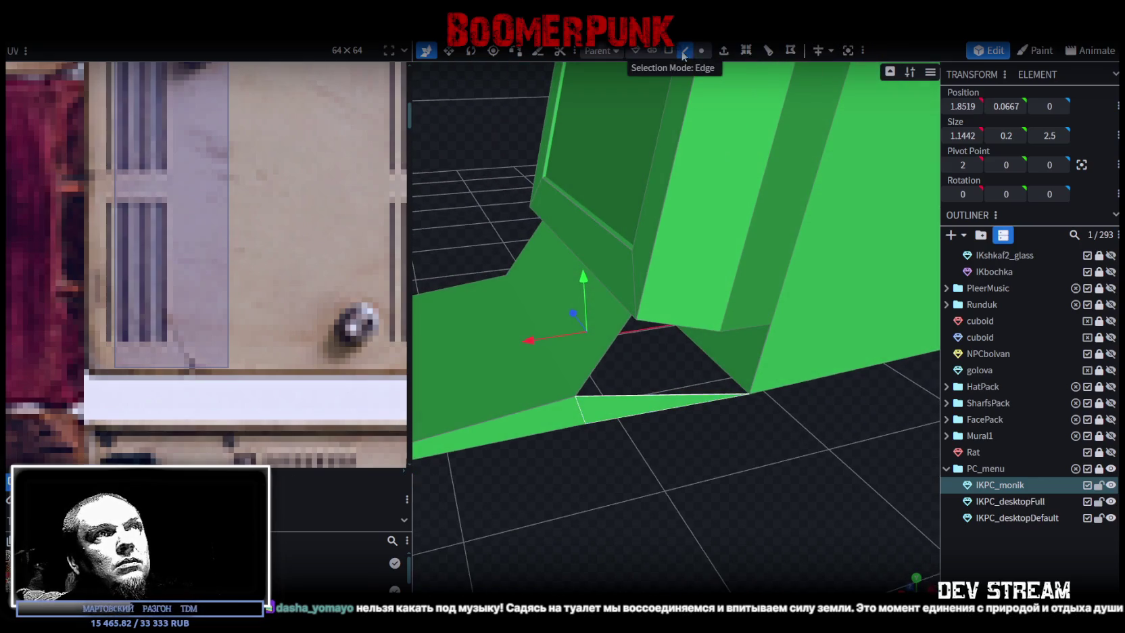
click(612, 344)
click(762, 372)
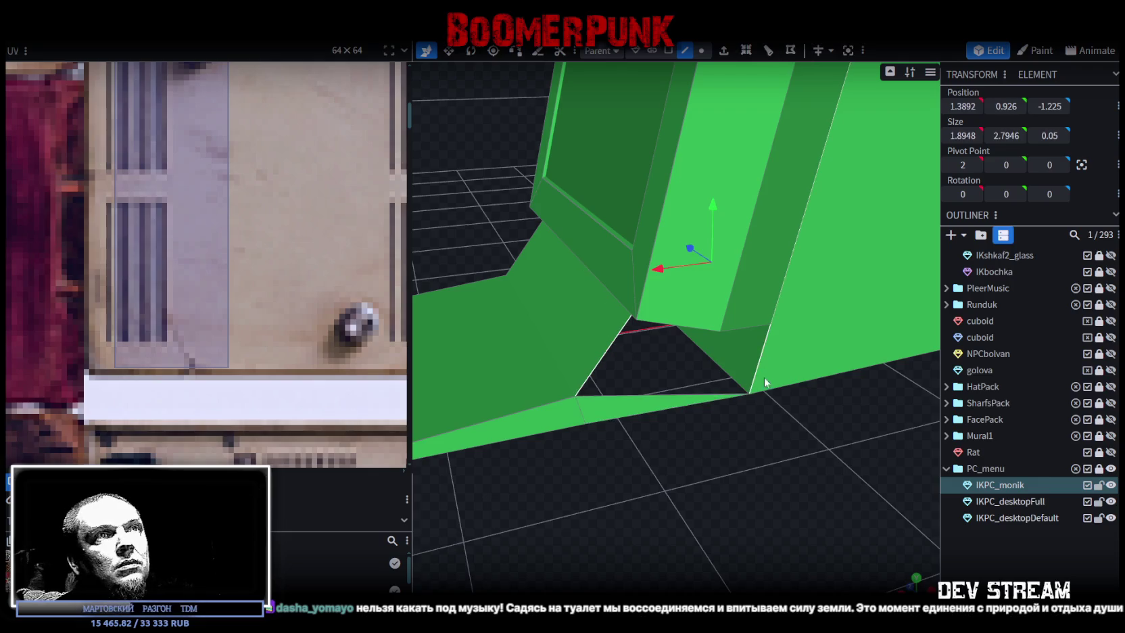
drag(763, 376, 758, 427)
scroll(769, 428, up, 4)
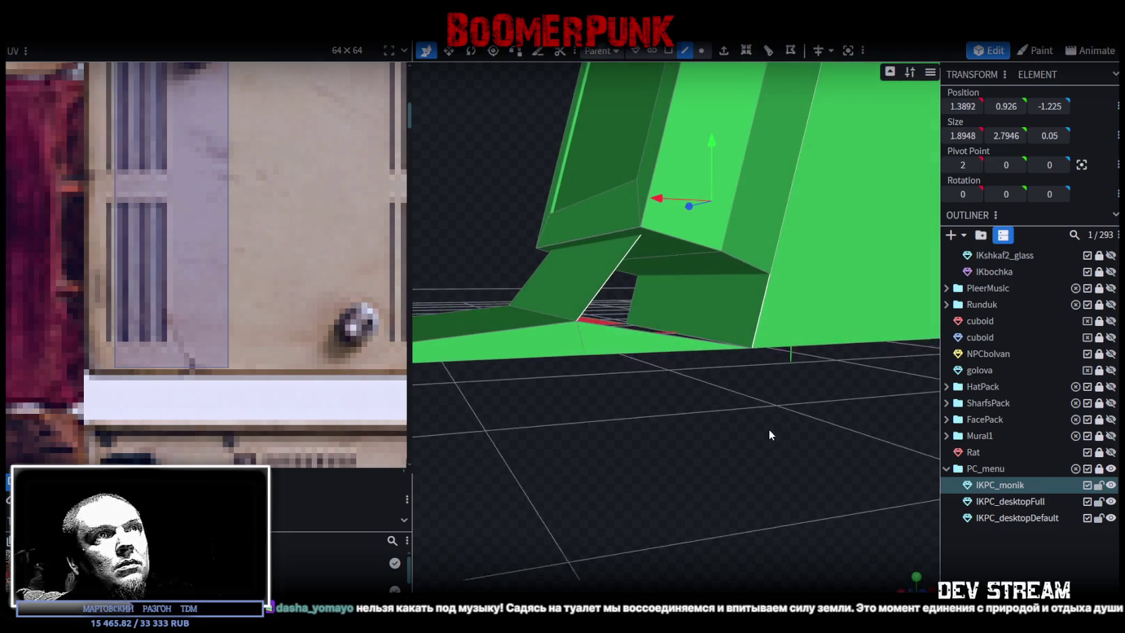
mouse_move(771, 425)
mouse_down()
mouse_move(737, 459)
mouse_move(724, 338)
mouse_up()
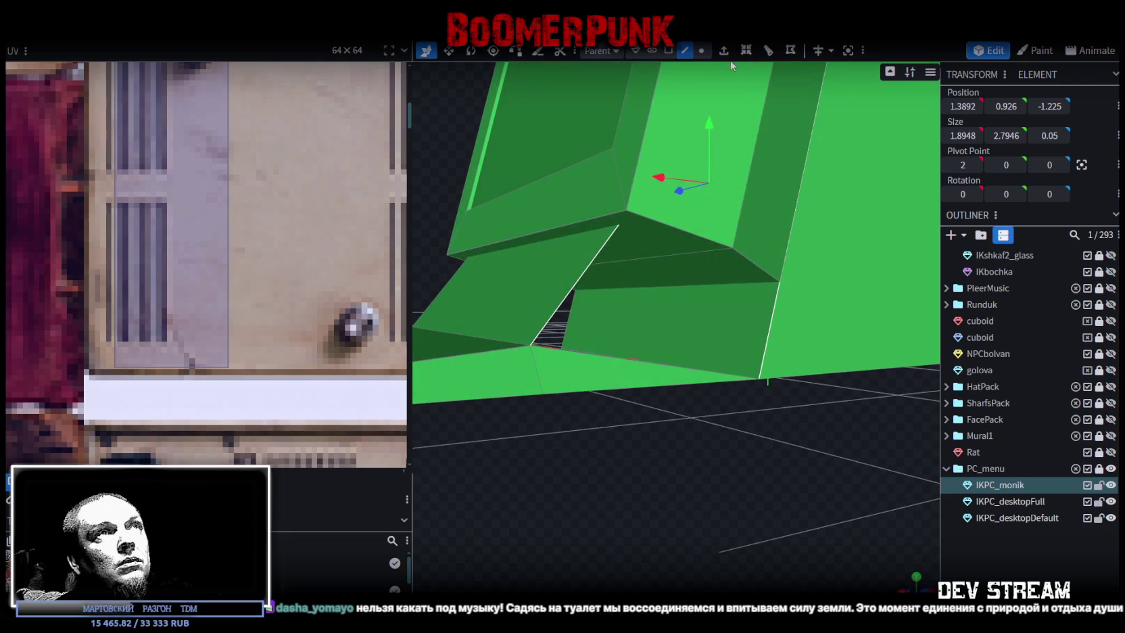
Select the gap's edge vertices and bottom edge, then fill a new face across them
click(701, 50)
click(603, 197)
shift+click(802, 269)
click(684, 50)
shift+click(638, 369)
key(f)
mouse_move(617, 527)
mouse_down()
mouse_move(905, 530)
mouse_move(812, 508)
mouse_move(710, 522)
mouse_up()
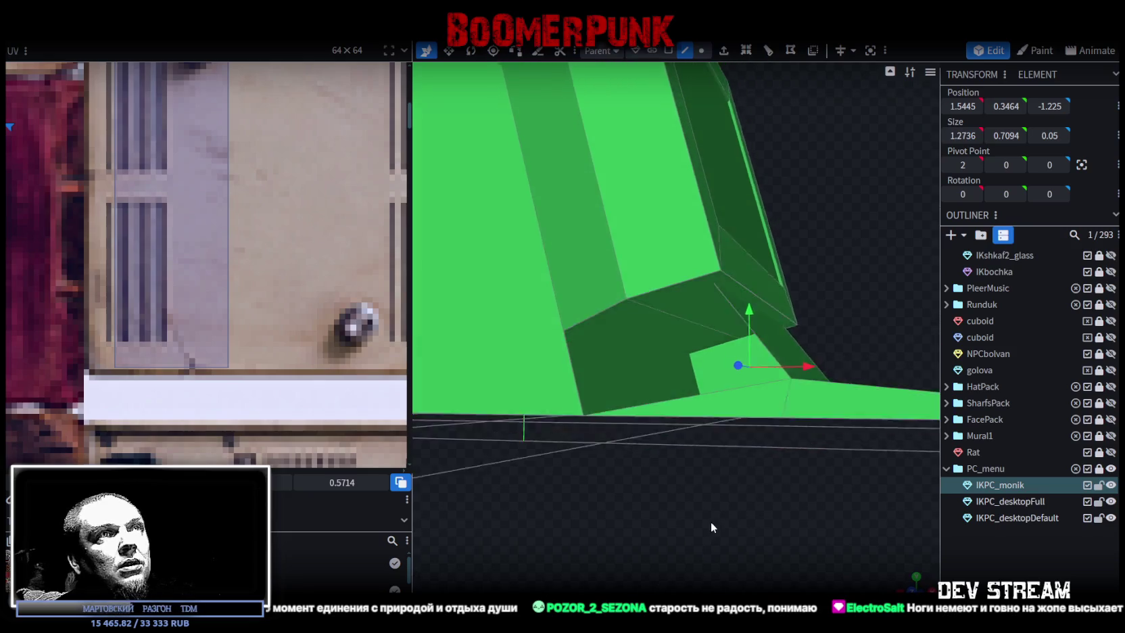
Extrude the front base edge and pull the new face up into a wedge, then deselect
click(702, 50)
click(535, 327)
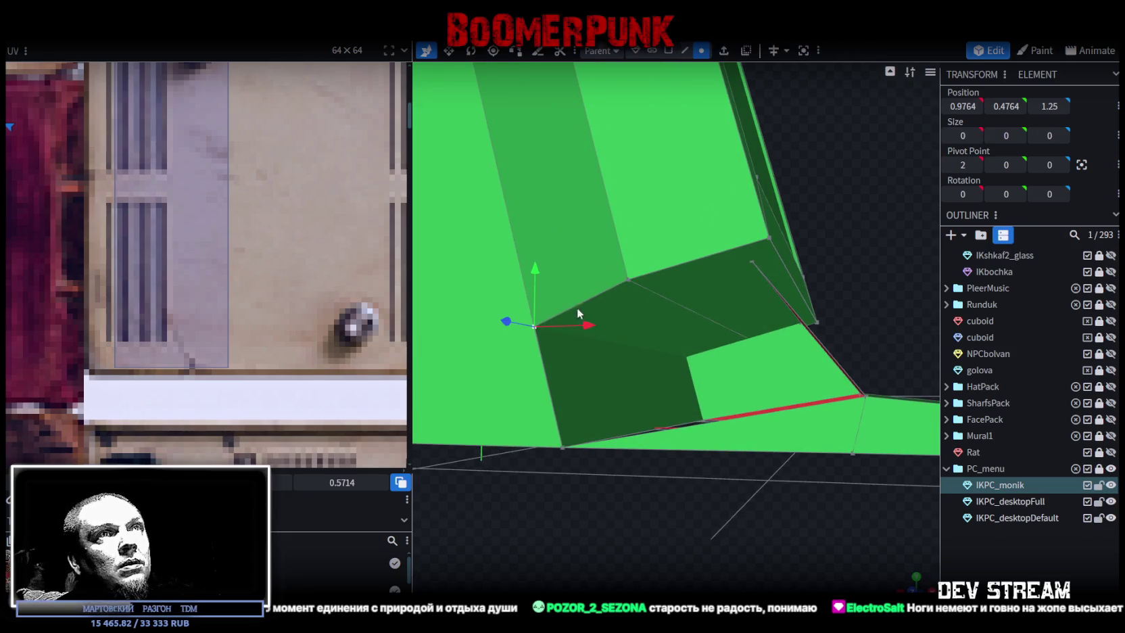
shift+click(753, 262)
click(685, 50)
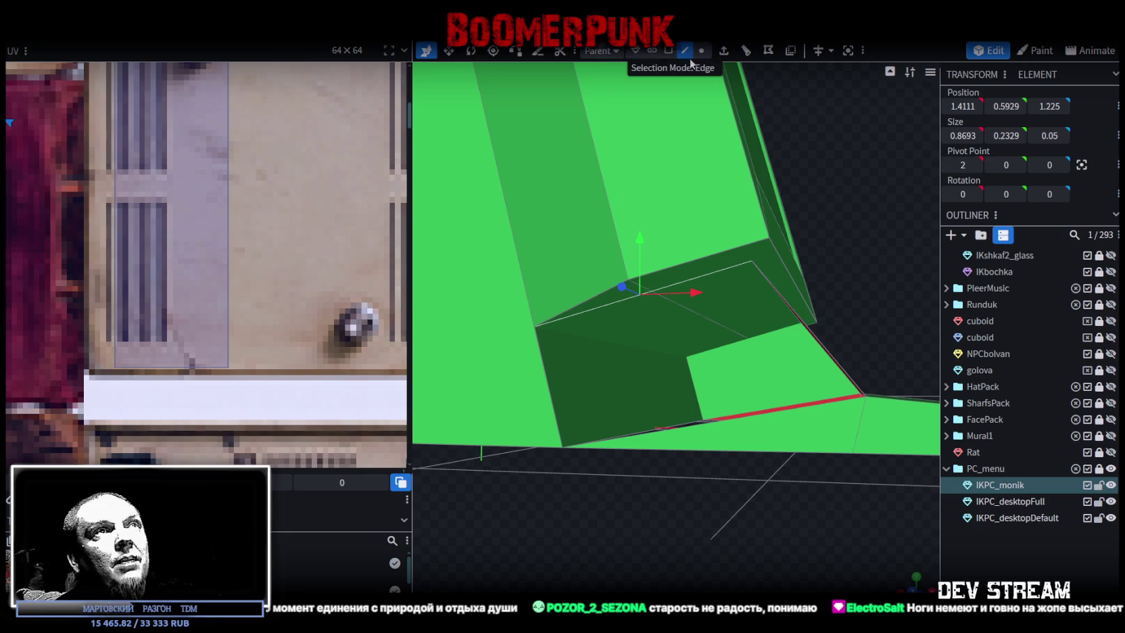
key(e)
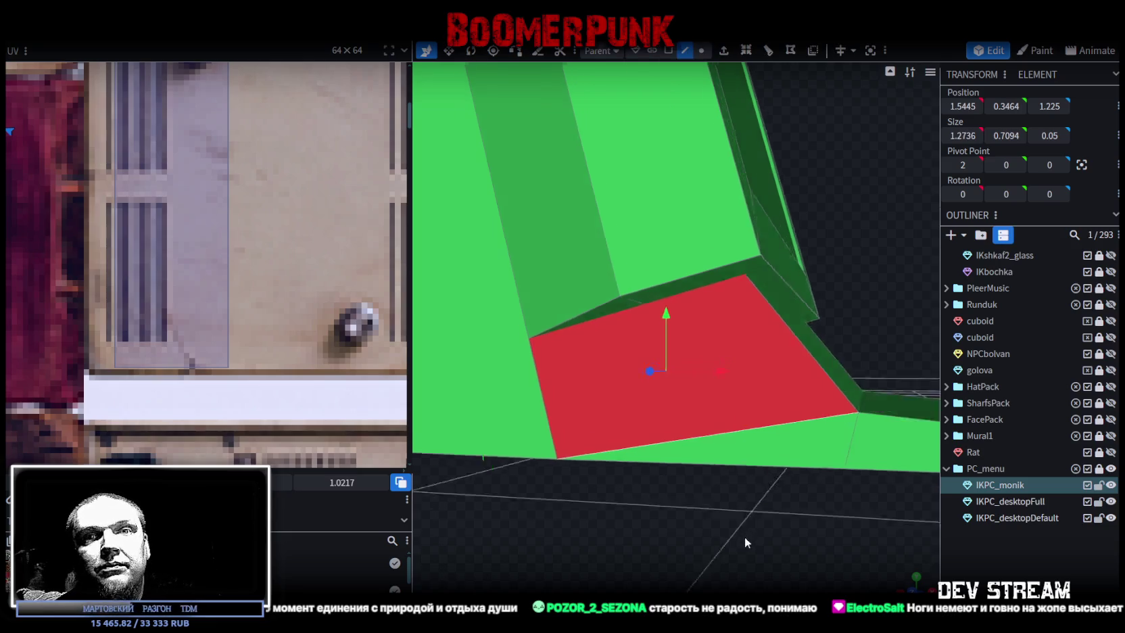
drag(747, 500, 744, 554)
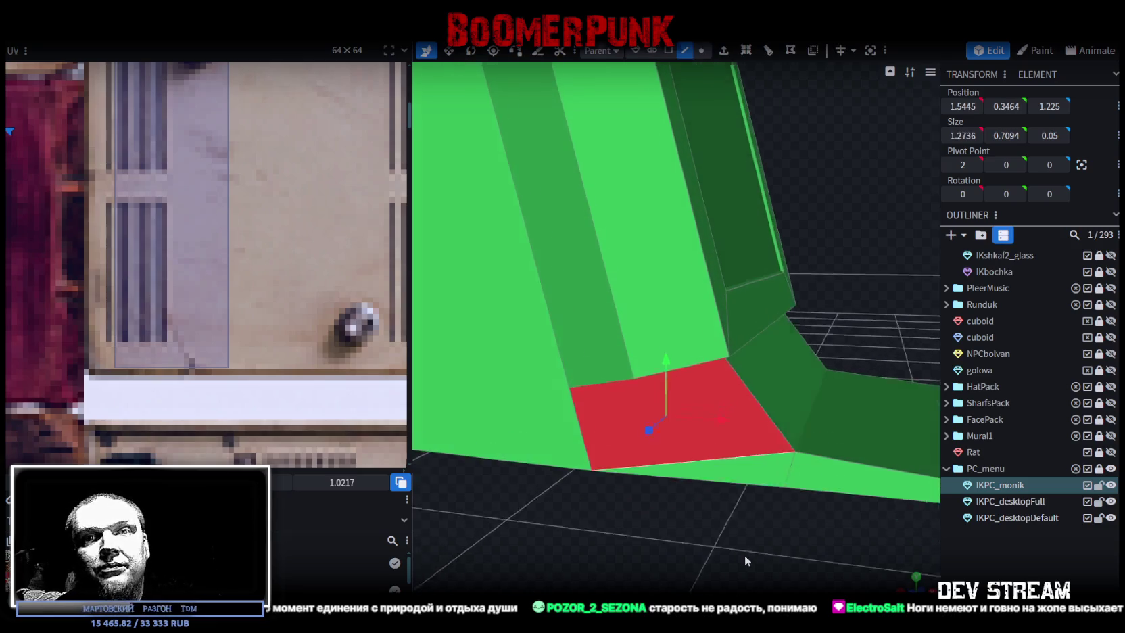
click(668, 50)
drag(881, 269, 630, 281)
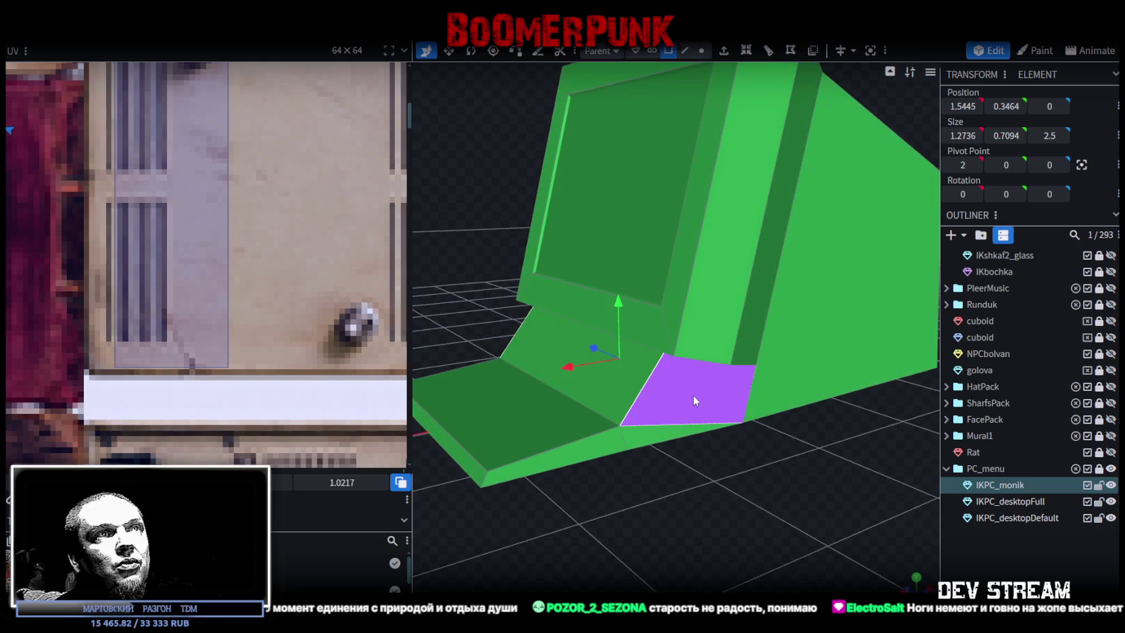
scroll(778, 338, down, 3)
click(713, 498)
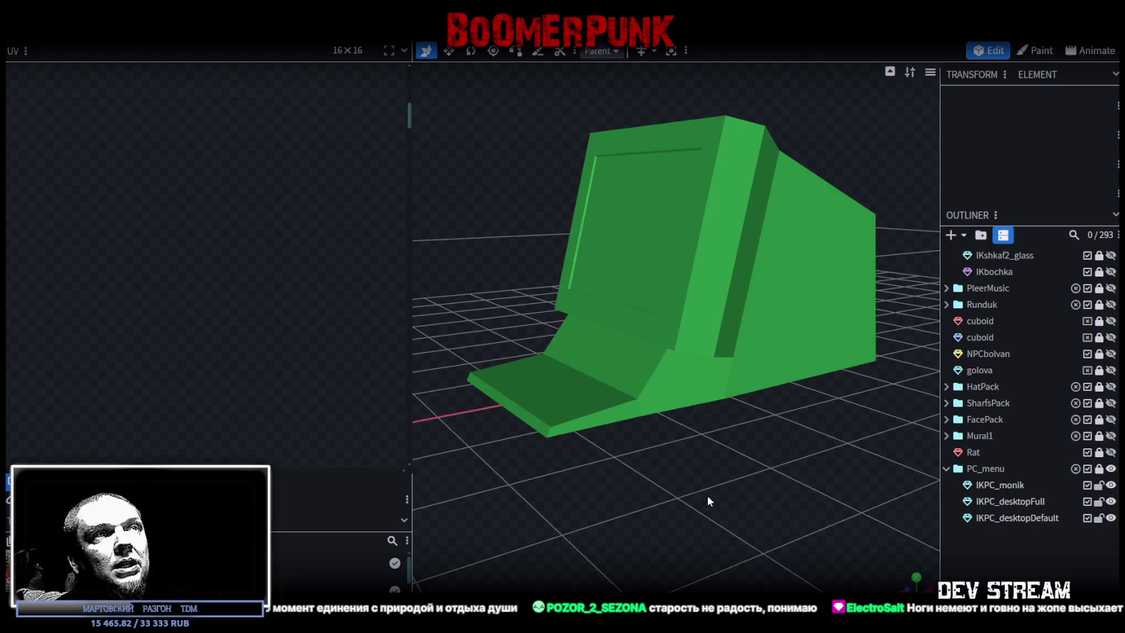
Select the monitor's bottom face from a near-front view
drag(714, 499, 872, 507)
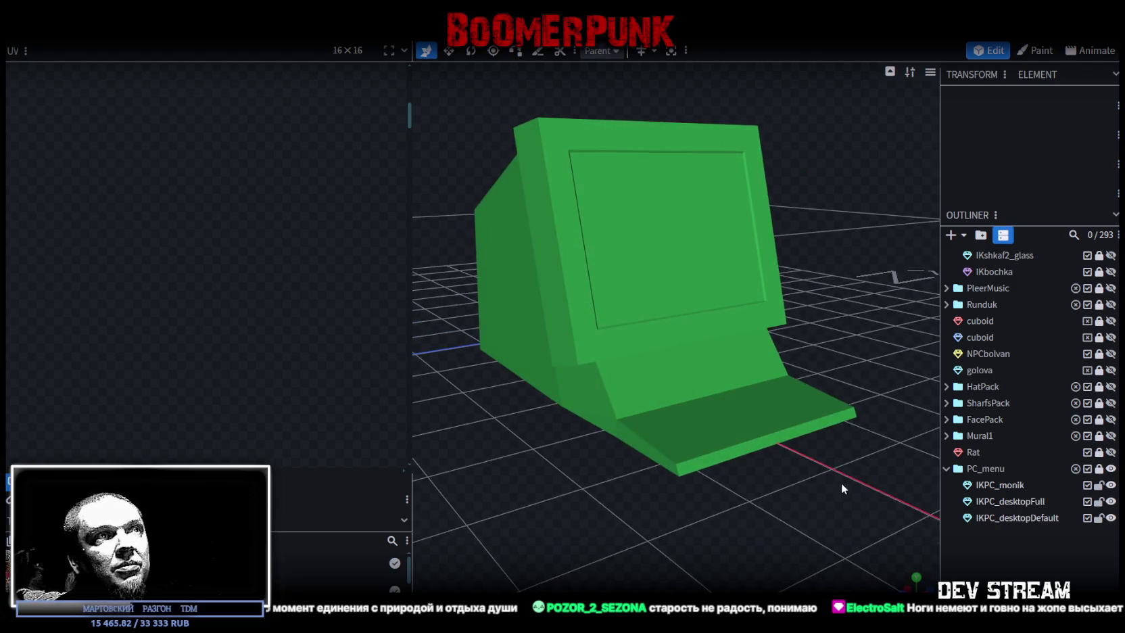
mouse_move(836, 483)
mouse_down()
mouse_move(823, 441)
mouse_move(749, 435)
mouse_move(638, 440)
mouse_move(529, 466)
mouse_move(539, 443)
mouse_move(730, 361)
mouse_move(753, 373)
mouse_move(675, 419)
mouse_up()
click(674, 419)
click(729, 408)
mouse_move(714, 356)
mouse_down()
mouse_move(865, 282)
mouse_move(727, 365)
mouse_move(856, 361)
mouse_move(817, 354)
mouse_move(733, 380)
mouse_move(718, 404)
mouse_move(771, 430)
mouse_move(767, 454)
mouse_move(707, 419)
mouse_move(611, 105)
mouse_up()
scroll(569, 227, up, 3)
Box-select the front keyboard ledge and move it along X from 2.75 to 2.55
click(685, 51)
mouse_move(554, 303)
mouse_down()
mouse_move(517, 329)
mouse_move(582, 467)
mouse_up()
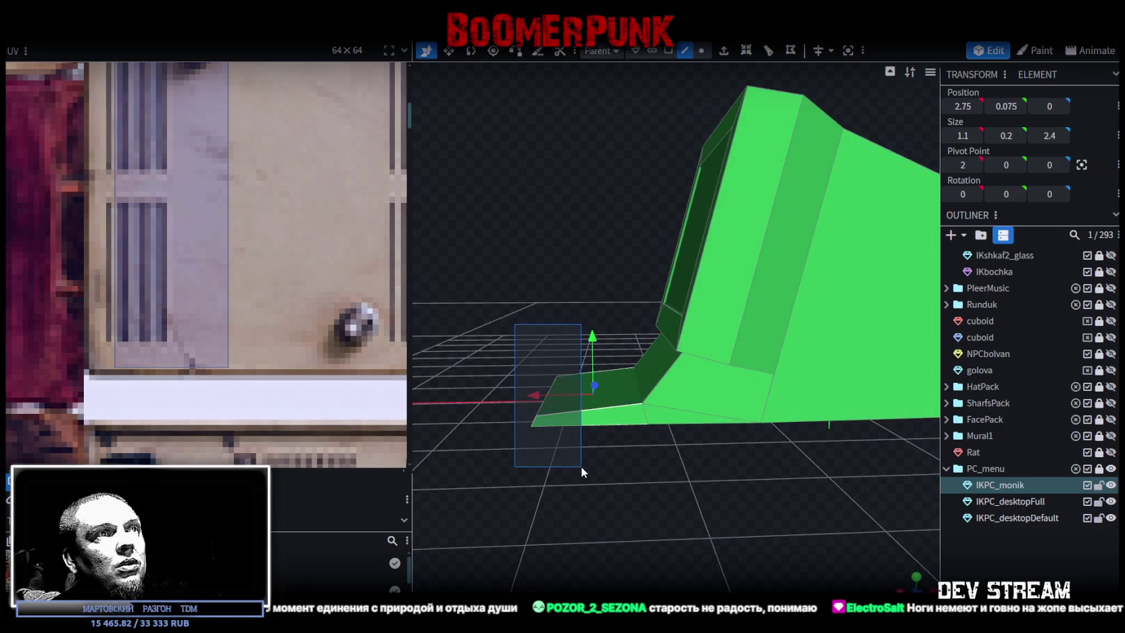
click(668, 50)
drag(499, 328, 571, 459)
drag(535, 395, 554, 396)
mouse_move(671, 479)
mouse_down()
mouse_move(666, 465)
mouse_move(669, 478)
mouse_move(729, 468)
mouse_move(791, 520)
mouse_move(822, 515)
mouse_move(817, 526)
mouse_move(792, 519)
mouse_up()
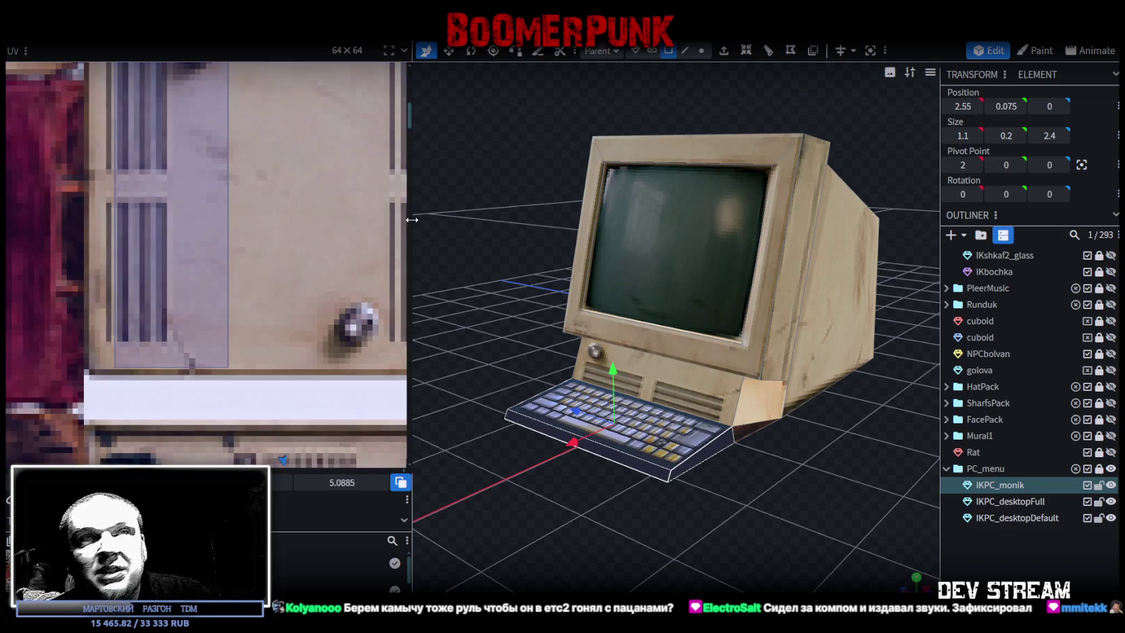
Select the side wedge faces on both sides and switch to orthographic side view (numpad 1)
drag(678, 387, 699, 549)
click(740, 402)
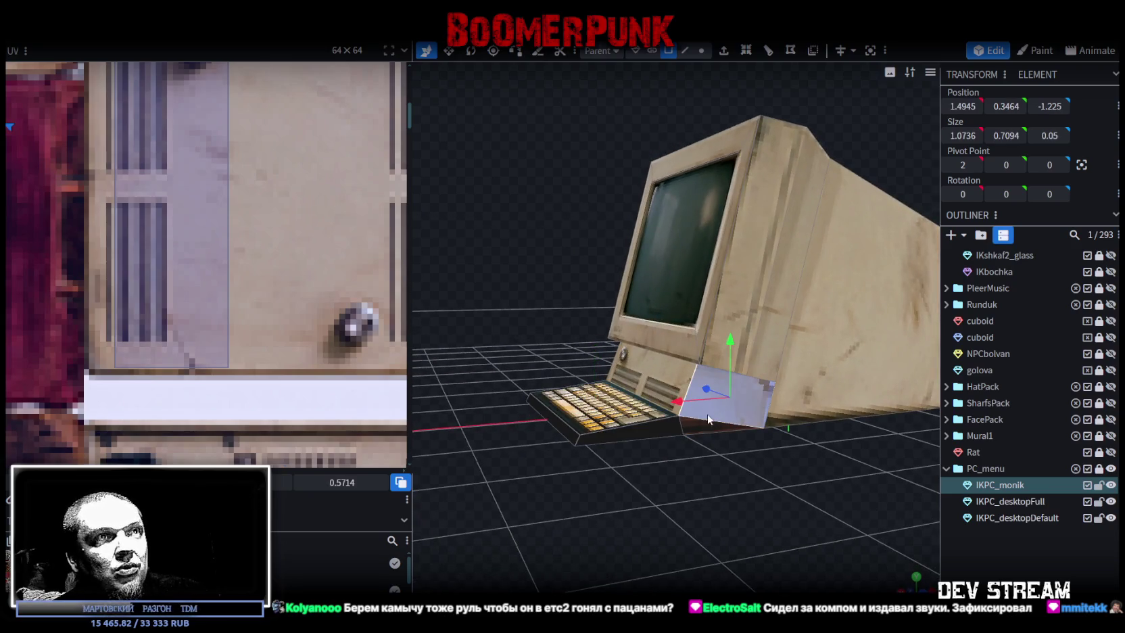
drag(668, 493, 927, 554)
click(686, 445)
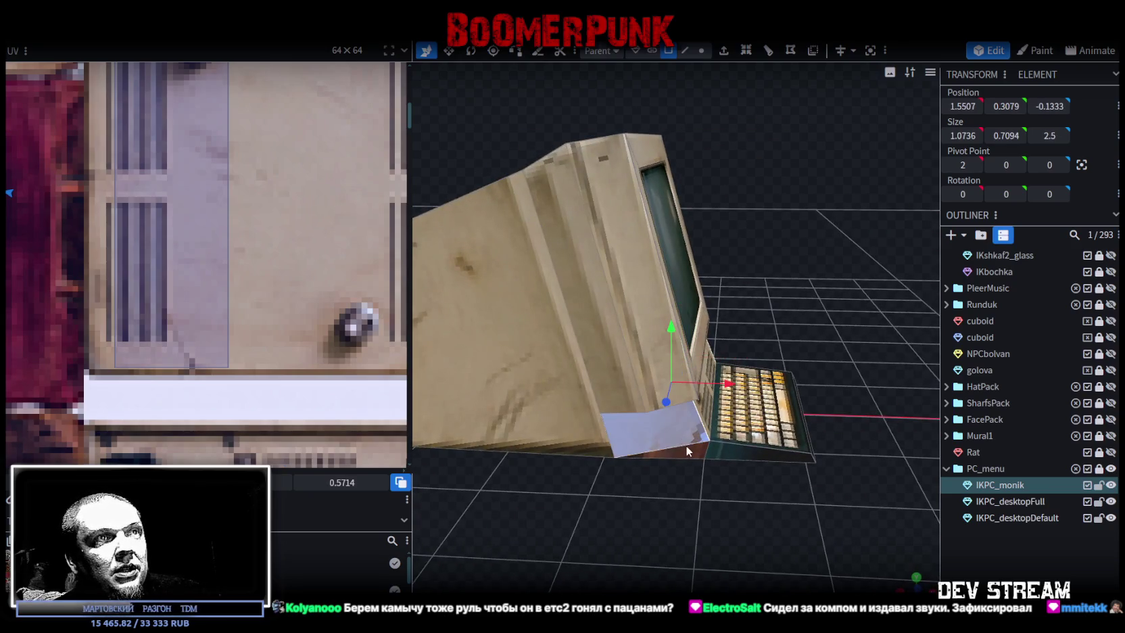
drag(735, 475, 495, 488)
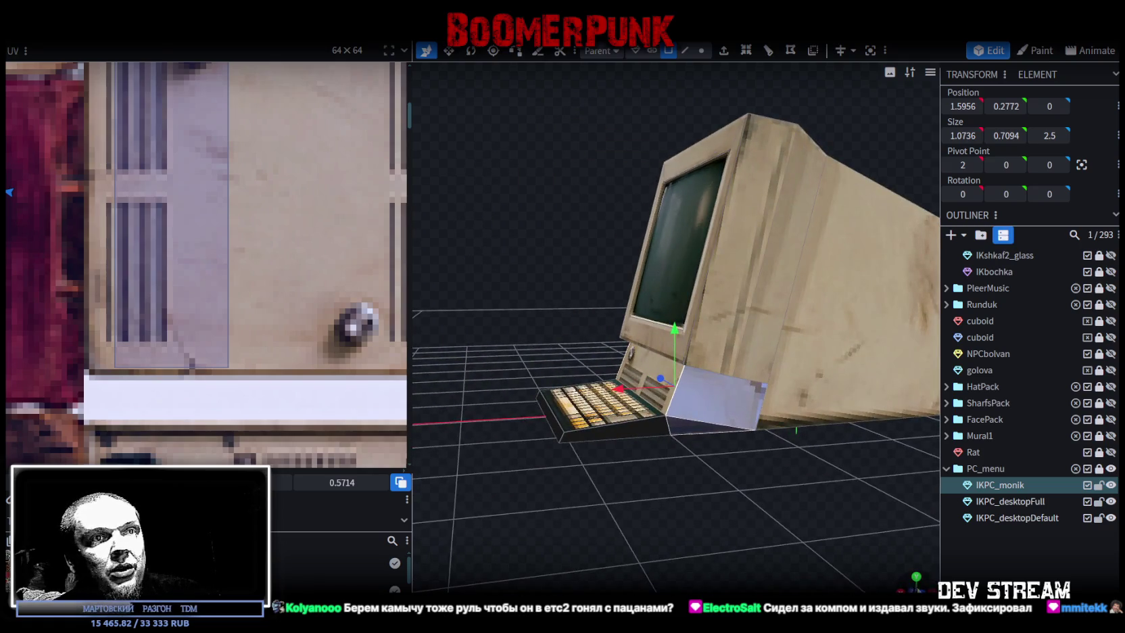
key(KP_1)
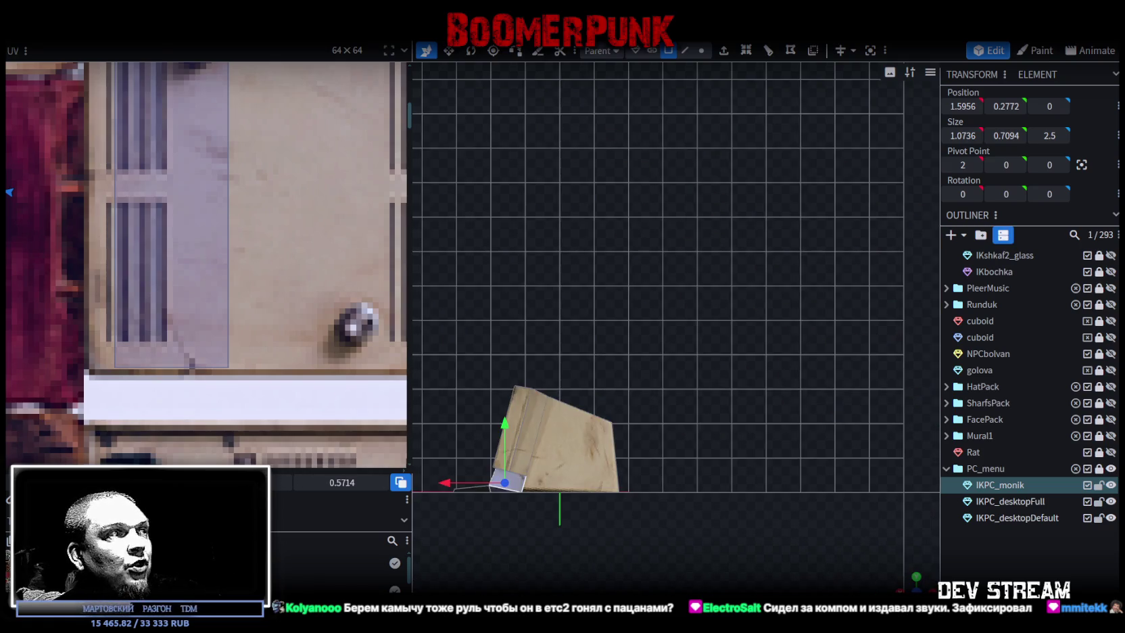
Drag the wedge face's UV onto the computer-panel texture and bring the side-panel area into view
scroll(239, 317, down, 2)
scroll(246, 304, down, 2)
scroll(248, 301, down, 2)
scroll(180, 270, down, 1)
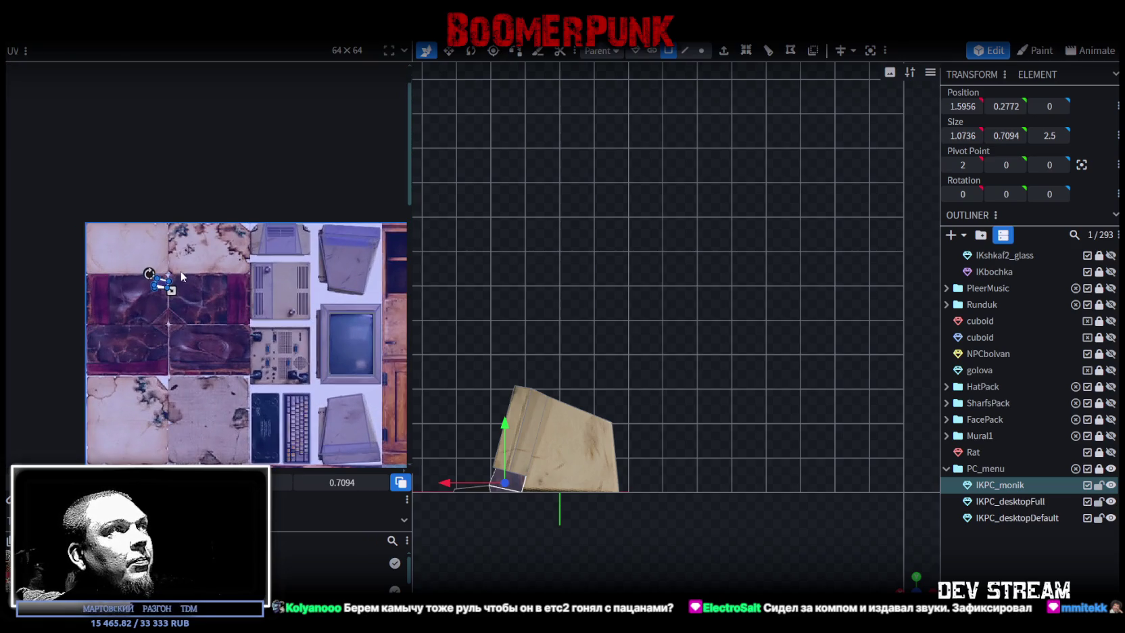
drag(165, 289, 289, 291)
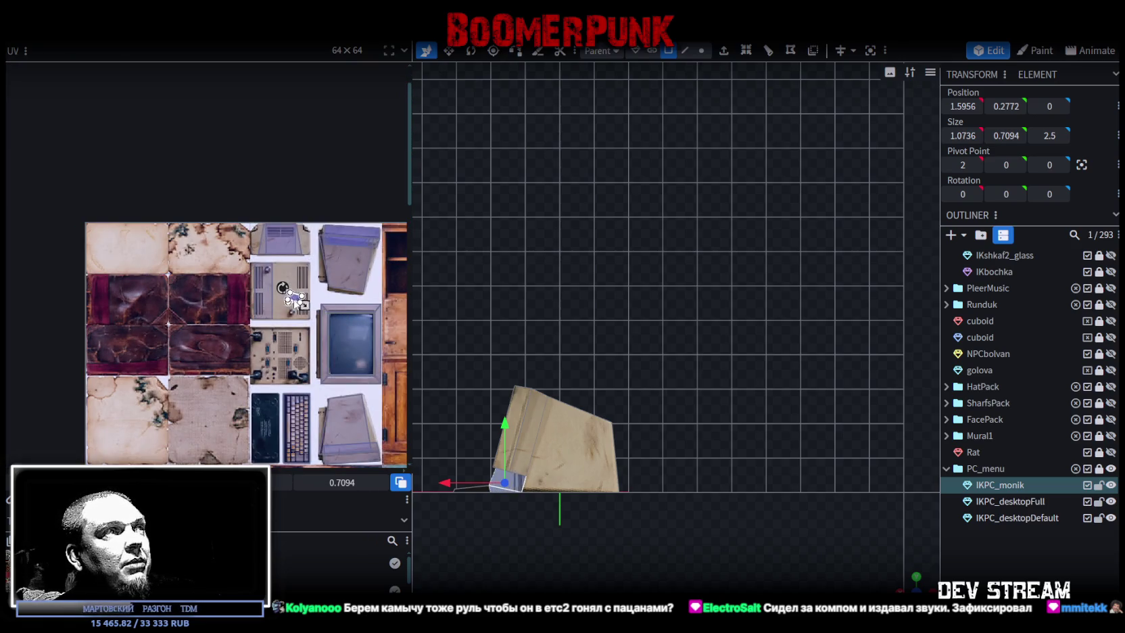
scroll(289, 291, up, 3)
scroll(284, 301, up, 2)
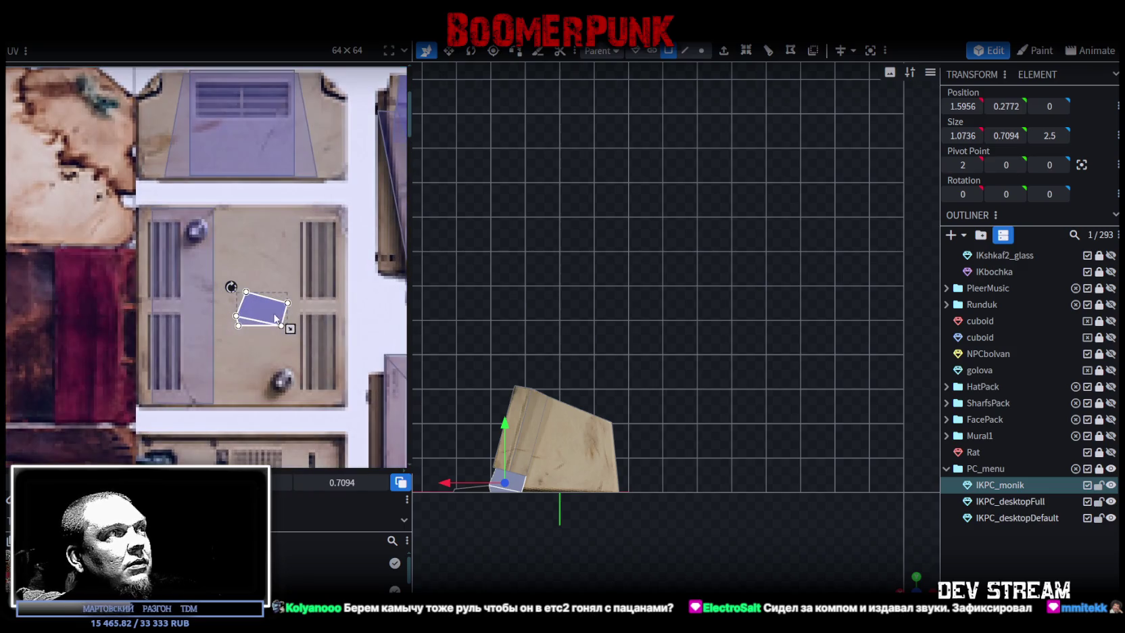
mouse_move(269, 314)
middle_down()
mouse_move(237, 200)
mouse_move(218, 277)
mouse_move(167, 311)
mouse_move(162, 277)
mouse_move(120, 266)
middle_up()
Rotate the face's UV 90° and move and resize it to fit the beige side panel
right_click(120, 267)
click(171, 264)
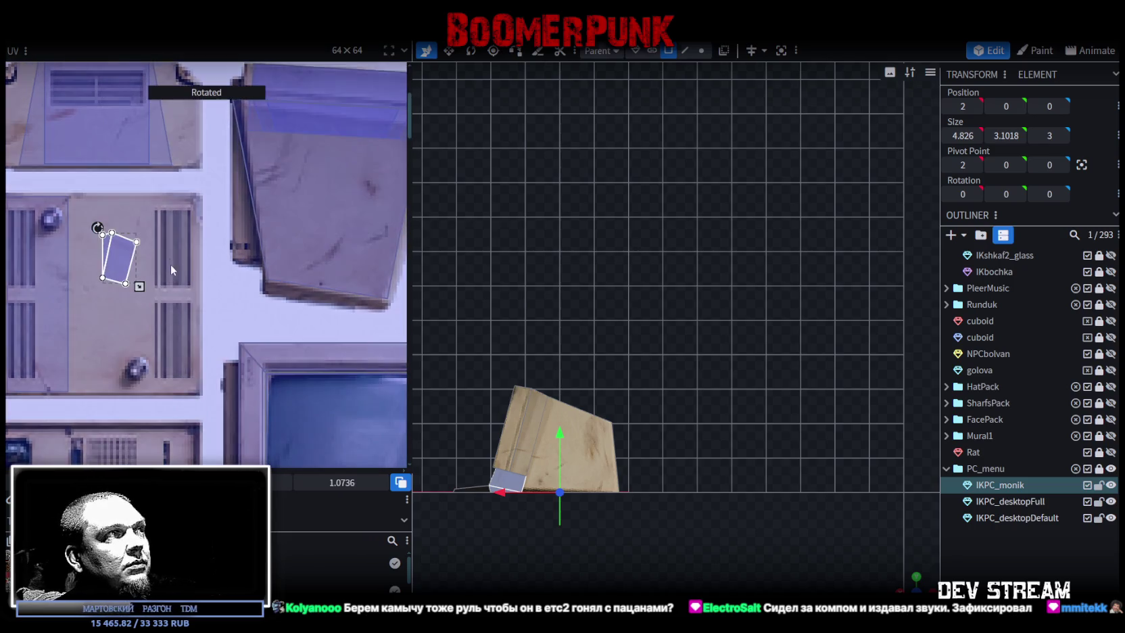
drag(122, 257, 257, 169)
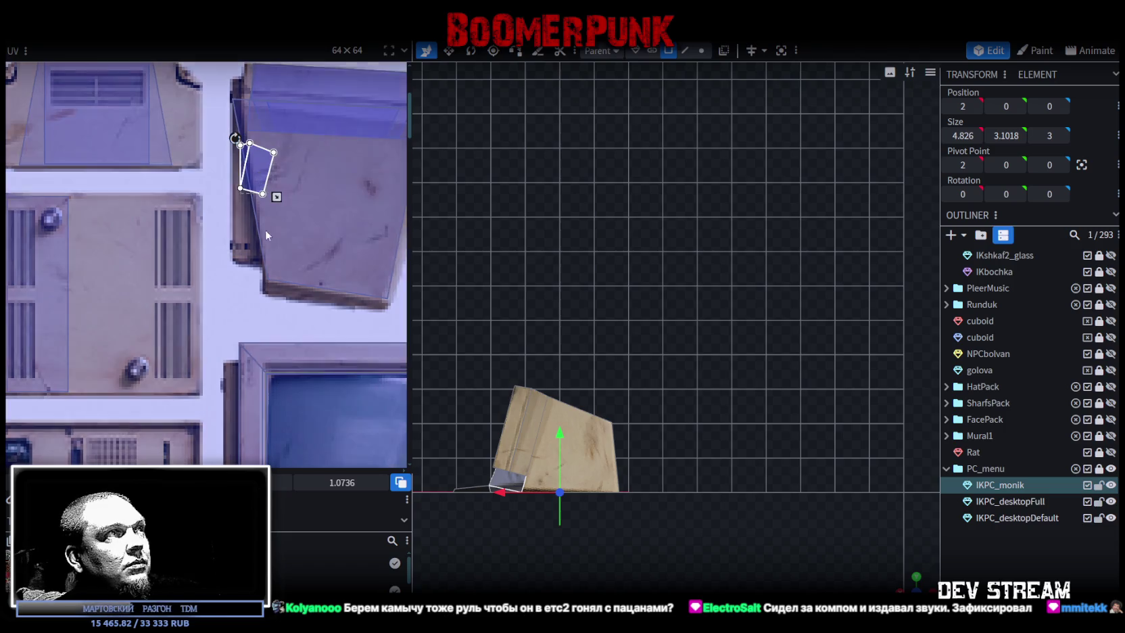
drag(277, 196, 318, 239)
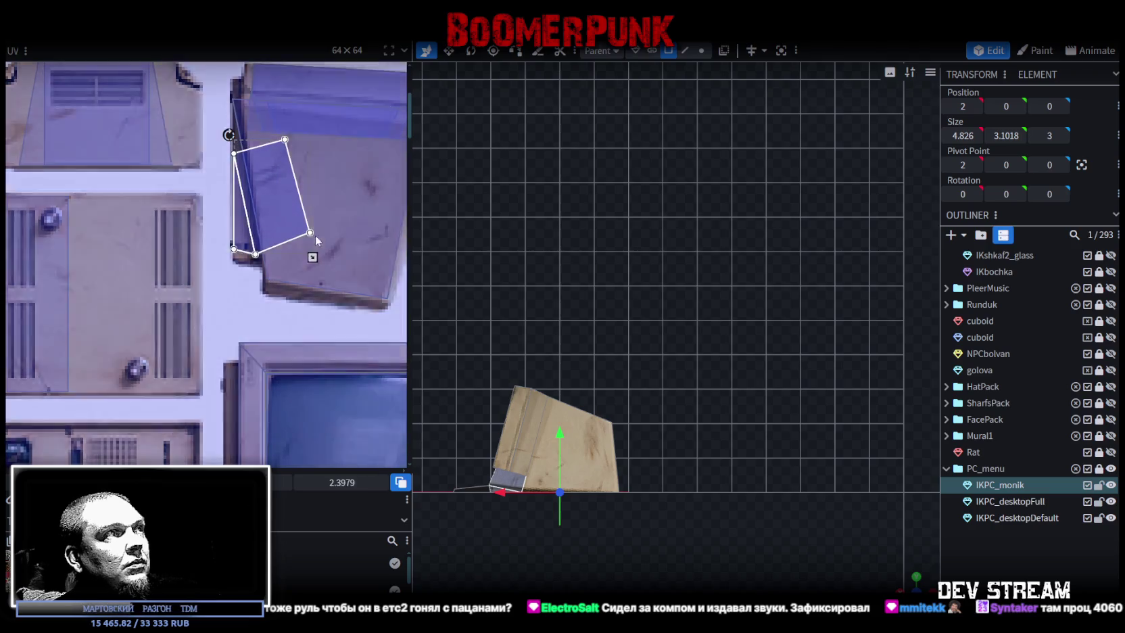
mouse_move(274, 211)
mouse_down()
mouse_move(273, 167)
mouse_move(345, 231)
mouse_up()
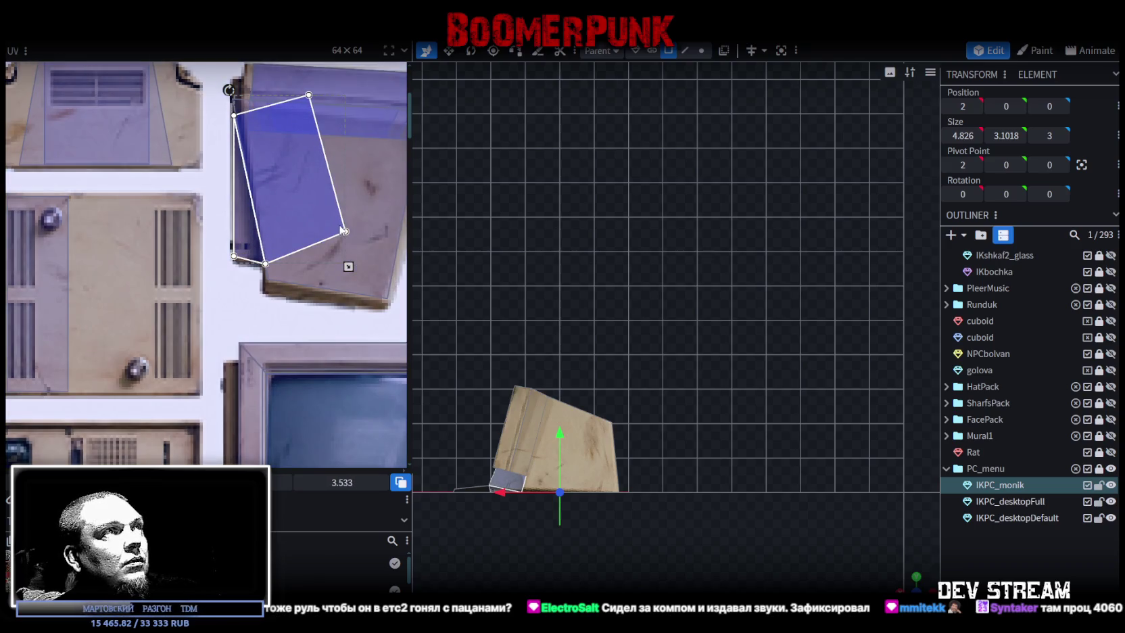
drag(348, 266, 344, 264)
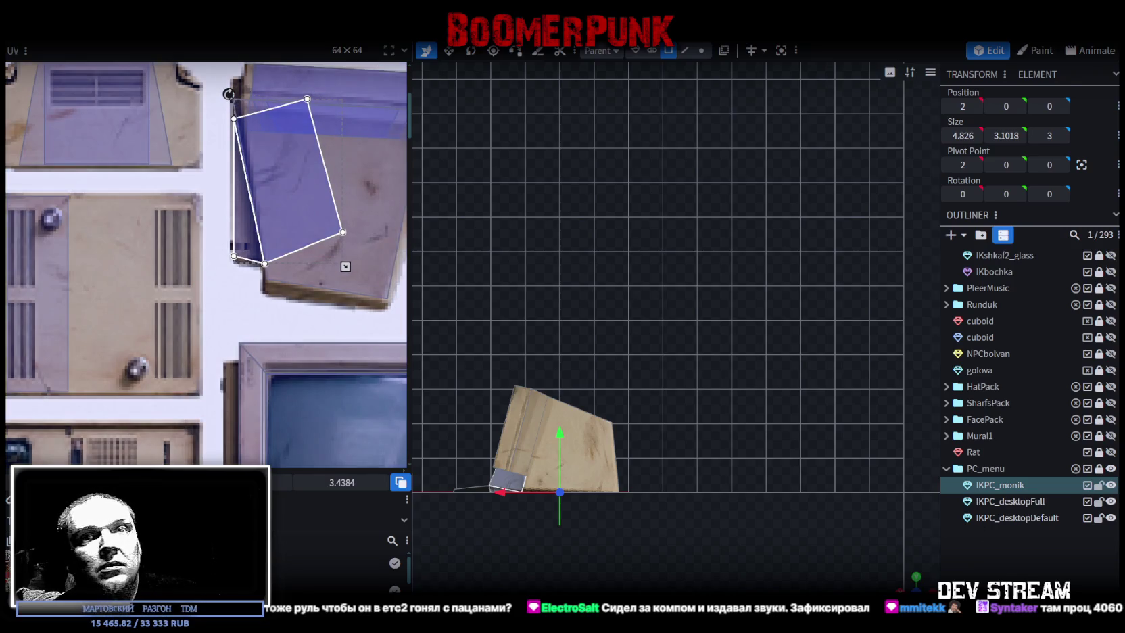
key(Escape)
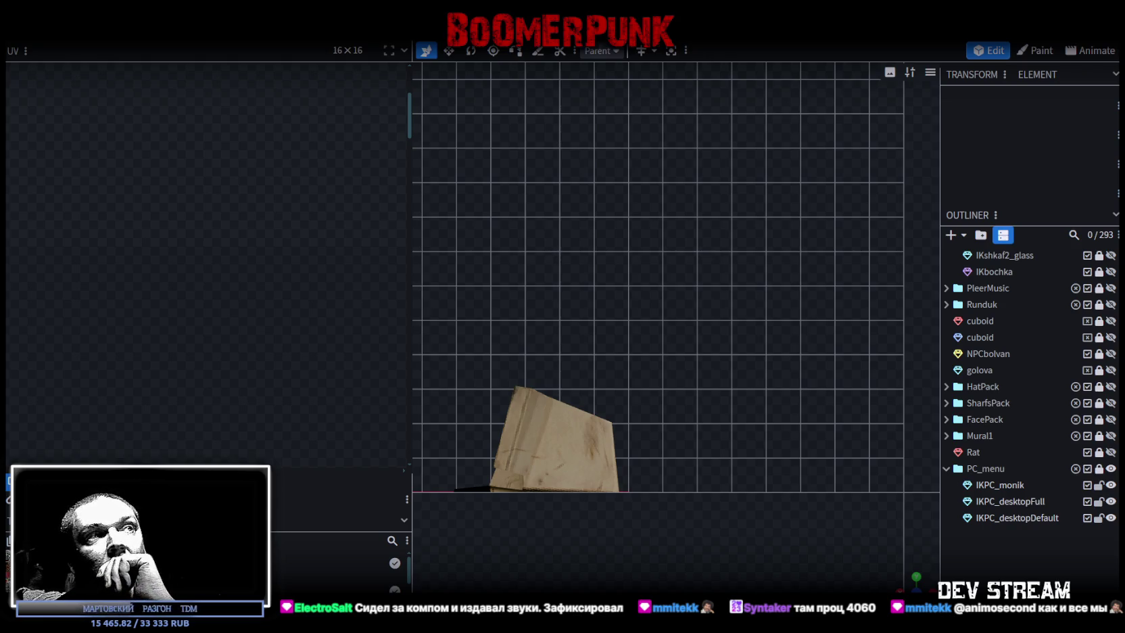
scroll(612, 534, up, 2)
scroll(737, 489, up, 2)
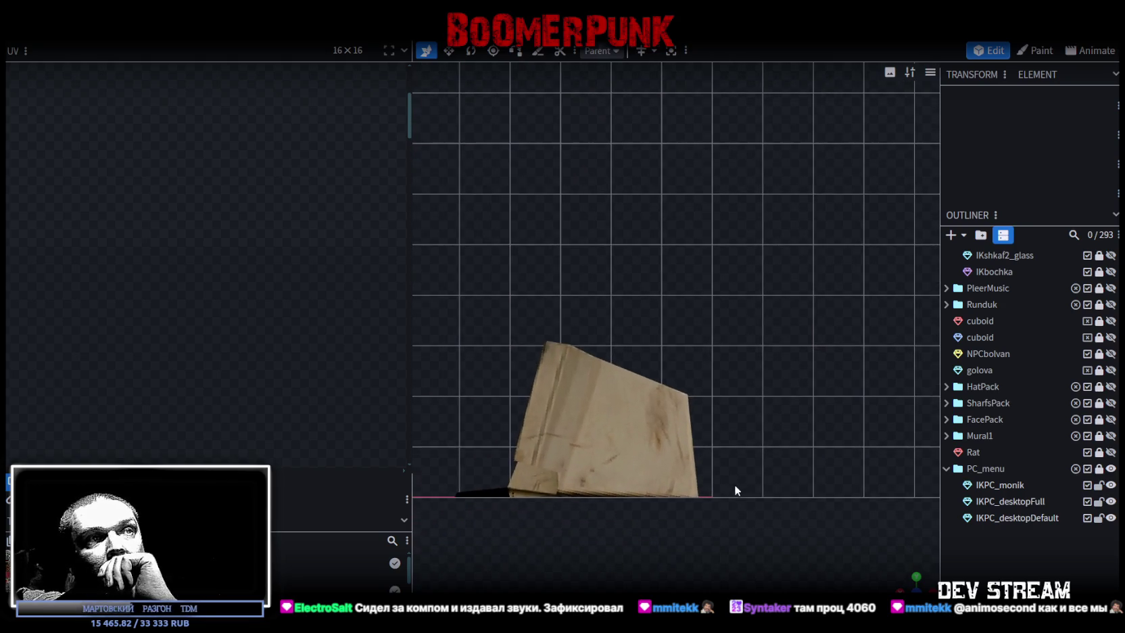
mouse_move(673, 566)
mouse_down()
mouse_move(799, 565)
mouse_move(787, 516)
mouse_move(745, 488)
mouse_up()
Select the wedge face on the monitor's other side and drag its UV onto the stained paper tile
click(600, 494)
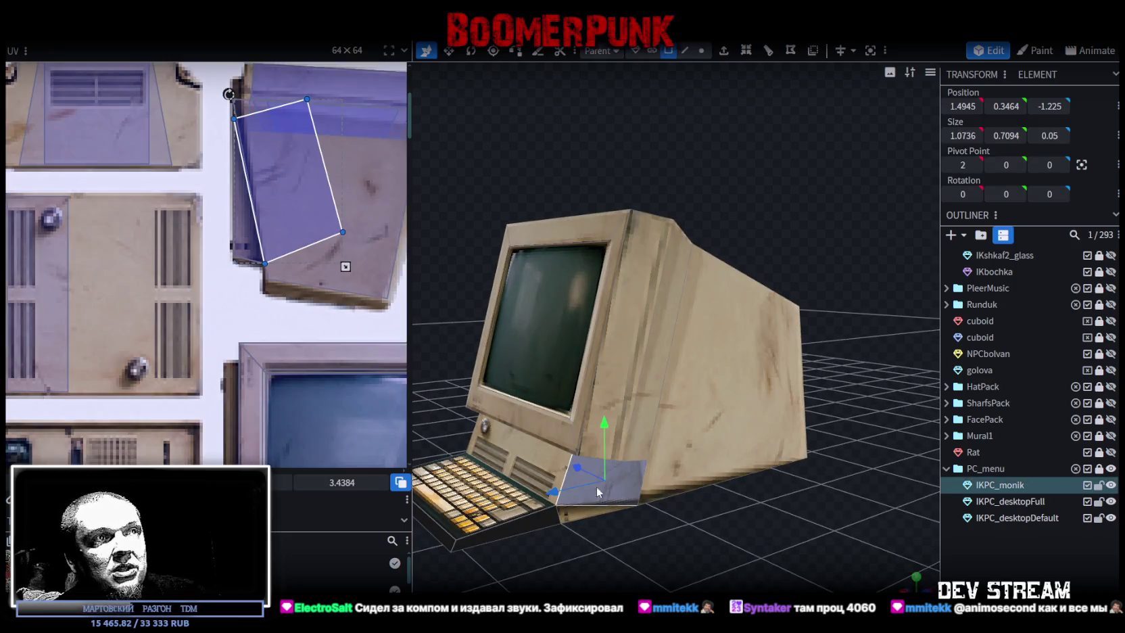
drag(572, 513, 865, 552)
click(775, 451)
scroll(208, 280, down, 3)
scroll(213, 278, up, 3)
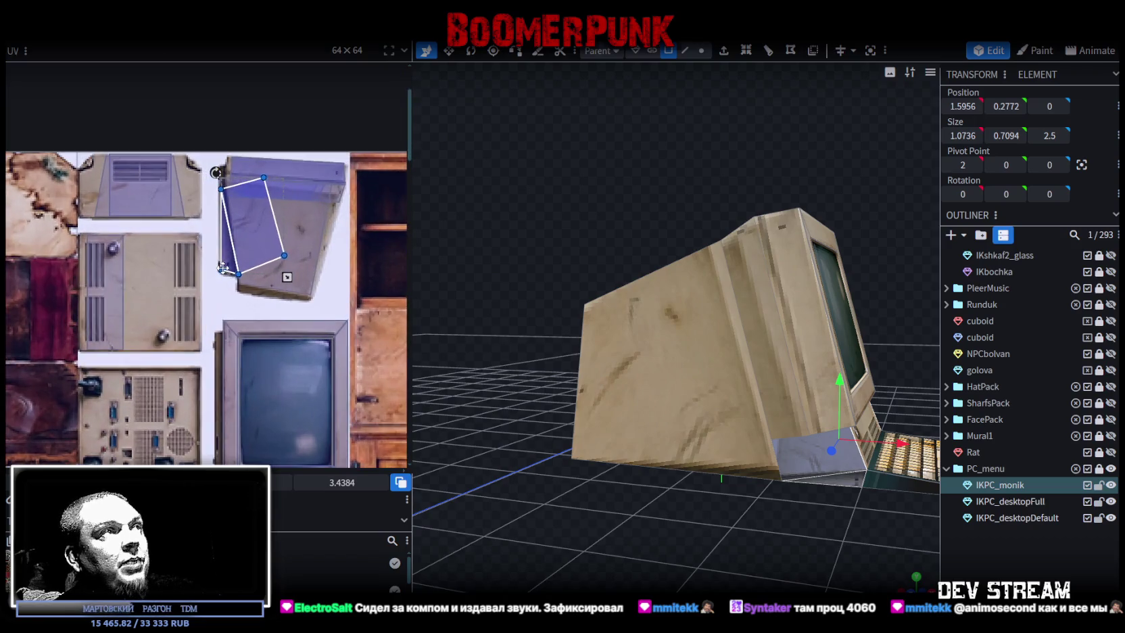
scroll(251, 322, down, 3)
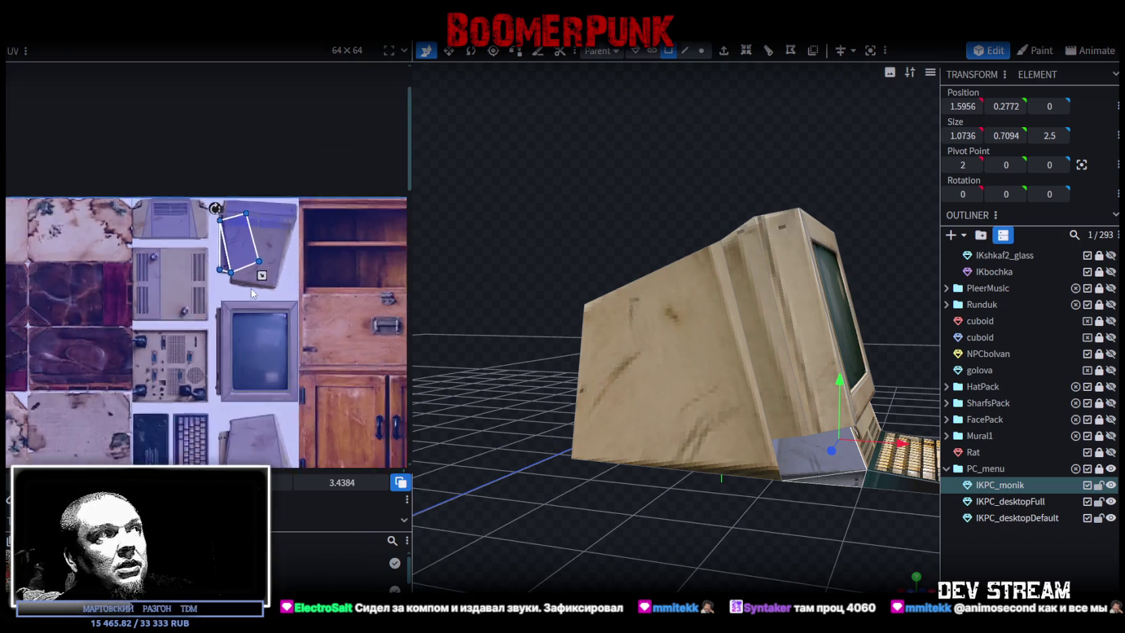
scroll(316, 257, up, 1)
drag(303, 199, 167, 381)
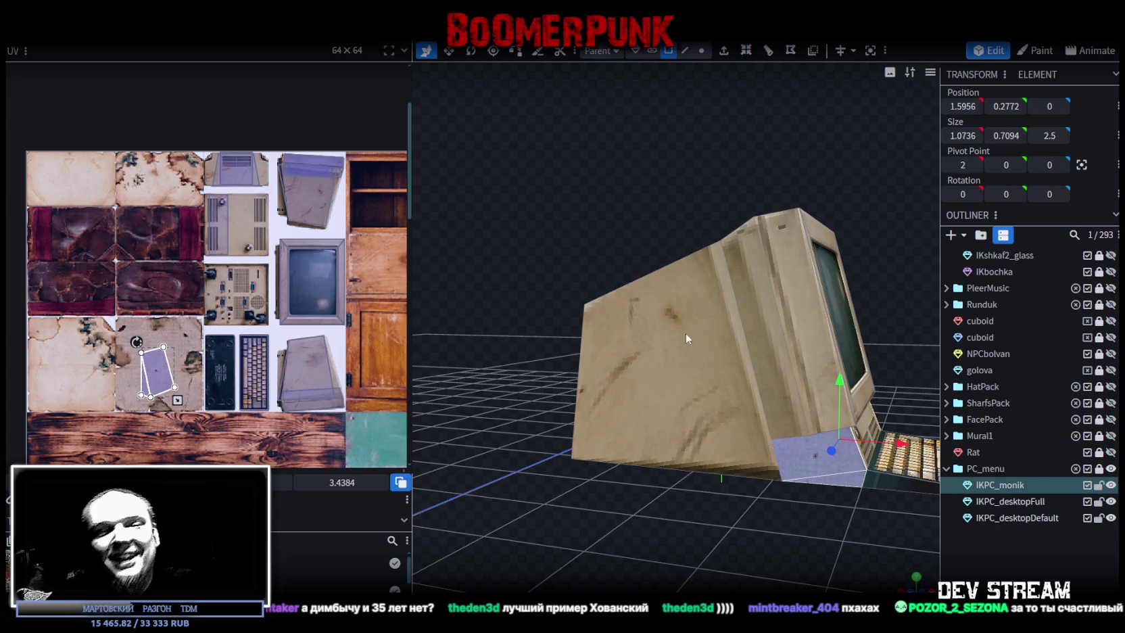
scroll(686, 332, down, 3)
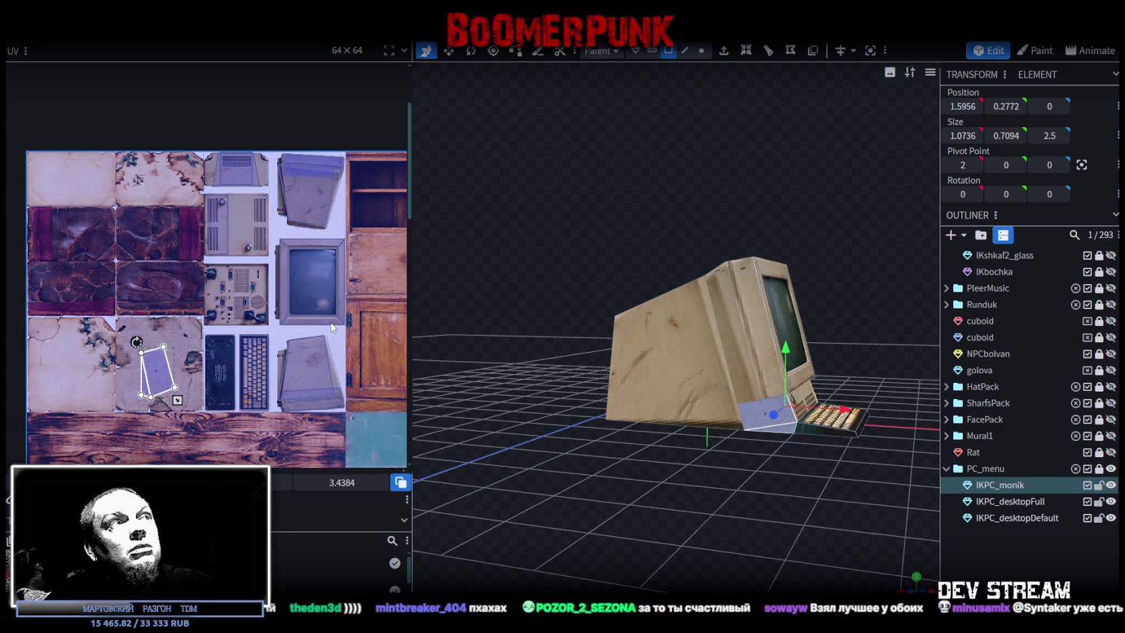
scroll(331, 325, up, 2)
click(103, 340)
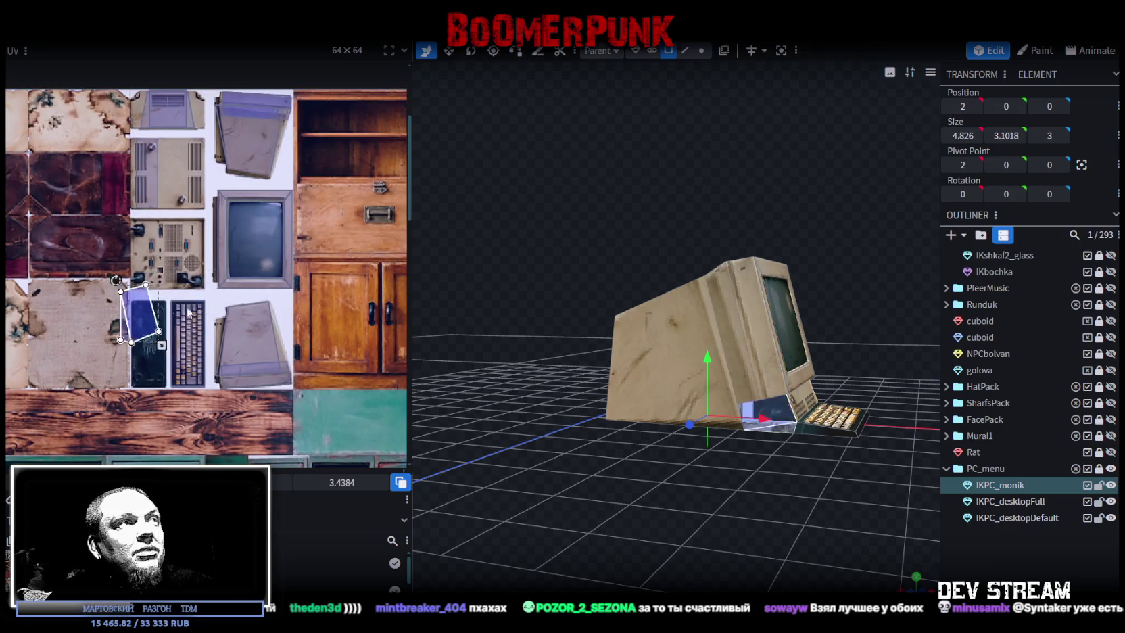
drag(110, 331, 336, 205)
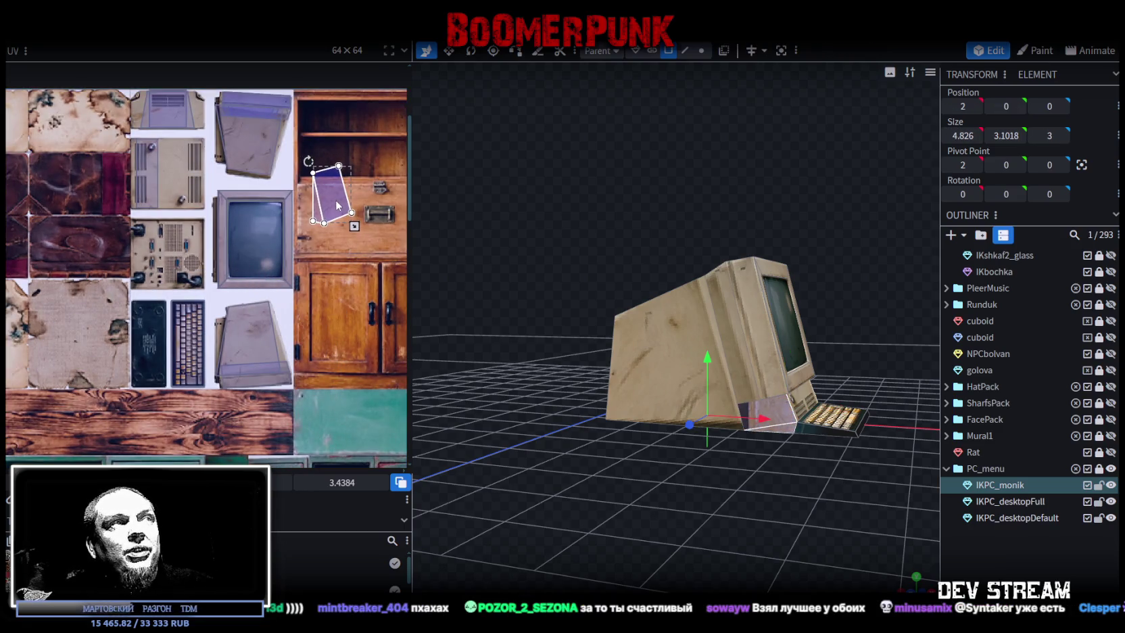
scroll(639, 473, up, 2)
scroll(609, 491, up, 2)
drag(578, 491, 597, 572)
scroll(637, 464, down, 2)
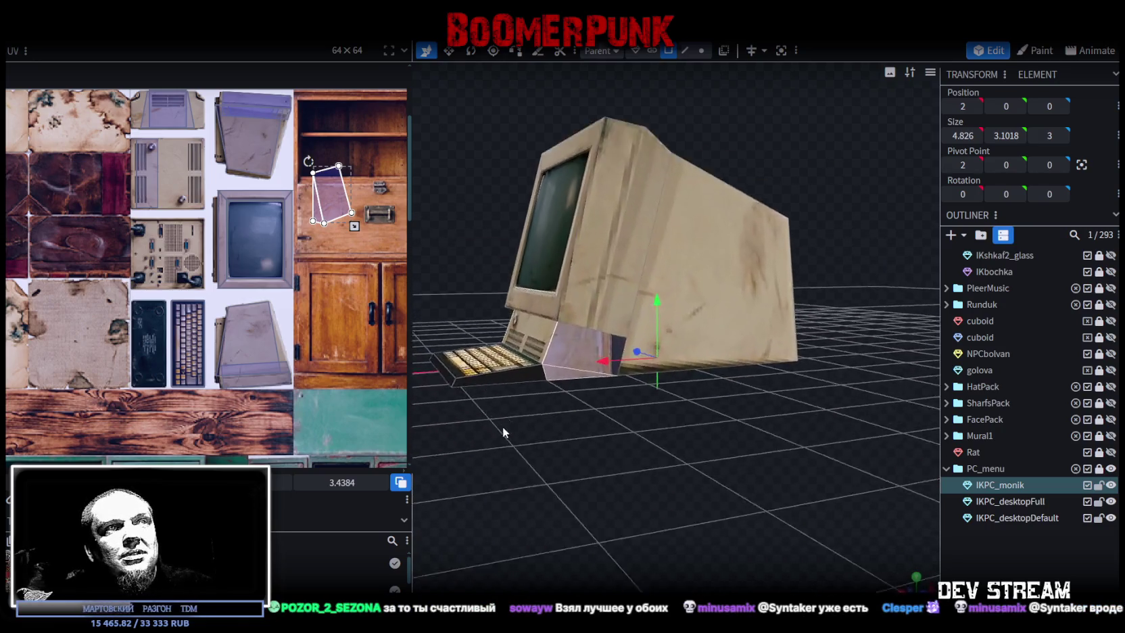
drag(502, 444, 520, 400)
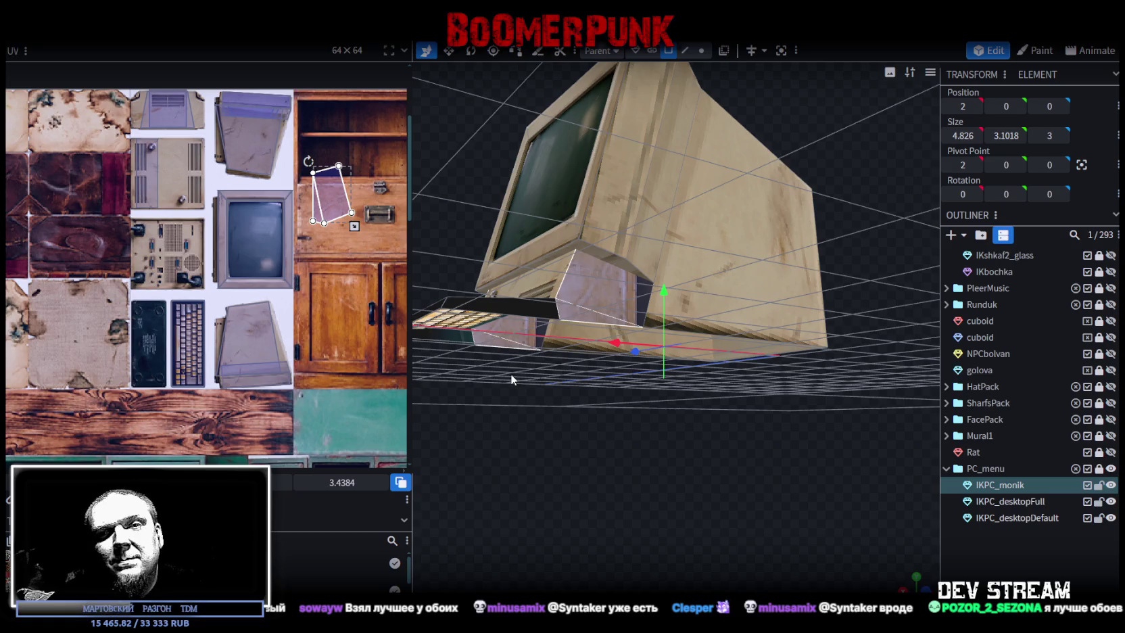
drag(559, 345, 611, 474)
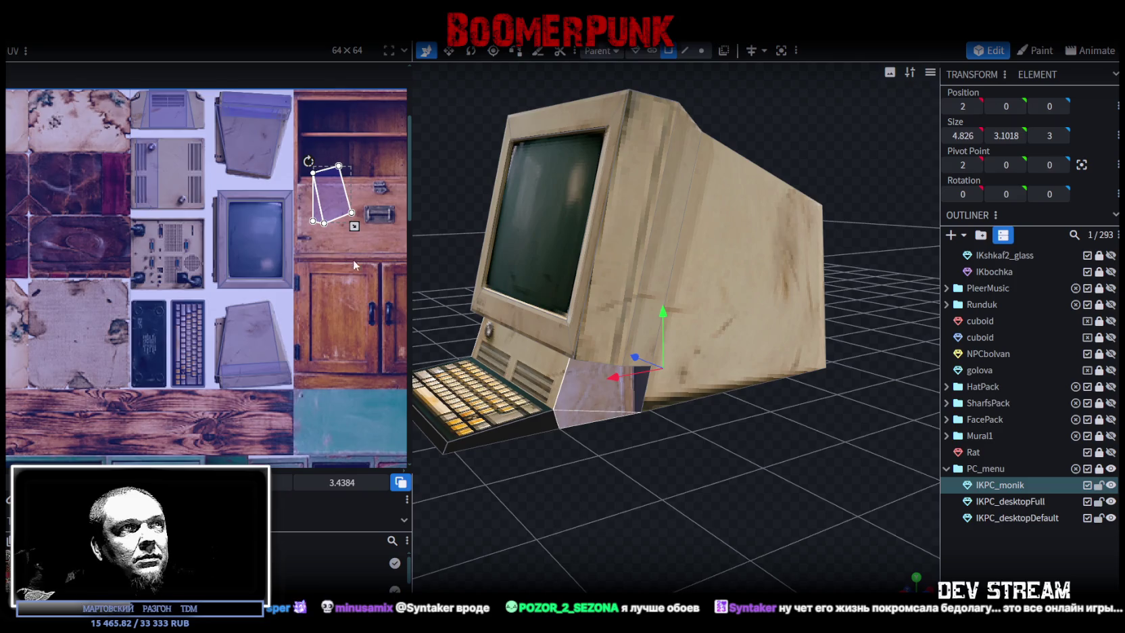
scroll(683, 449, down, 3)
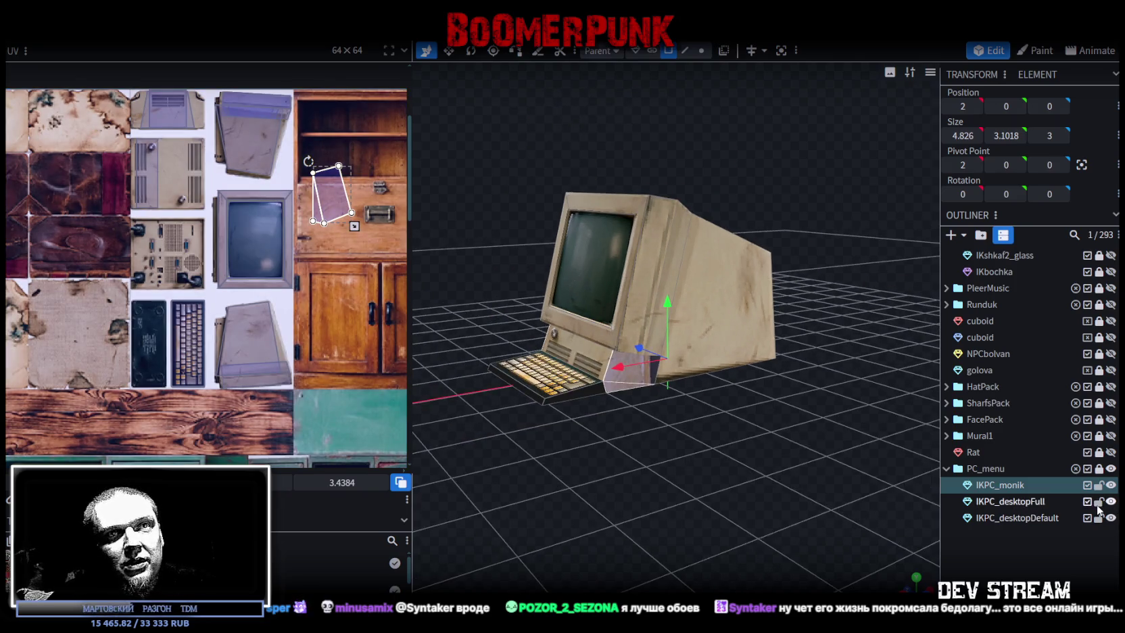
click(608, 271)
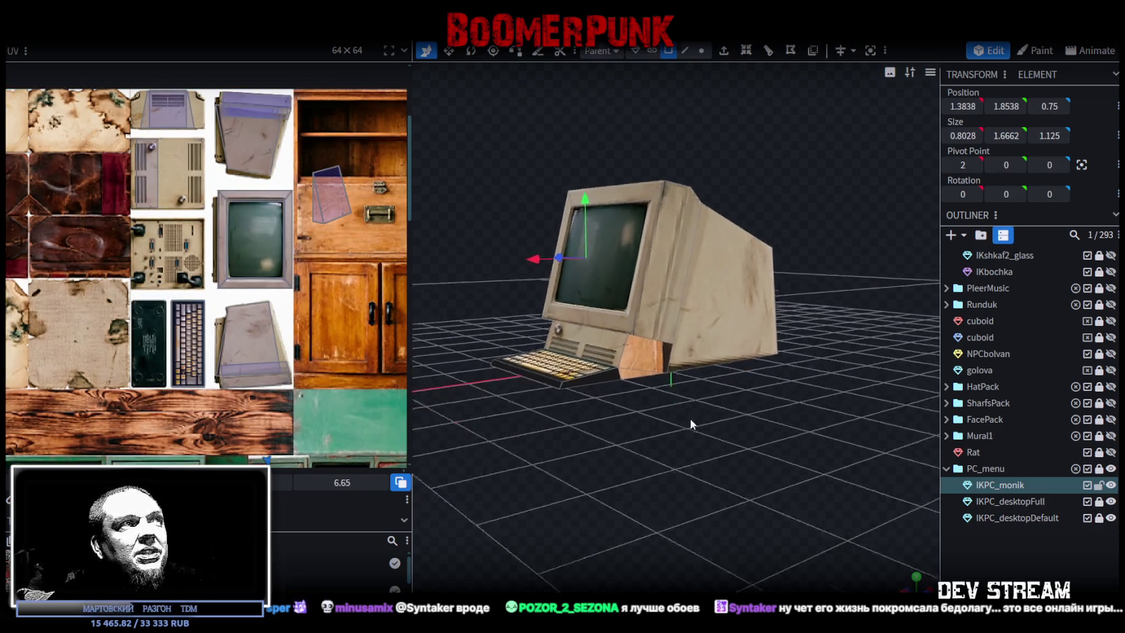
scroll(686, 420, up, 5)
click(617, 373)
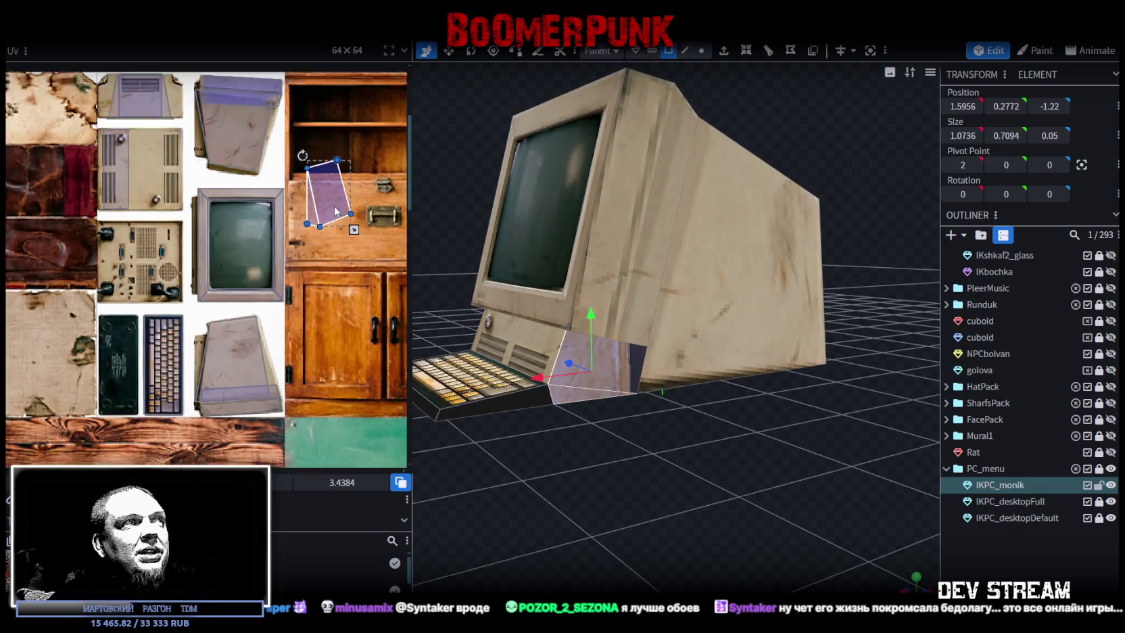
scroll(328, 194, up, 2)
drag(327, 194, 319, 292)
scroll(339, 298, down, 3)
scroll(340, 297, down, 1)
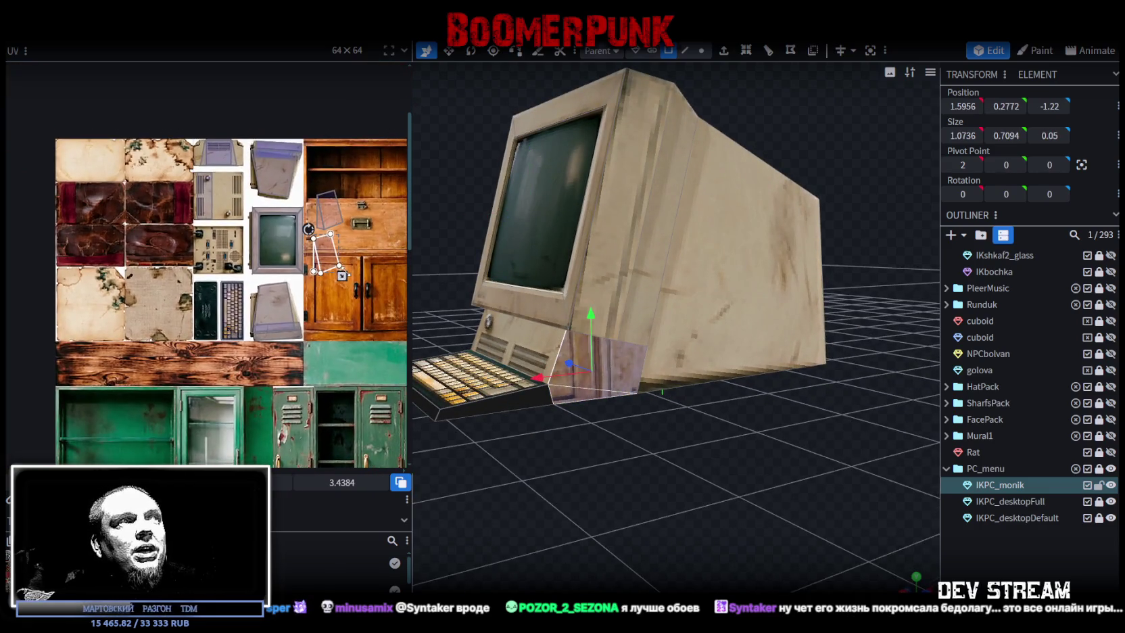
key(ctrl+z)
right_drag(628, 461, 837, 467)
click(747, 338)
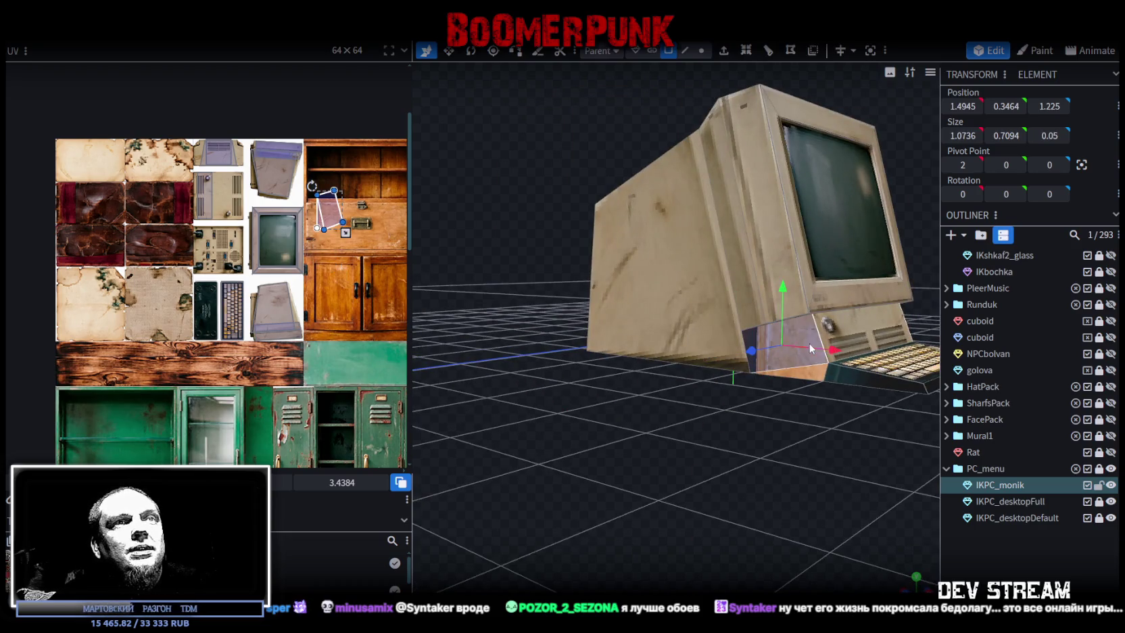
scroll(351, 232, up, 1)
scroll(306, 226, up, 1)
scroll(306, 226, up, 1)
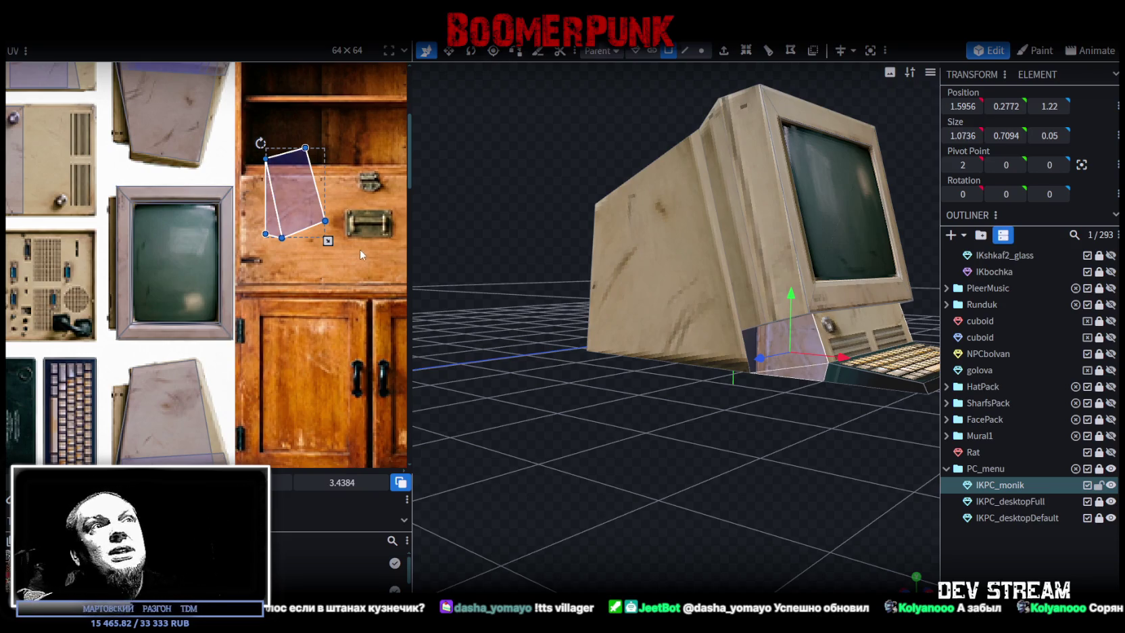
scroll(279, 258, down, 2)
scroll(279, 259, up, 3)
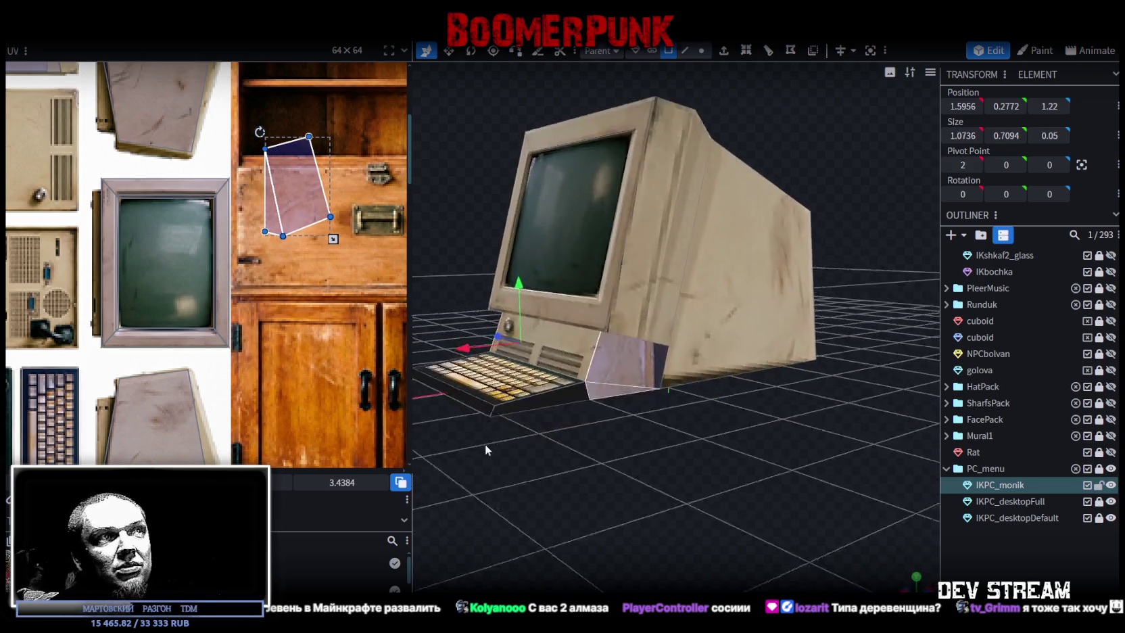
Widen, lower and heighten the vent panel's UV area to cover the full vented section
click(540, 338)
scroll(227, 213, down, 2)
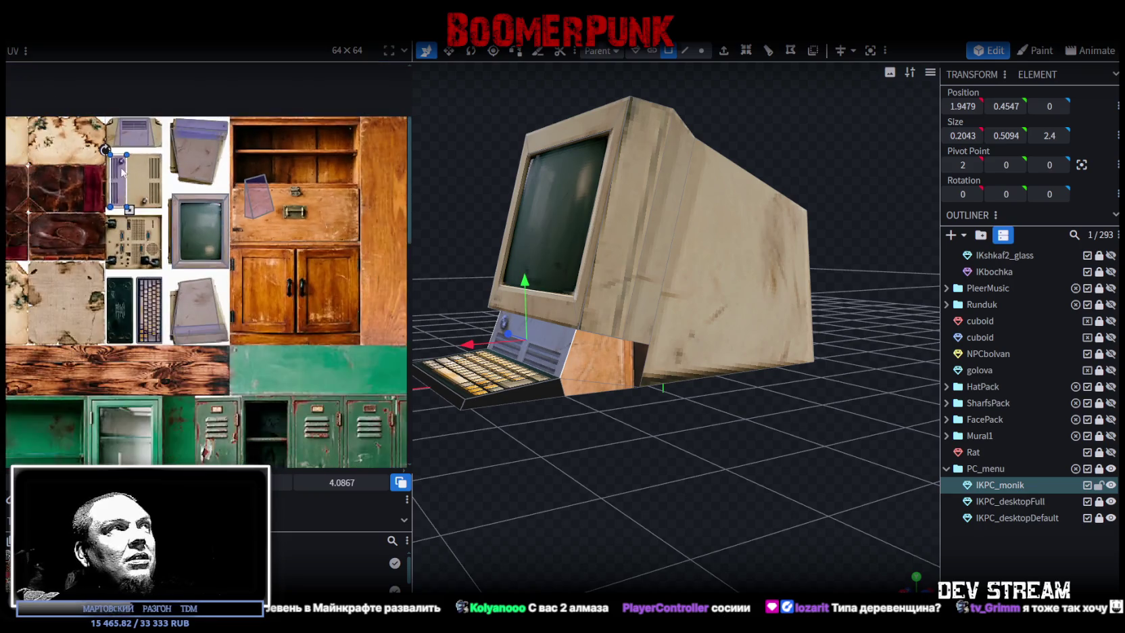
scroll(108, 189, up, 3)
scroll(109, 190, up, 2)
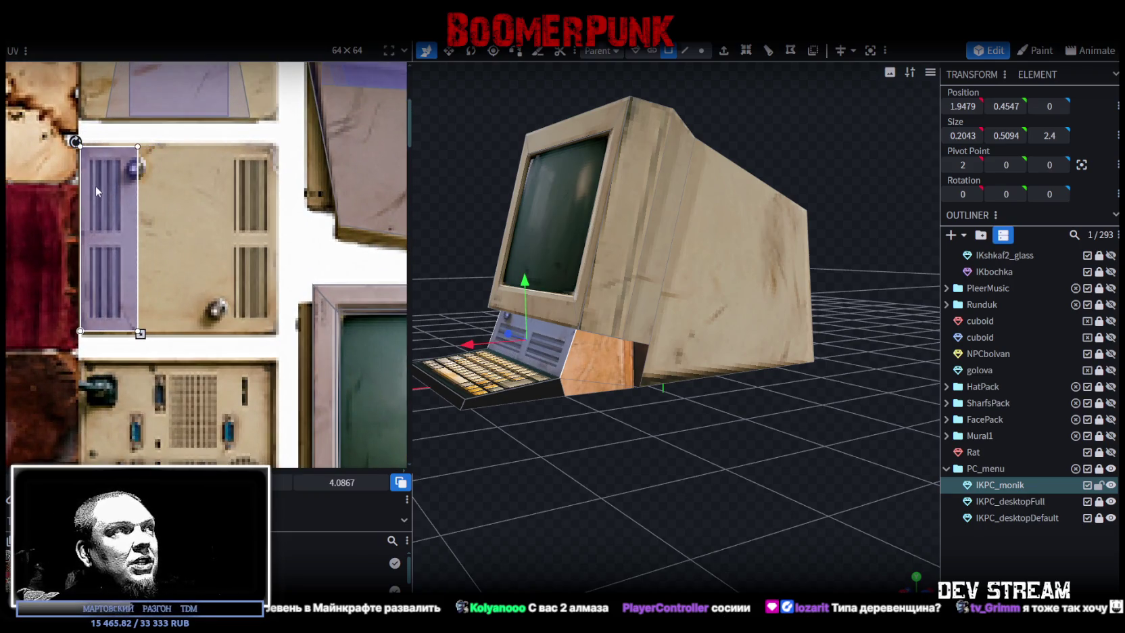
scroll(94, 185, up, 2)
click(111, 180)
scroll(156, 210, down, 1)
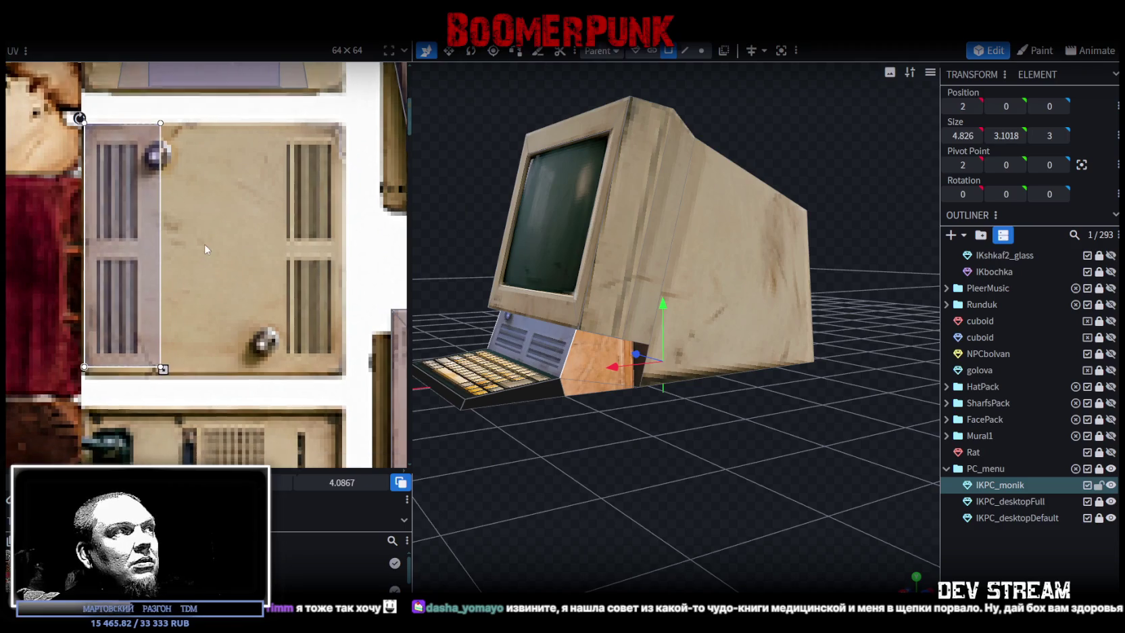
drag(165, 352, 181, 356)
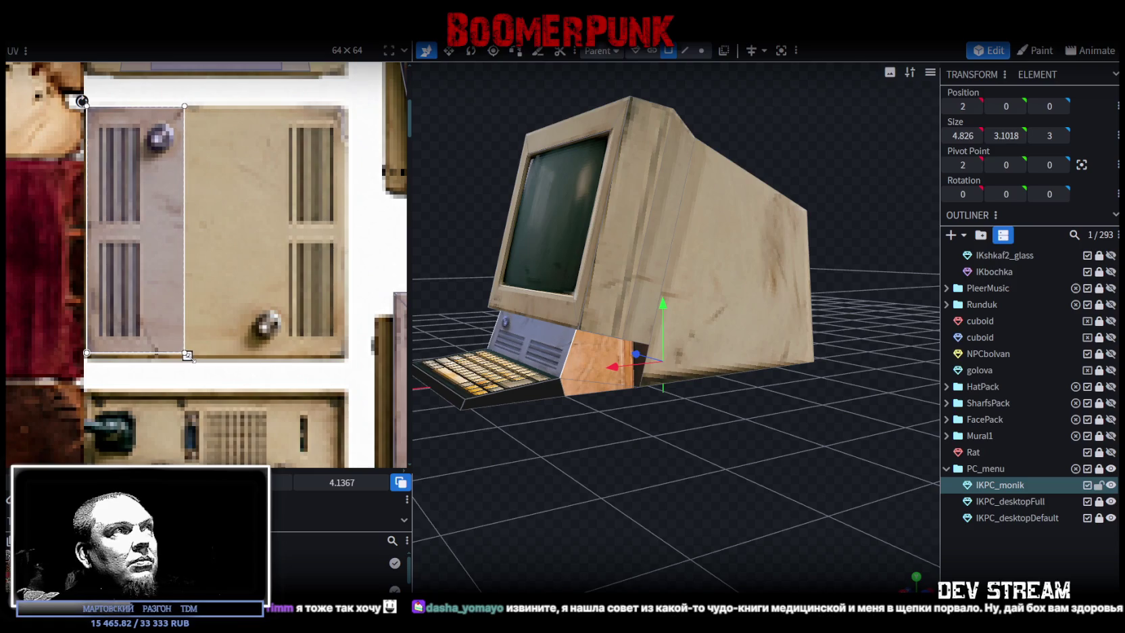
drag(554, 433, 701, 412)
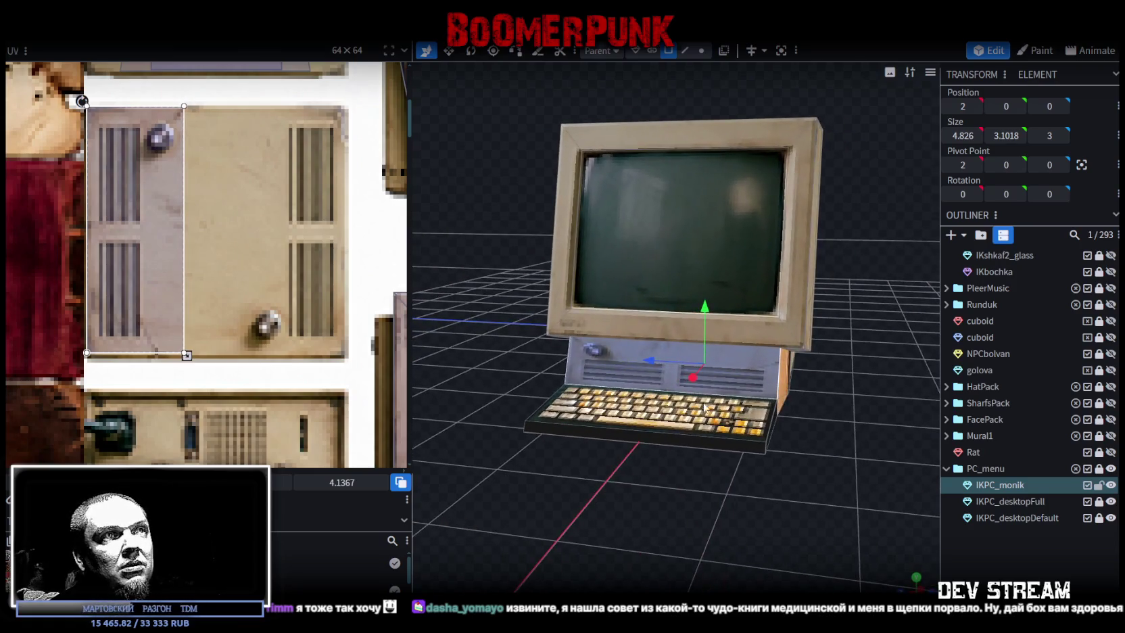
drag(145, 187, 145, 197)
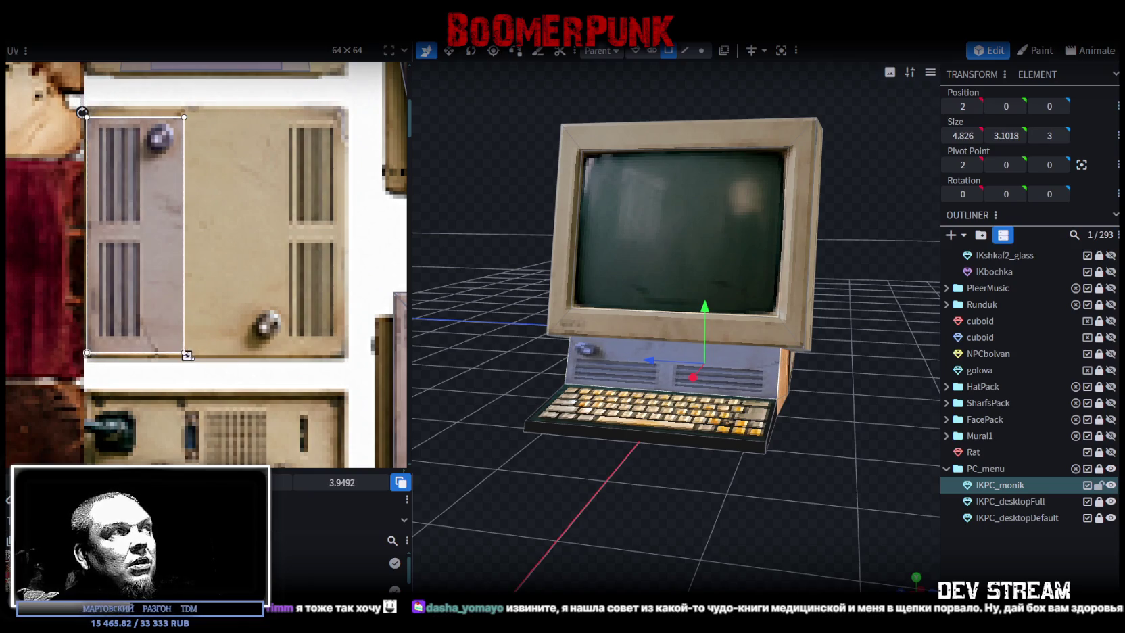
drag(187, 344, 187, 355)
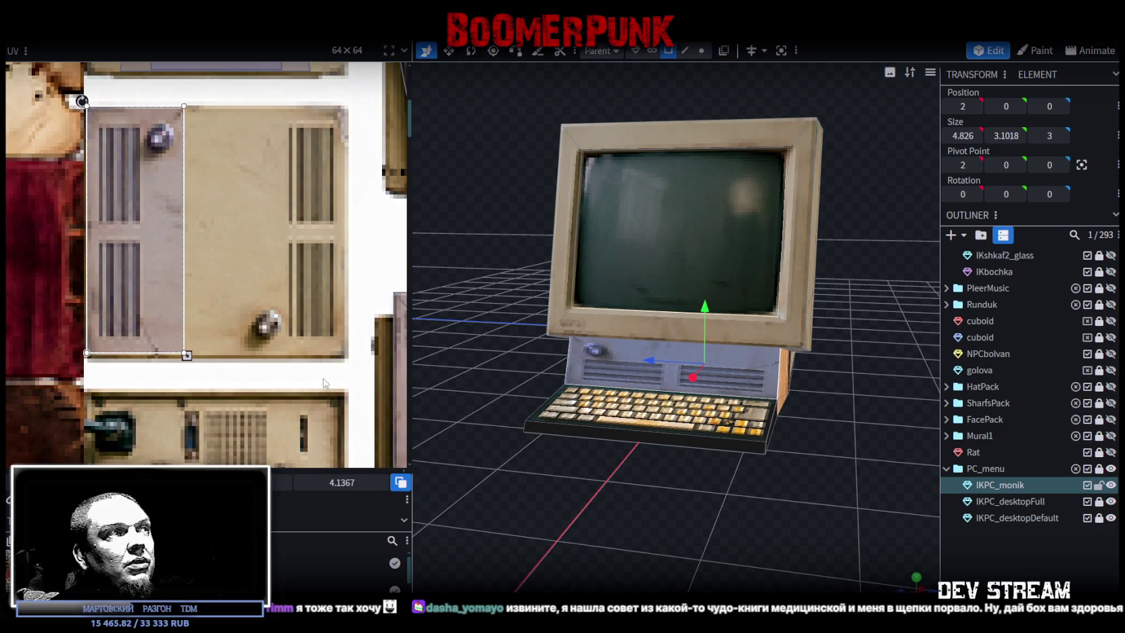
Select the IKPC_monik model and undo to restore the side piece to 2.5 depth
scroll(189, 376, up, 2)
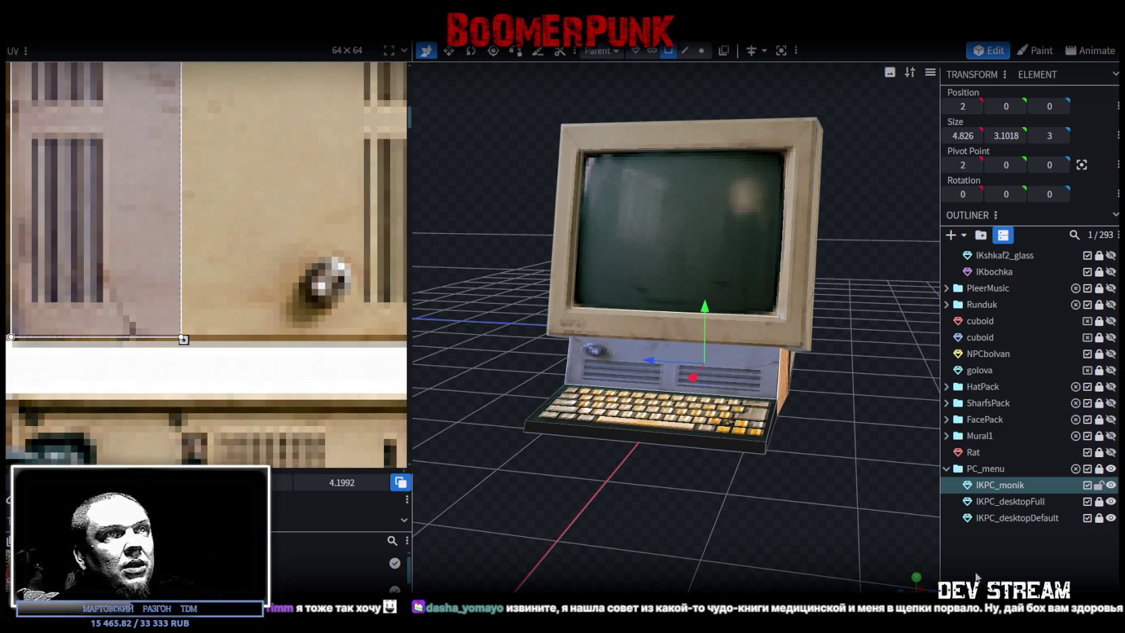
click(975, 576)
mouse_move(945, 539)
mouse_down()
mouse_move(746, 494)
mouse_move(636, 420)
mouse_up()
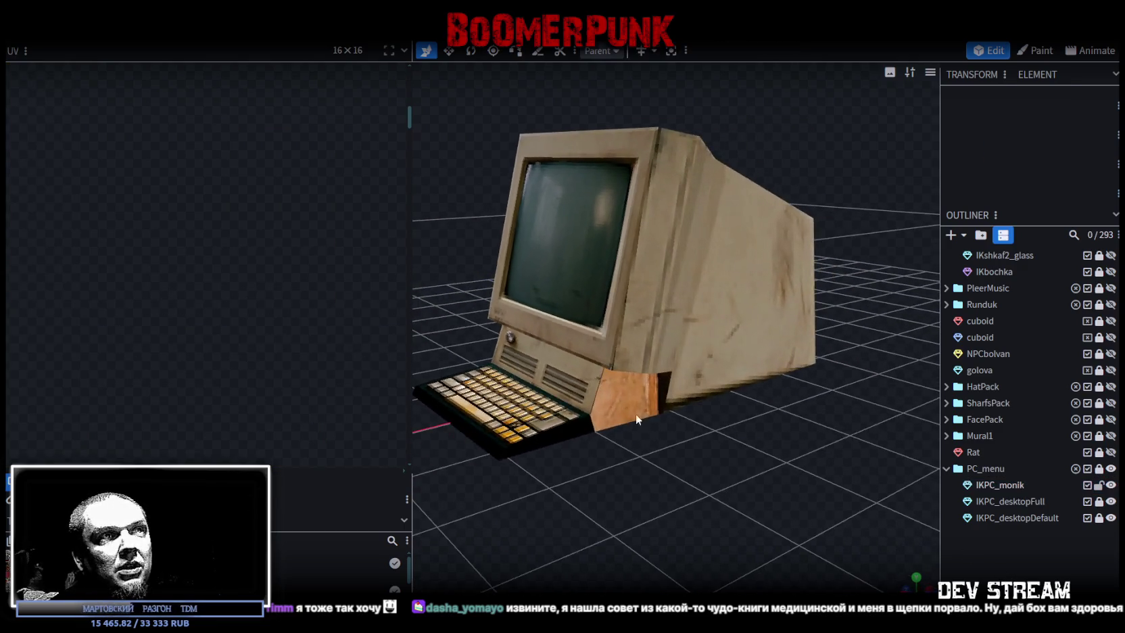
click(635, 418)
mouse_move(606, 494)
mouse_down()
mouse_move(846, 499)
mouse_move(761, 495)
mouse_up()
scroll(760, 487, up, 3)
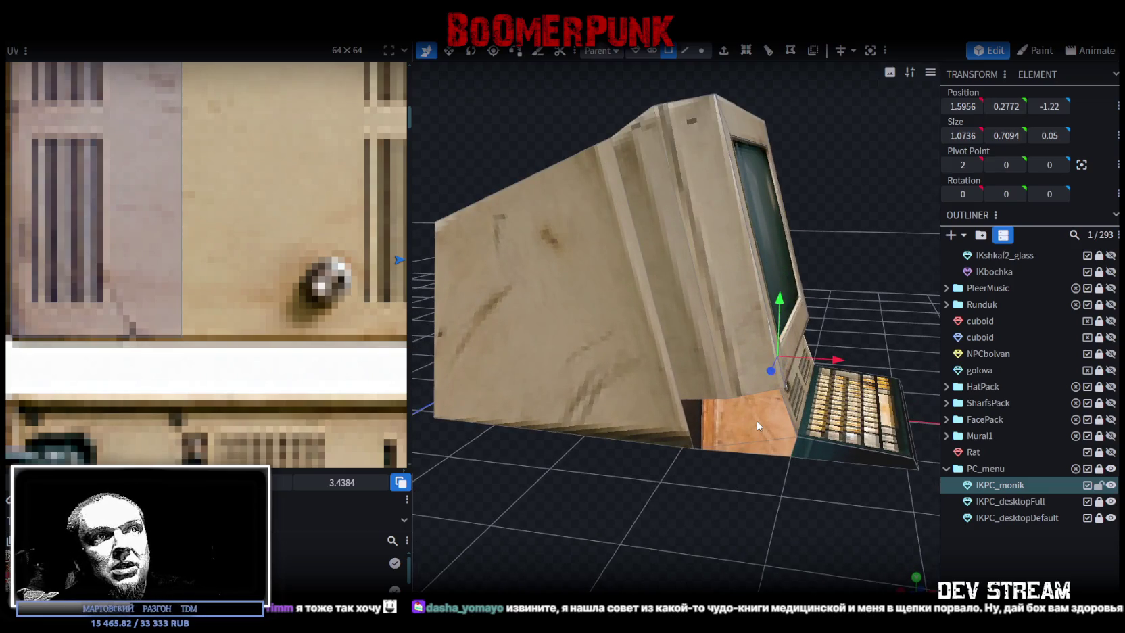
key(ctrl+z)
mouse_move(744, 509)
mouse_down()
mouse_move(763, 438)
mouse_move(670, 514)
mouse_up()
scroll(254, 260, down, 2)
scroll(254, 260, down, 2)
scroll(290, 255, down, 1)
middle_drag(291, 255, 135, 249)
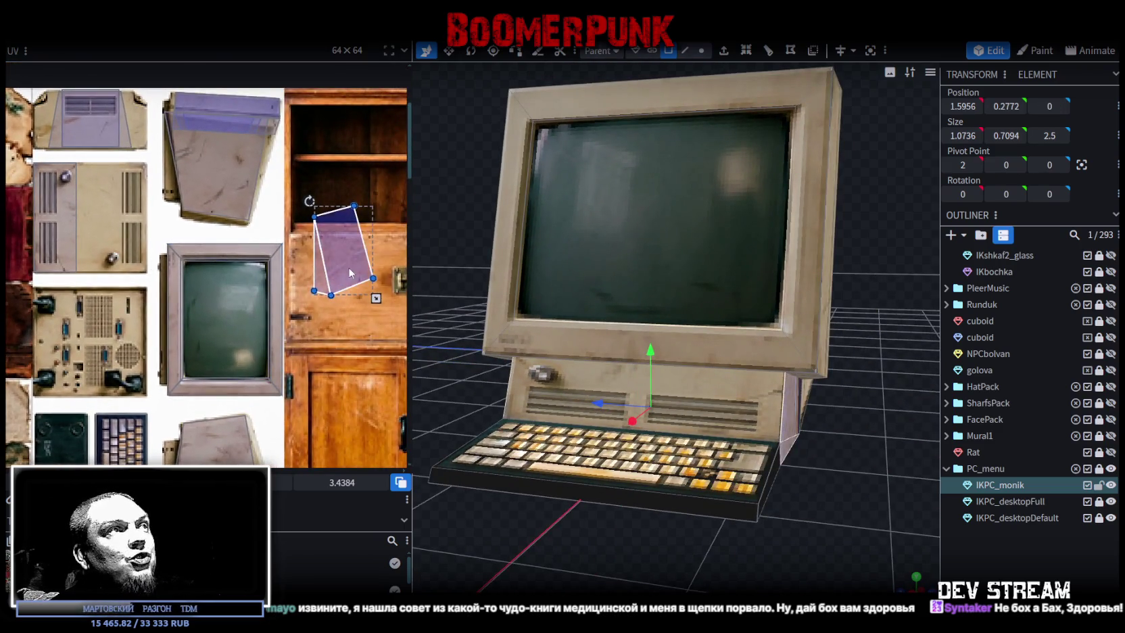
Move the side piece's UV onto the vented panel and resize it to fit
drag(349, 267, 123, 232)
scroll(101, 211, up, 2)
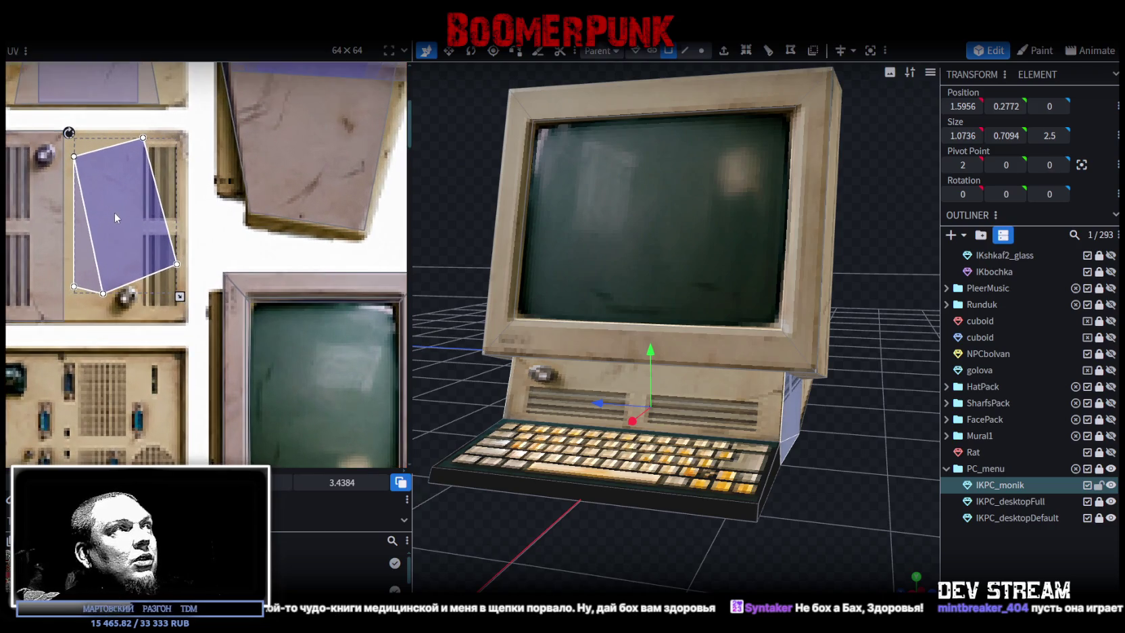
click(112, 223)
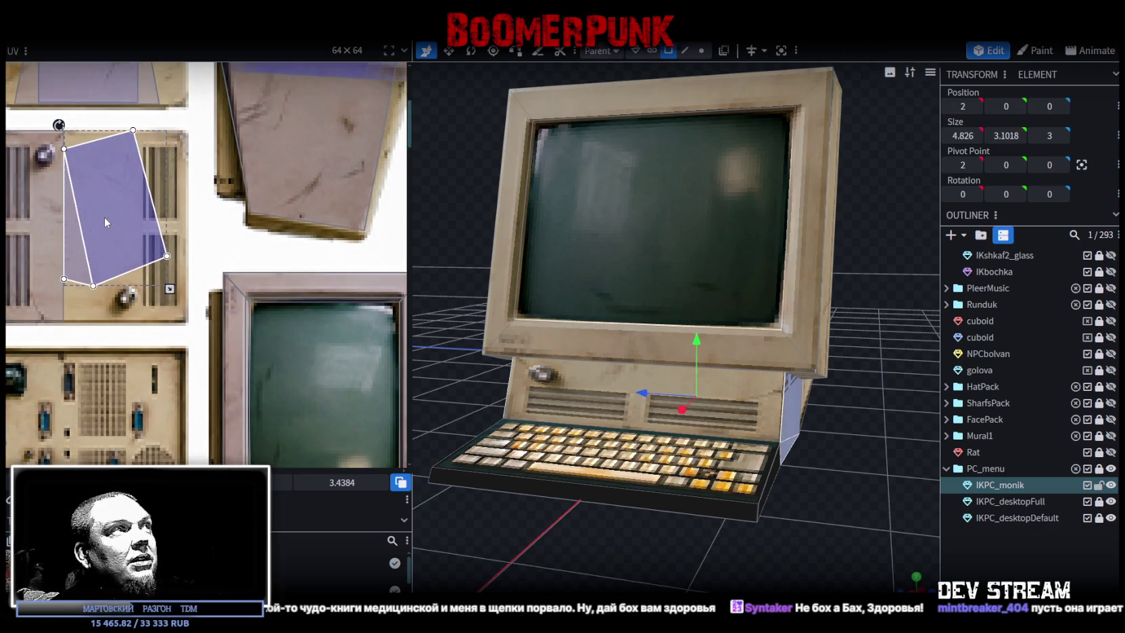
drag(173, 297, 193, 327)
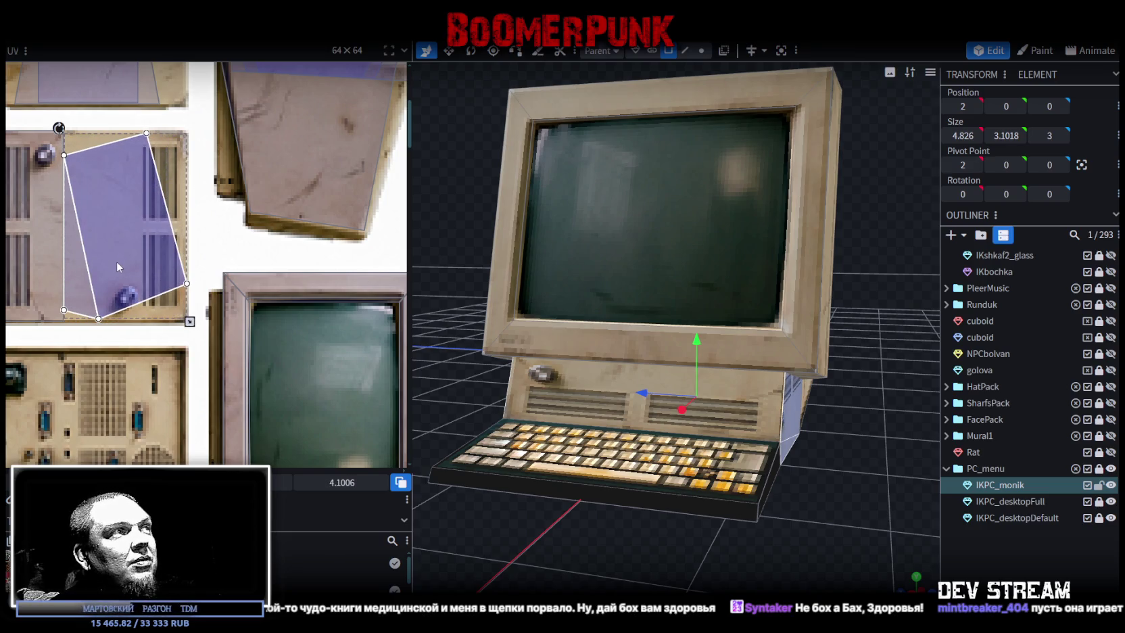
drag(830, 551, 737, 534)
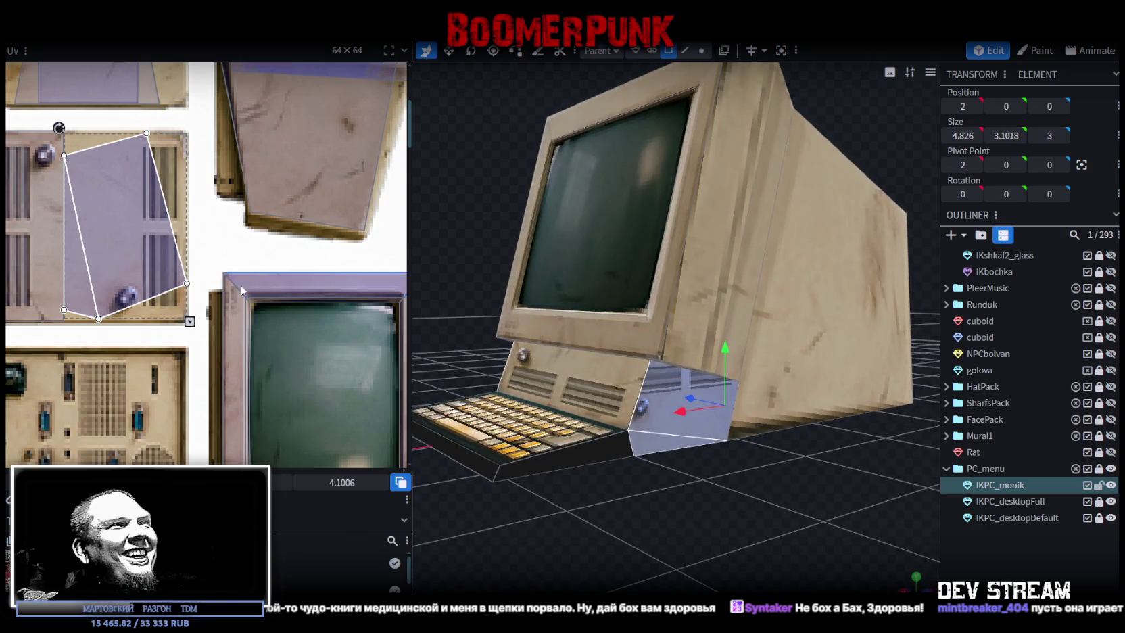
drag(190, 322, 158, 292)
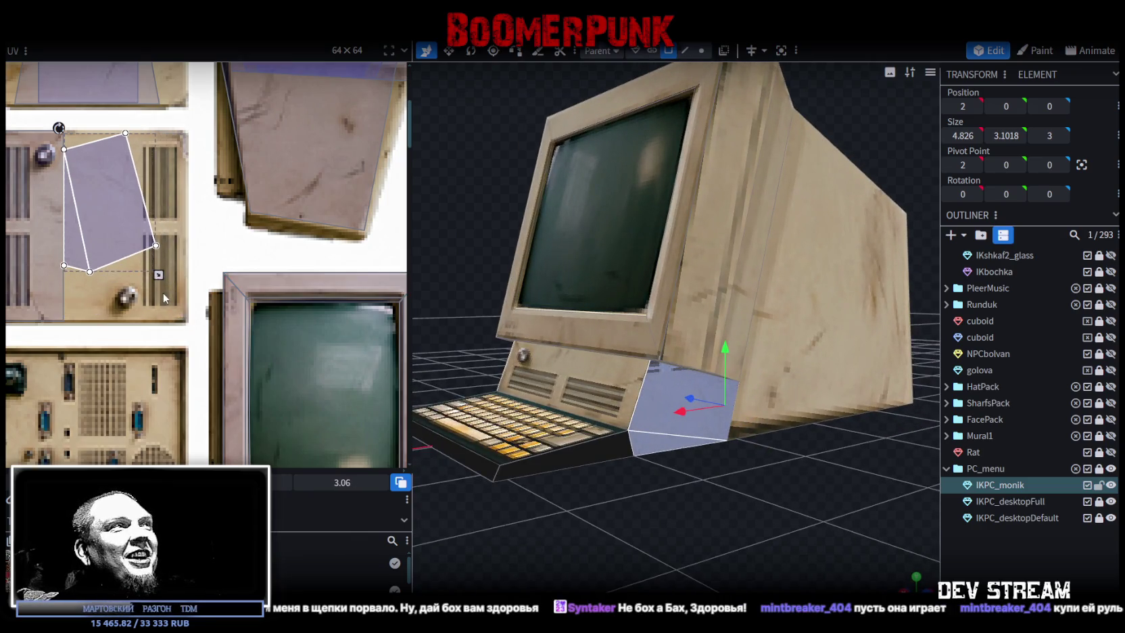
mouse_move(99, 228)
mouse_down()
mouse_move(73, 243)
mouse_move(81, 260)
mouse_up()
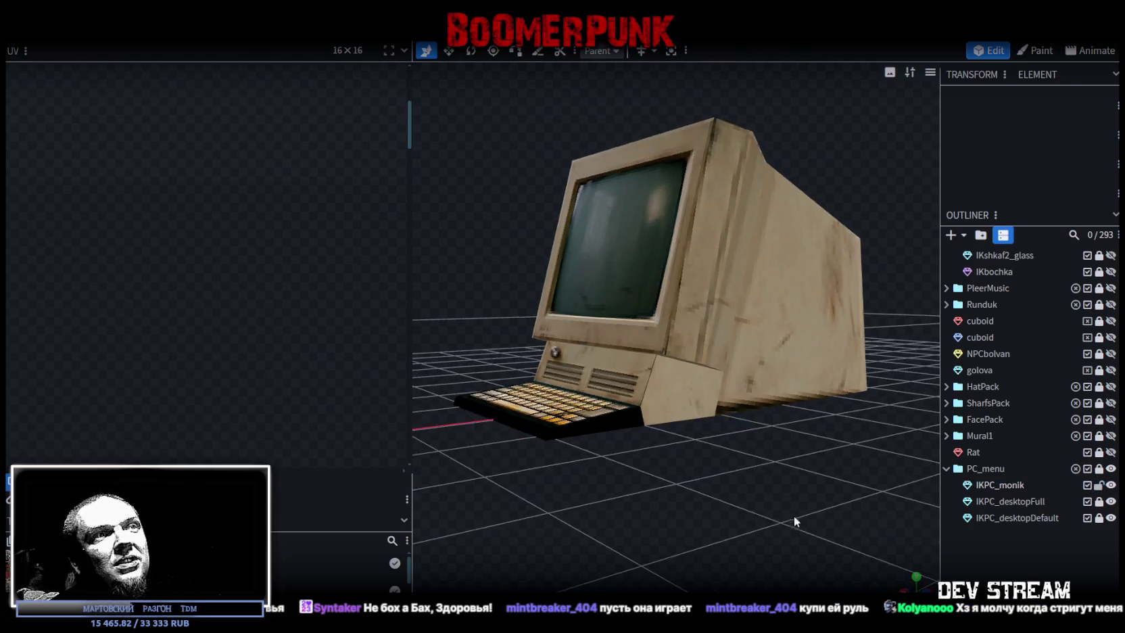
drag(794, 515, 683, 408)
Rotate, move and scale the far wedge face's UV onto the sloped side-panel image
click(708, 422)
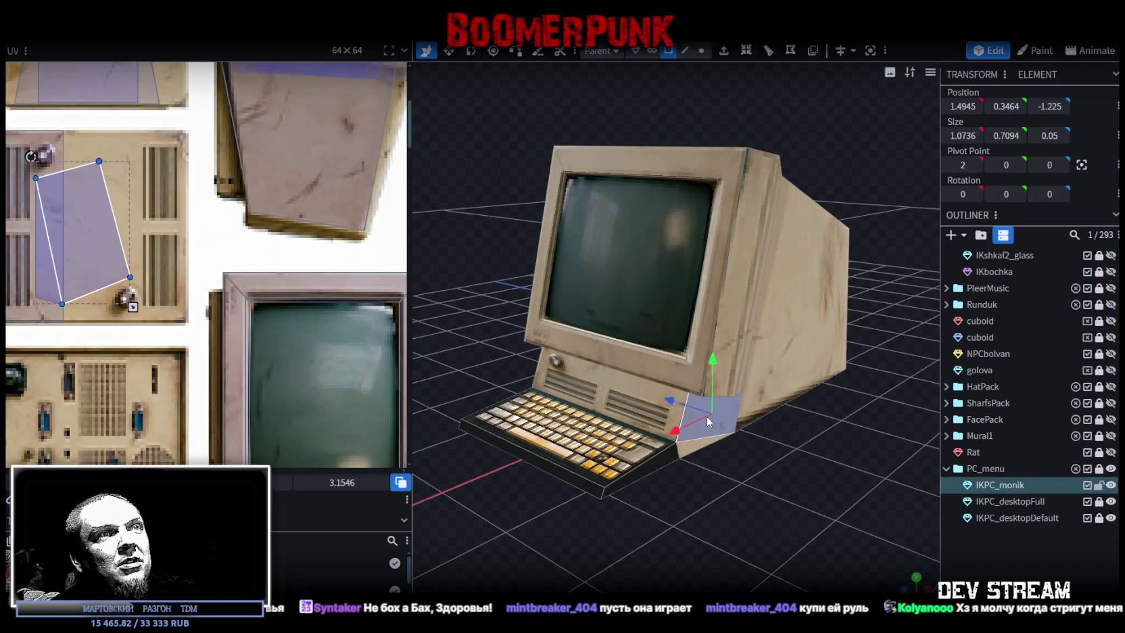
drag(711, 466, 701, 434)
click(701, 434)
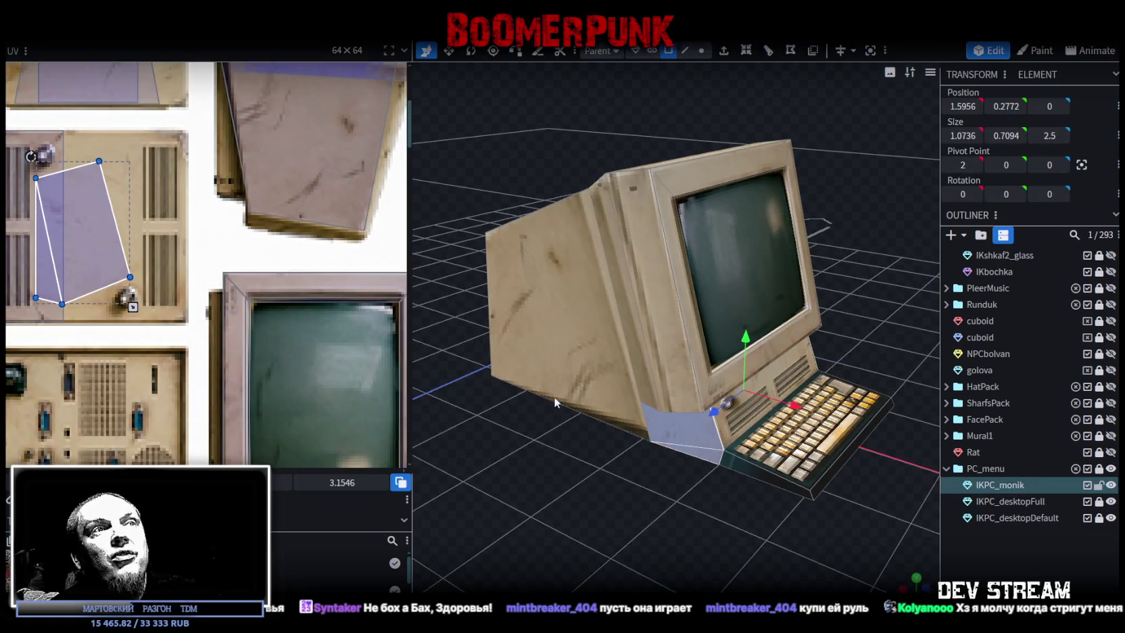
scroll(209, 229, down, 2)
scroll(210, 230, down, 2)
scroll(210, 230, down, 1)
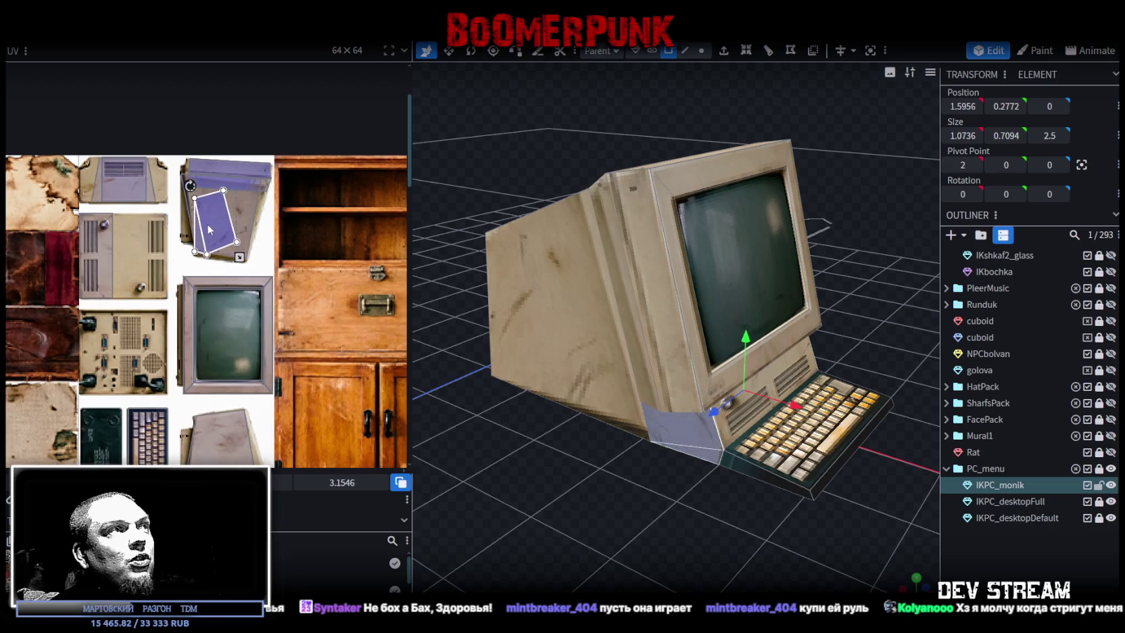
drag(213, 225, 218, 228)
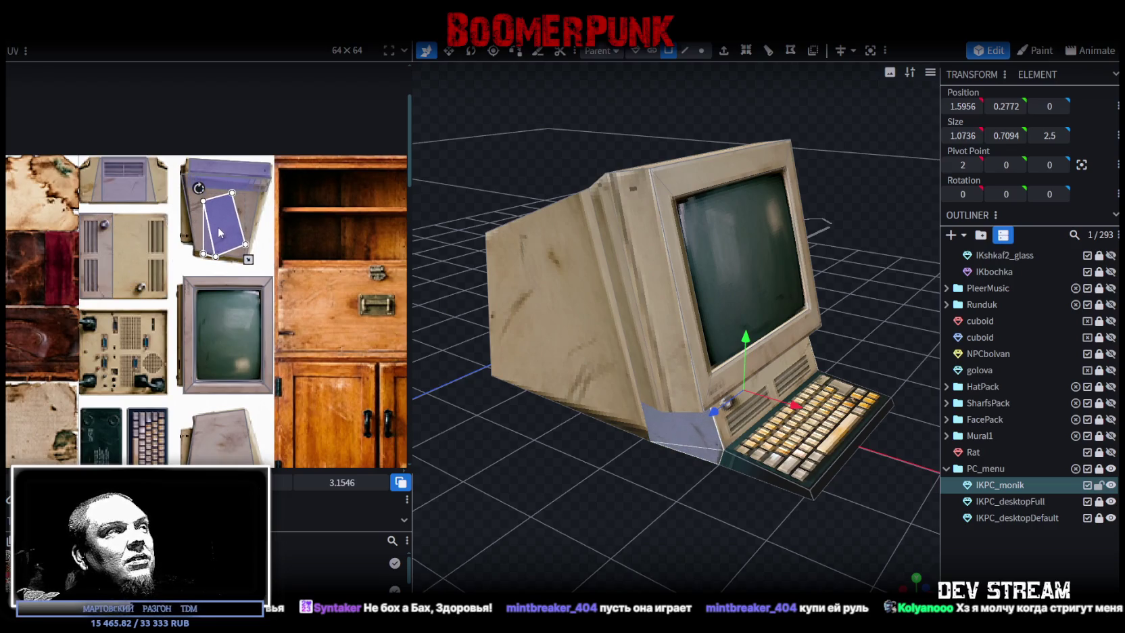
scroll(219, 232, up, 3)
mouse_move(163, 116)
mouse_down()
mouse_move(61, 211)
mouse_move(49, 252)
mouse_up()
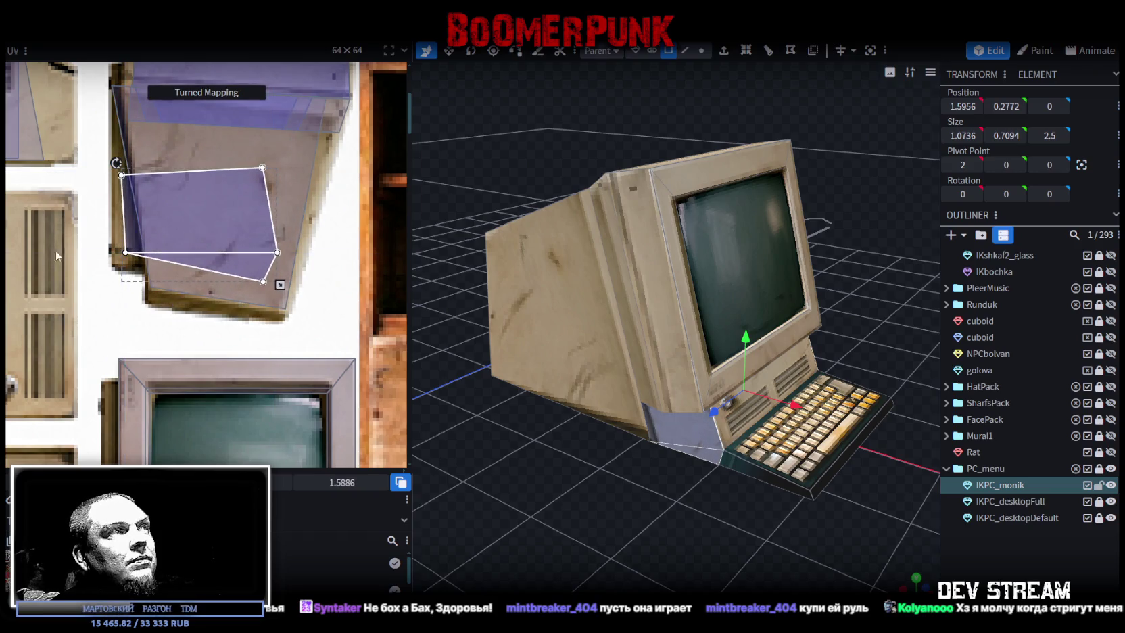
drag(234, 217, 250, 248)
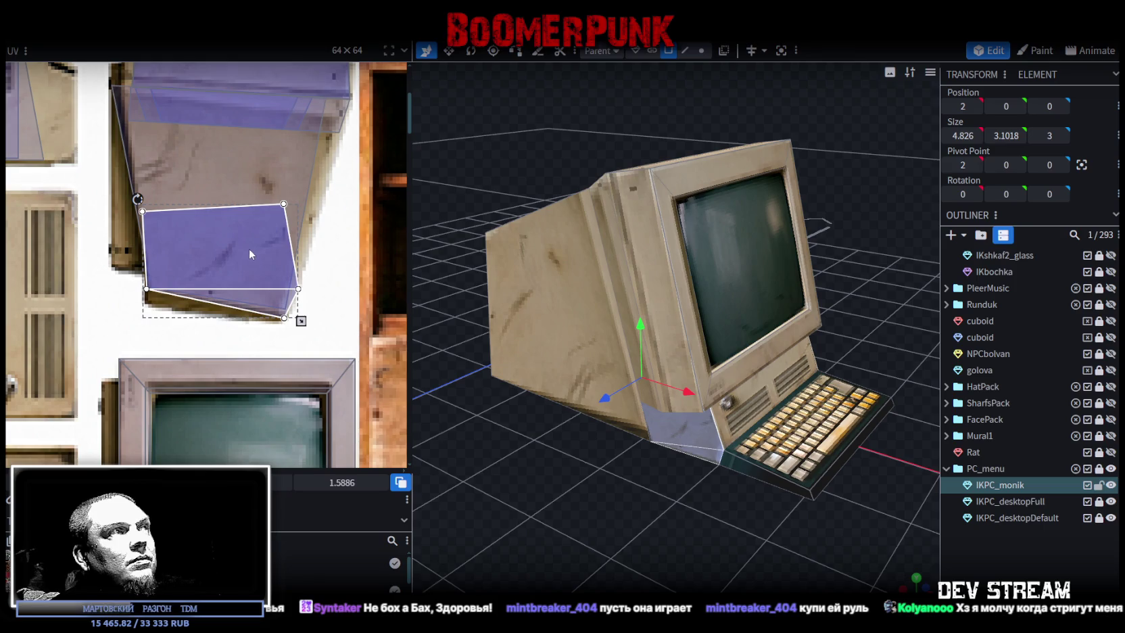
drag(315, 325, 163, 210)
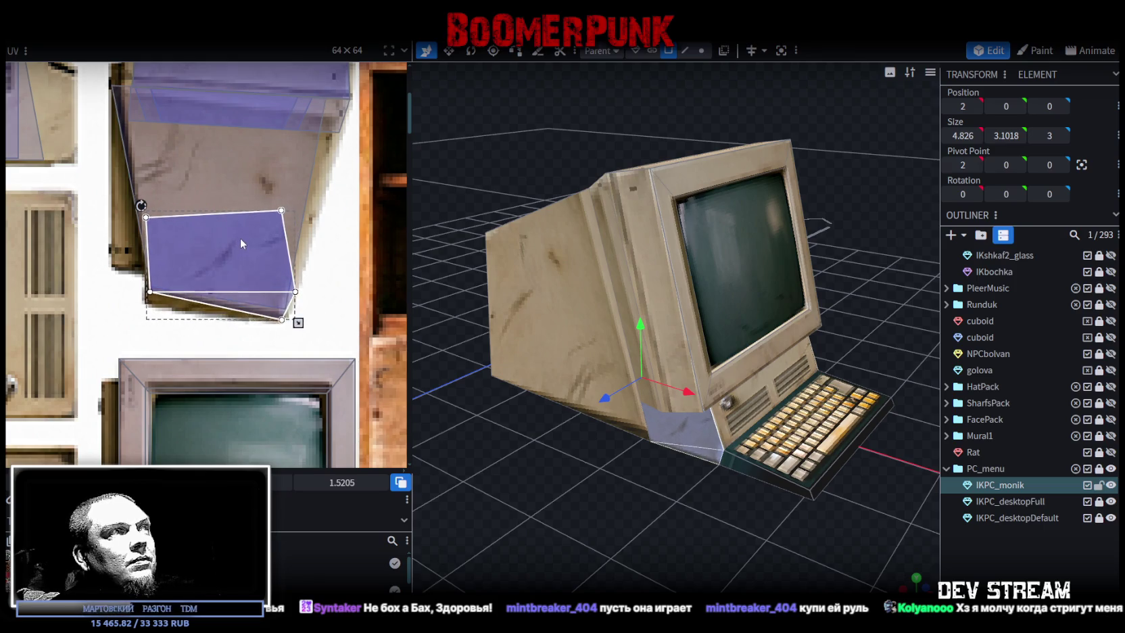
drag(139, 202, 128, 213)
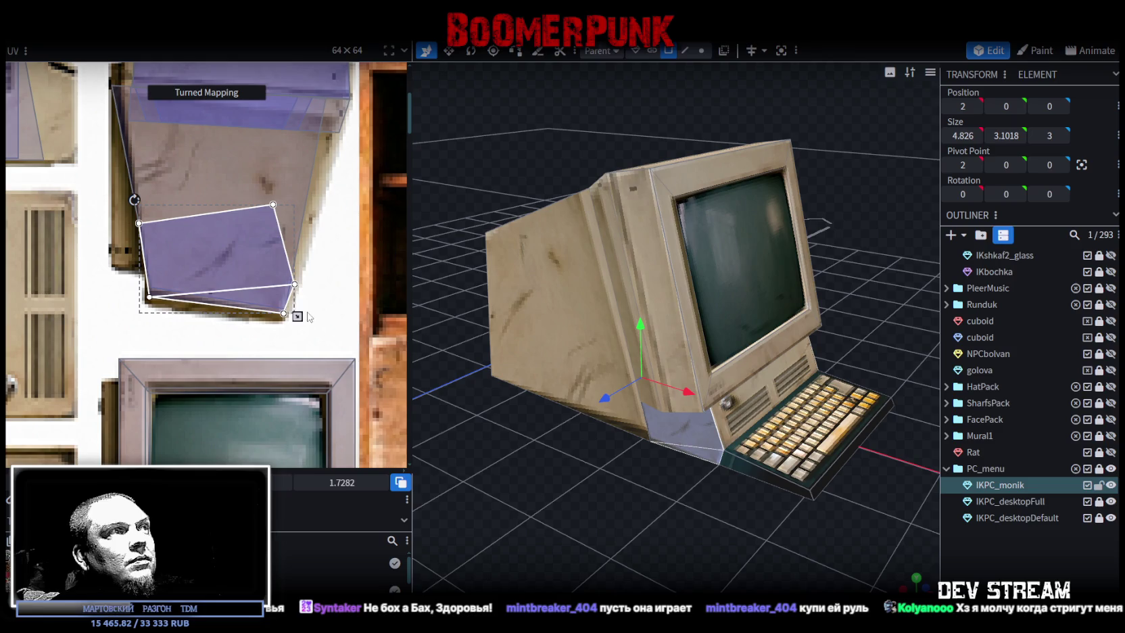
drag(298, 316, 291, 320)
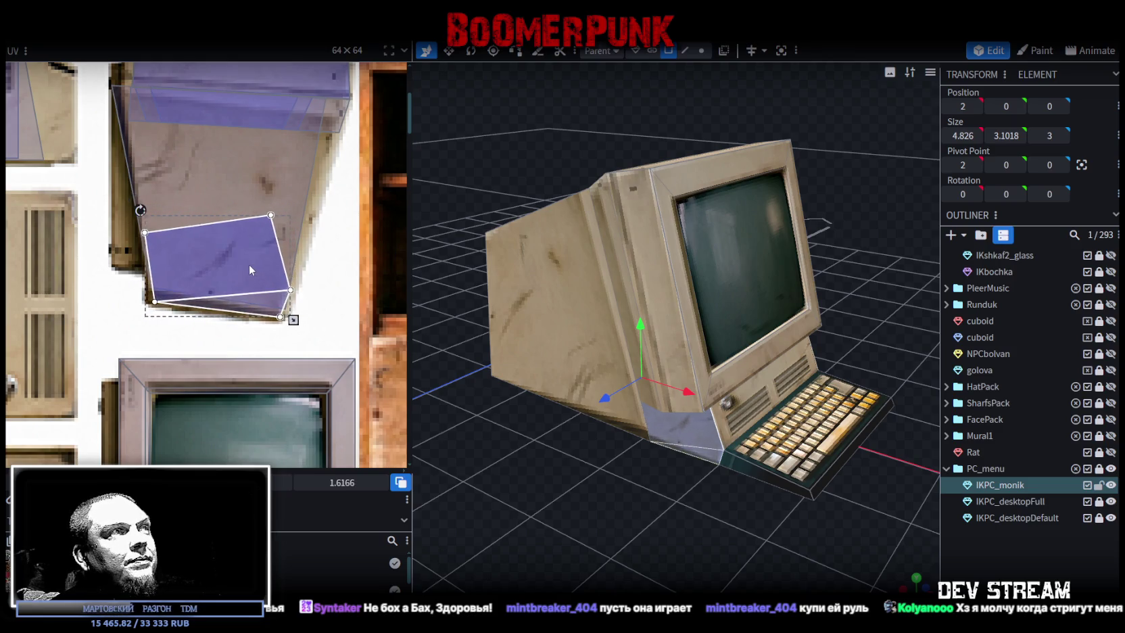
drag(246, 263, 248, 263)
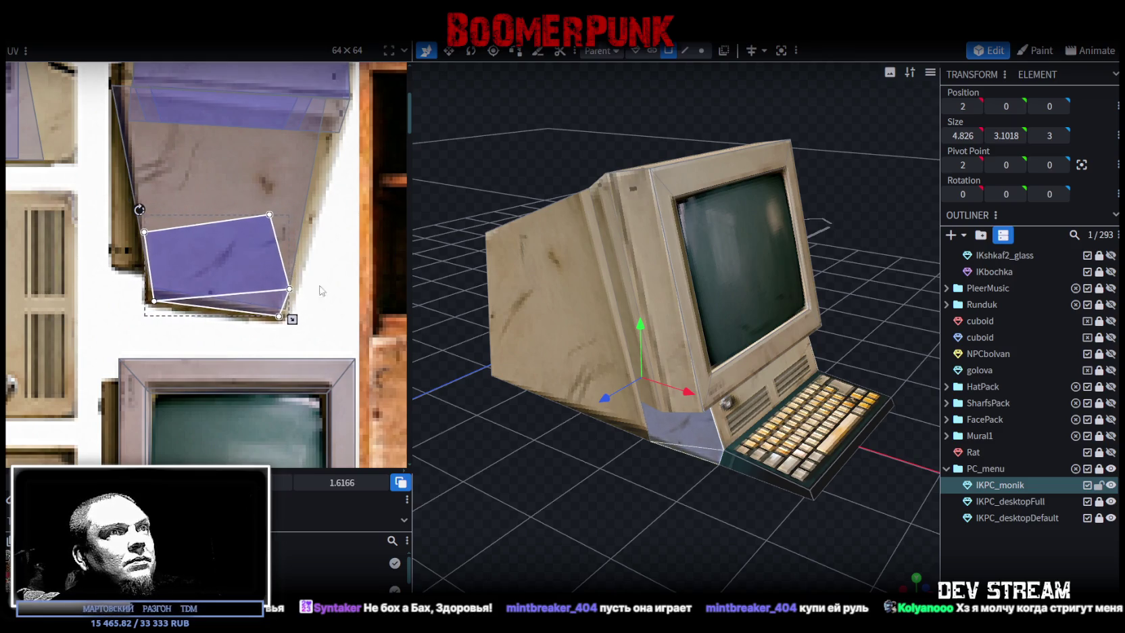
Deselect, then select the monitor model with edge selection mode active
click(956, 550)
mouse_move(699, 538)
mouse_down()
mouse_move(742, 497)
mouse_move(764, 507)
mouse_move(659, 399)
mouse_move(569, 469)
mouse_move(696, 483)
mouse_move(834, 472)
mouse_move(686, 418)
mouse_move(688, 518)
mouse_move(674, 506)
mouse_move(687, 81)
mouse_up()
click(660, 401)
click(687, 53)
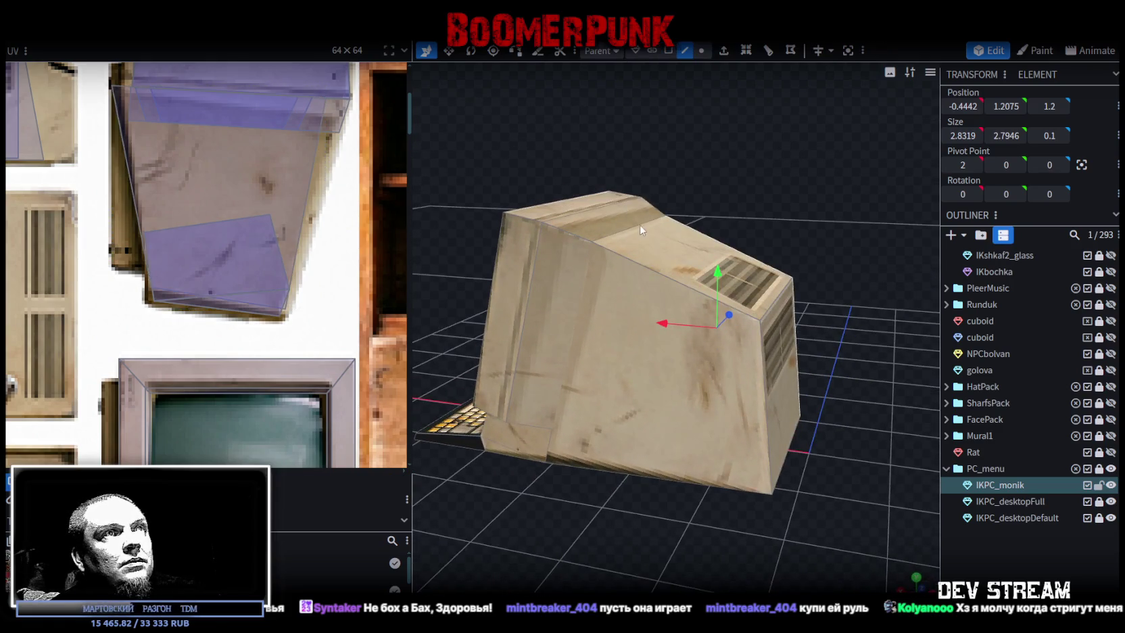
Select the monitor's rear face
click(640, 227)
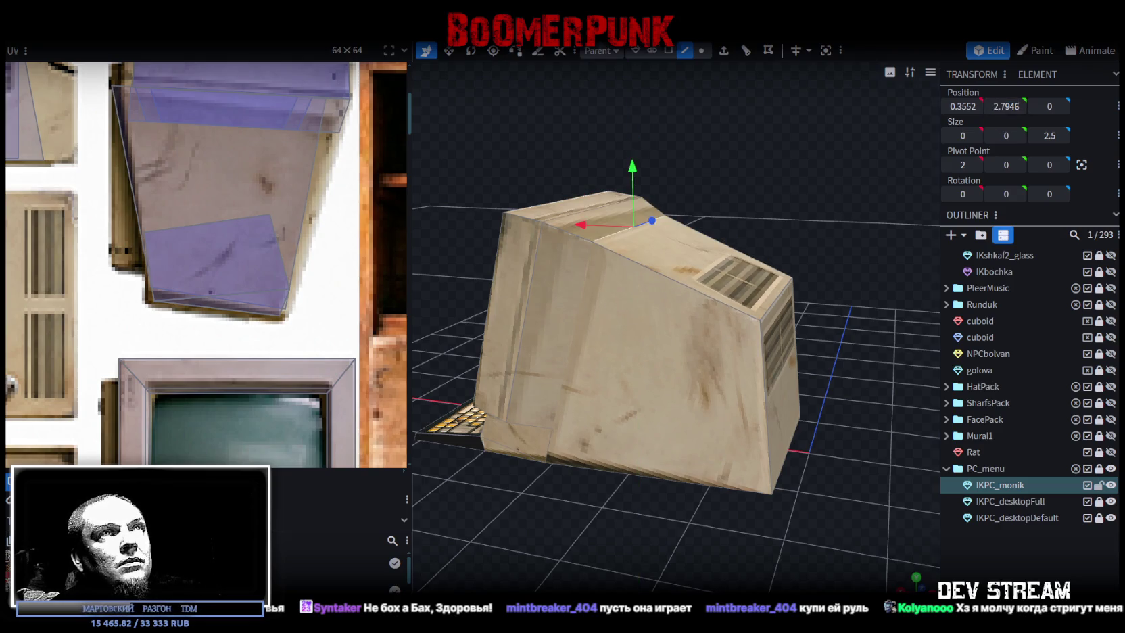
click(720, 259)
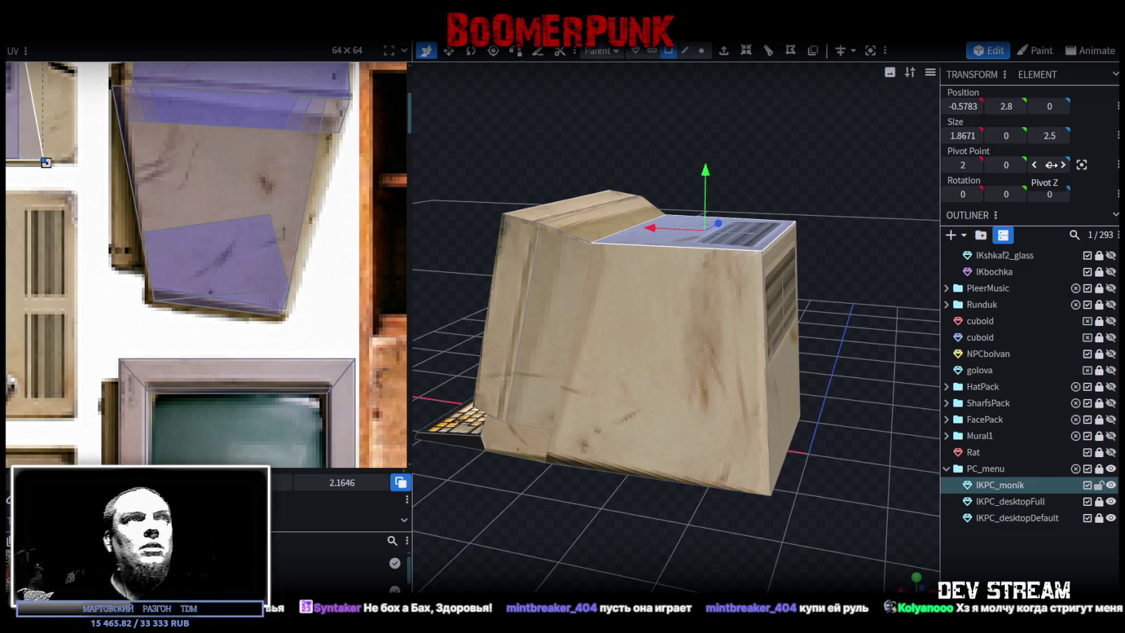
scroll(863, 471, down, 2)
click(1043, 572)
mouse_move(674, 506)
mouse_down()
mouse_move(788, 517)
mouse_move(607, 514)
mouse_move(724, 363)
mouse_up()
click(724, 363)
click(675, 369)
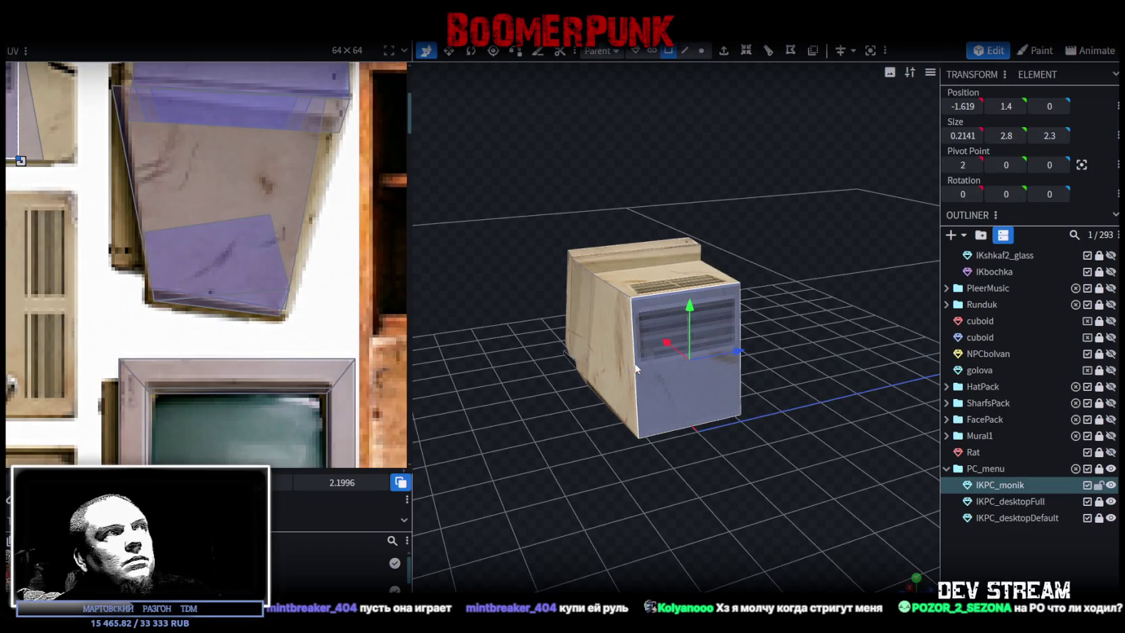
Place the rear face's UV box on the back-panel image and rotate it a quarter turn right
middle_drag(63, 310, 189, 269)
drag(207, 196, 193, 379)
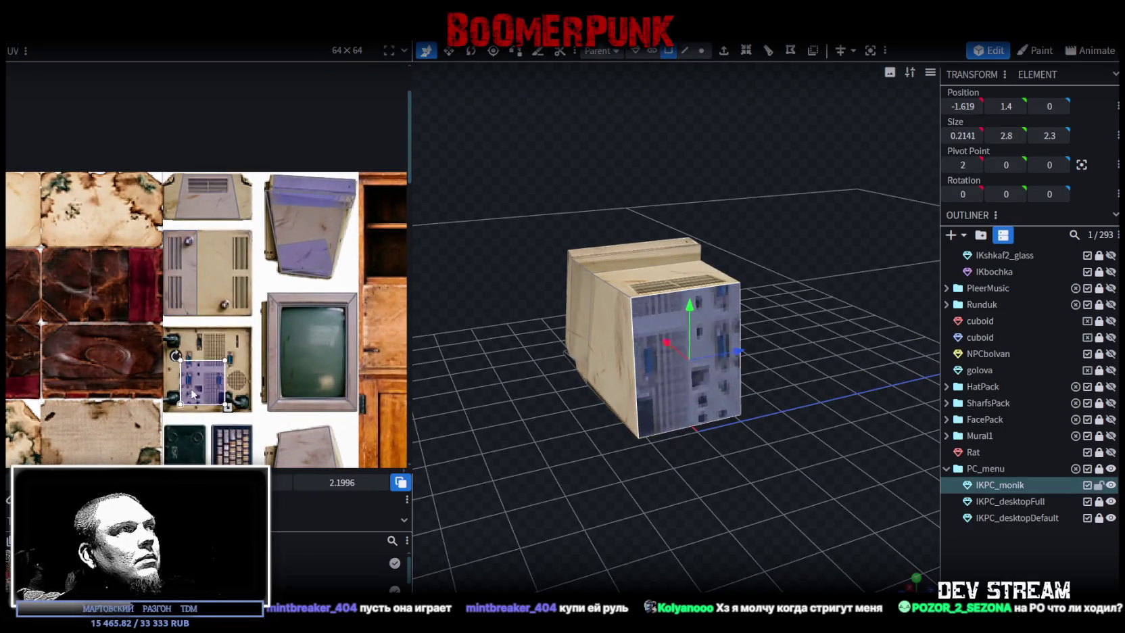
right_click(192, 378)
click(227, 270)
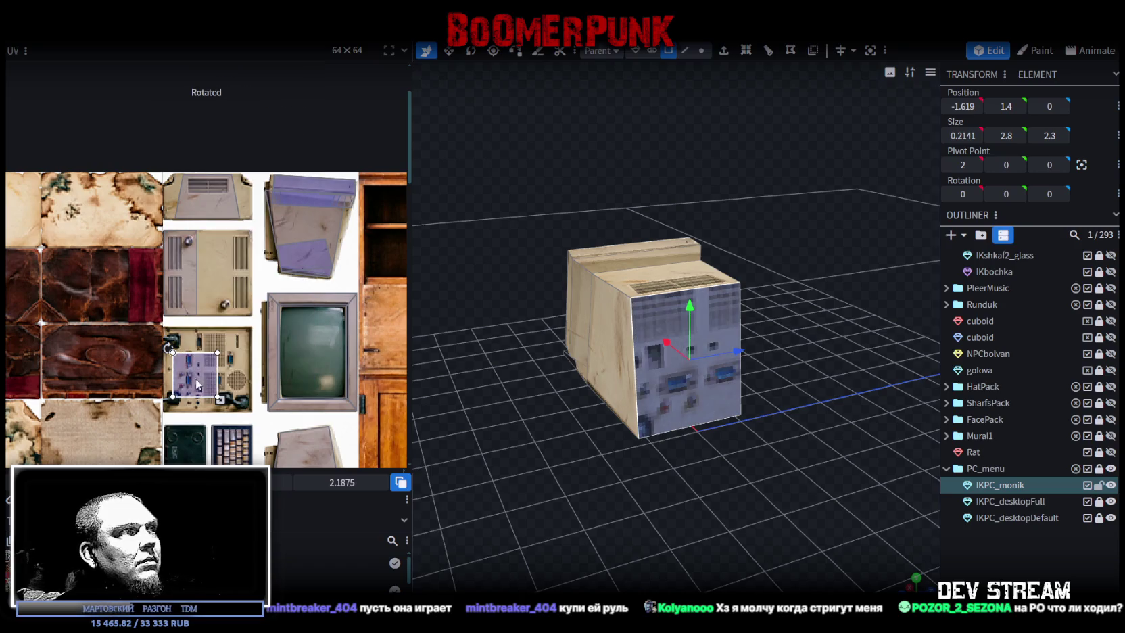
scroll(165, 332, up, 3)
scroll(165, 332, up, 1)
Stretch and widen the rotated UV box to cover the whole back-panel image
drag(182, 338, 180, 319)
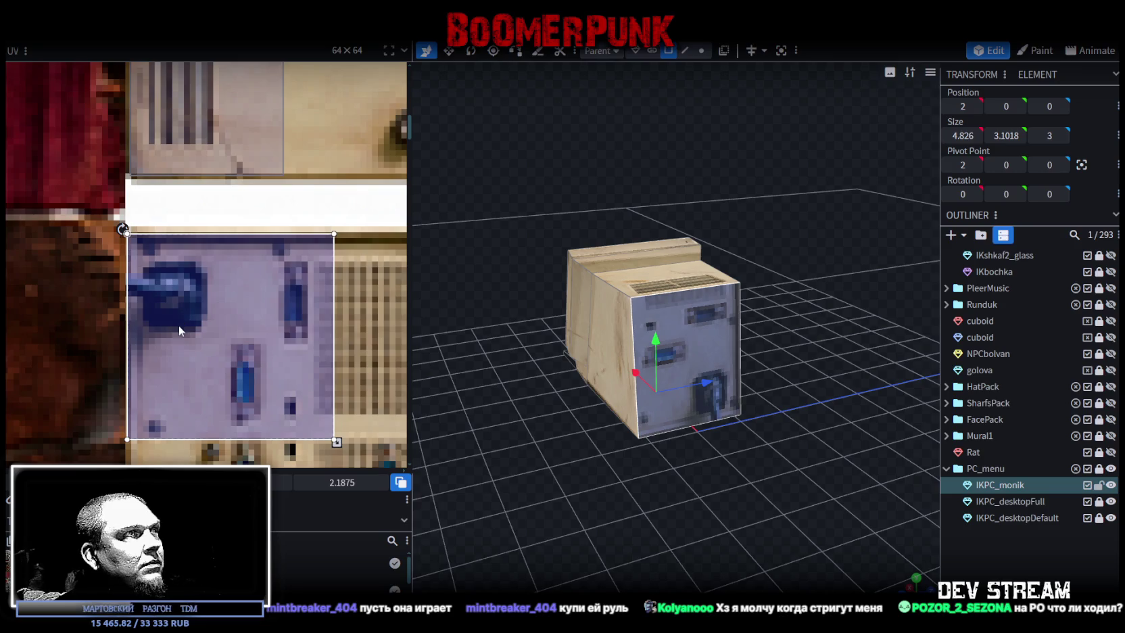
scroll(178, 325, down, 3)
scroll(224, 320, down, 1)
drag(212, 303, 274, 365)
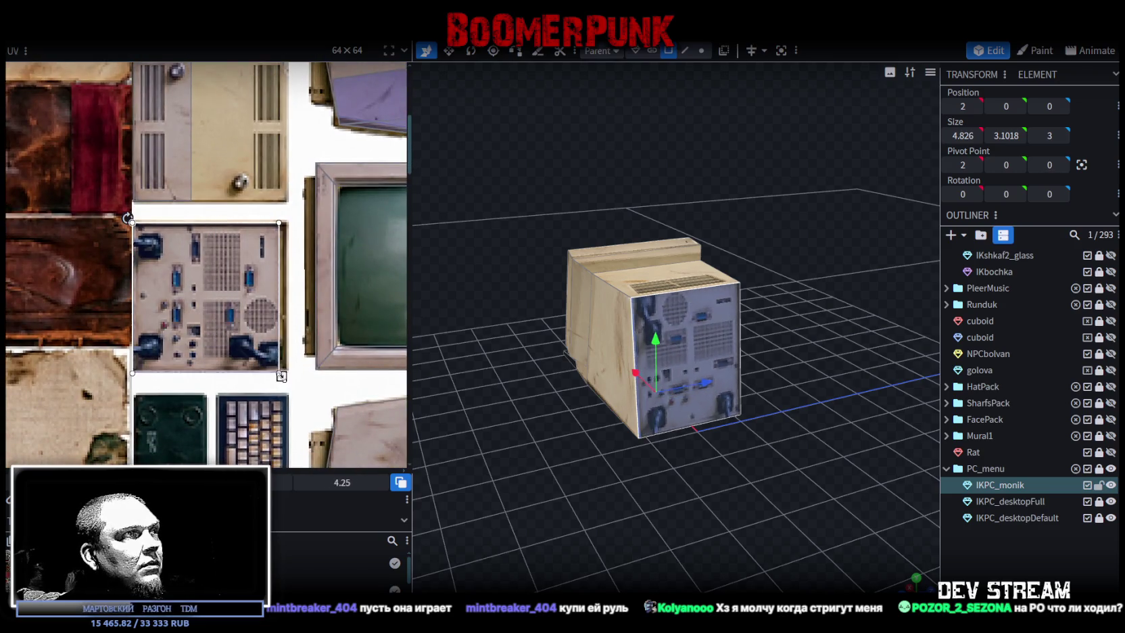
scroll(268, 335, up, 3)
drag(251, 321, 271, 325)
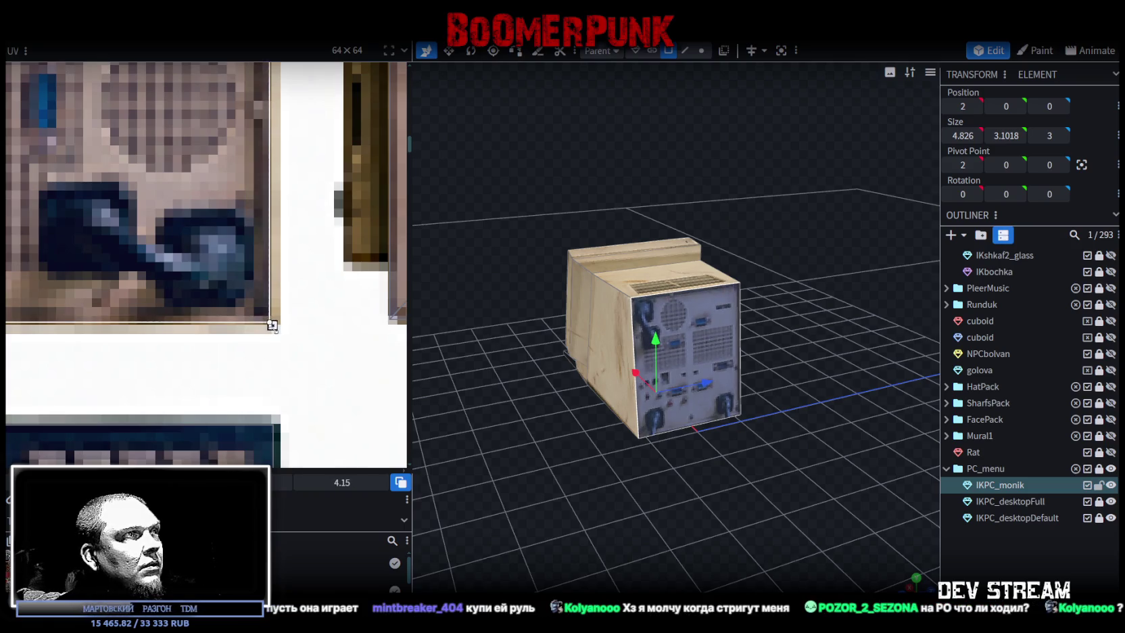
click(912, 531)
mouse_move(912, 532)
mouse_down()
mouse_move(648, 514)
mouse_move(682, 504)
mouse_move(714, 522)
mouse_move(712, 539)
mouse_up()
click(637, 336)
mouse_move(637, 336)
mouse_down()
mouse_move(928, 437)
mouse_move(775, 505)
mouse_move(699, 278)
mouse_move(746, 223)
mouse_move(638, 58)
mouse_up()
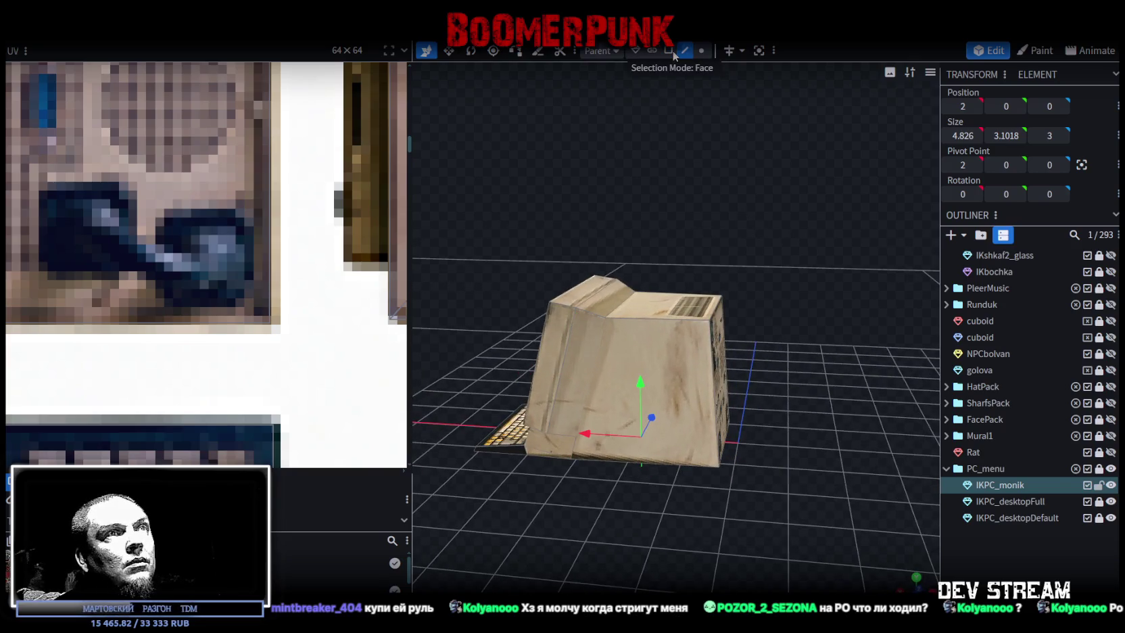
Lower the monitor's rear top edge by 0.5 on Y, using edge selection
click(660, 323)
drag(660, 324, 746, 236)
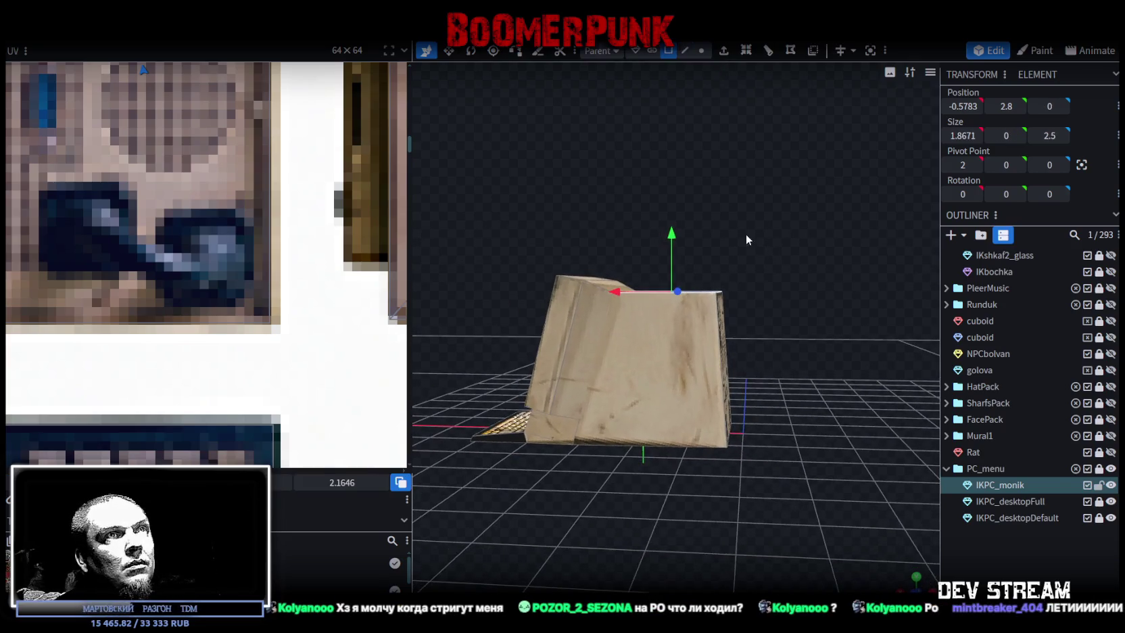
mouse_move(675, 235)
mouse_down()
mouse_move(674, 254)
mouse_move(703, 291)
mouse_move(701, 325)
mouse_move(806, 292)
mouse_move(775, 295)
mouse_move(677, 251)
mouse_move(701, 100)
mouse_up()
key(ctrl+z)
click(687, 52)
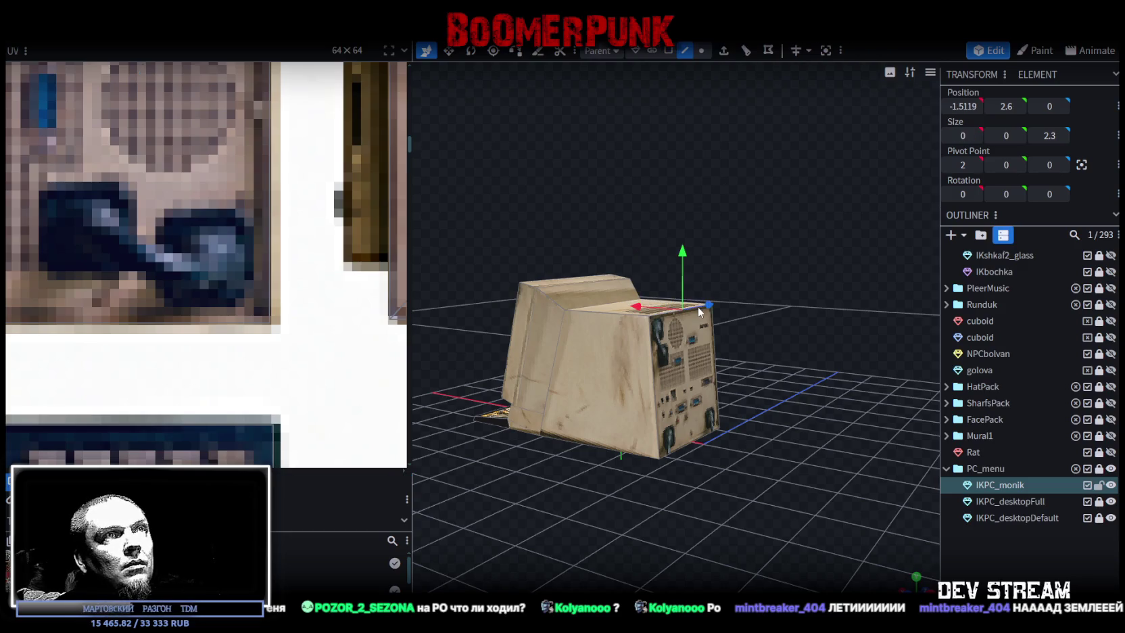
mouse_move(683, 252)
mouse_down()
mouse_move(683, 276)
mouse_move(730, 212)
mouse_up()
Move the monitor's back face to X position -1.5
click(697, 407)
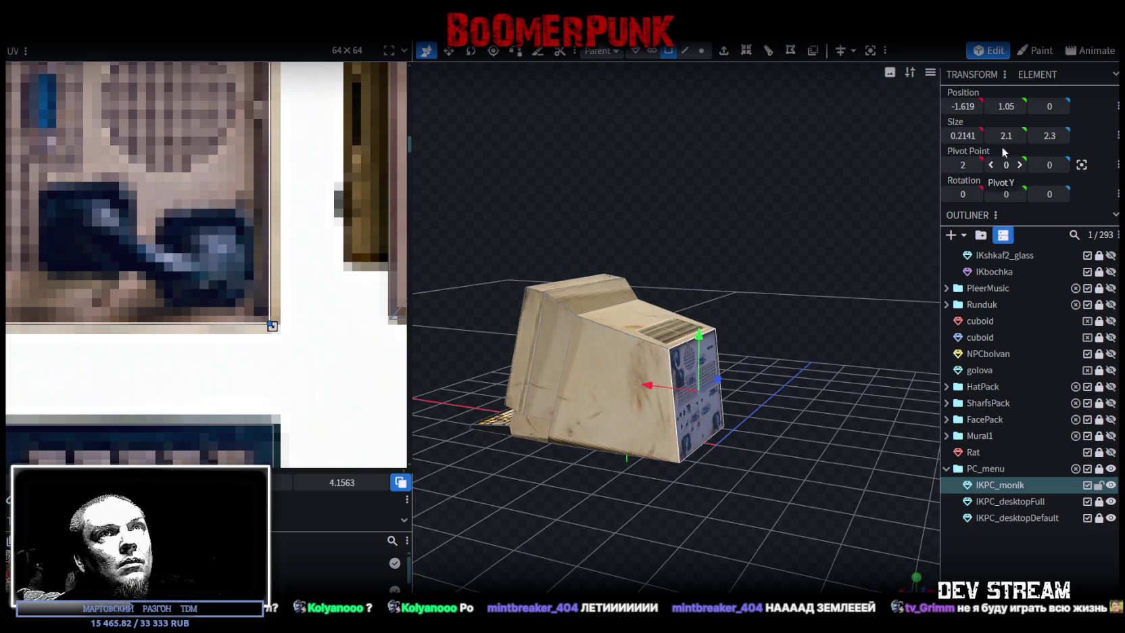
click(957, 106)
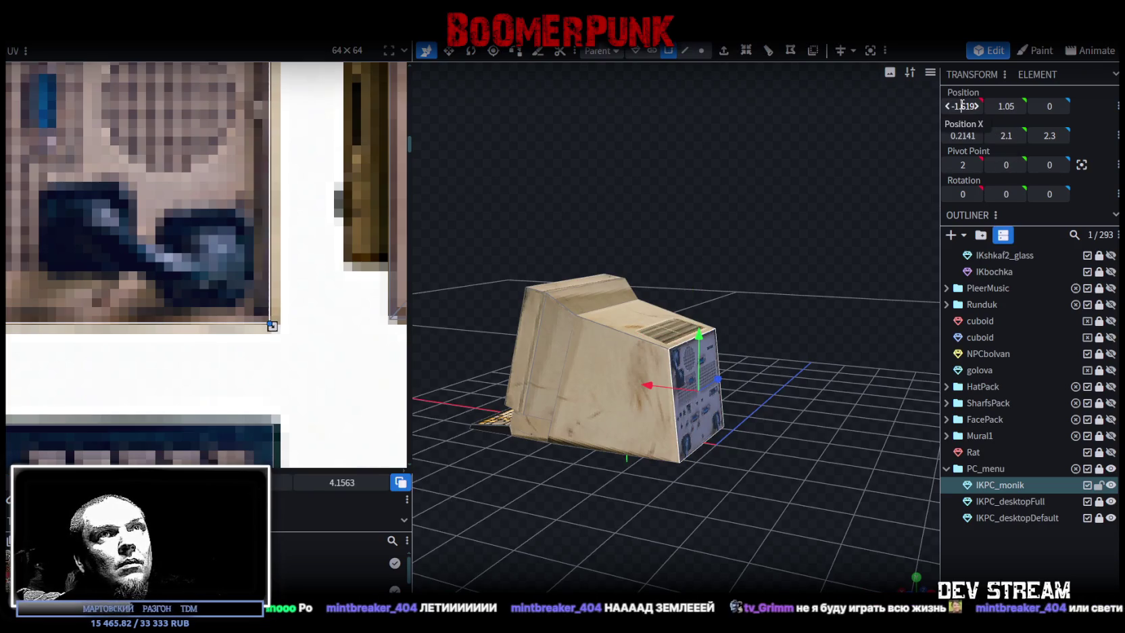
text(5)
key(Return)
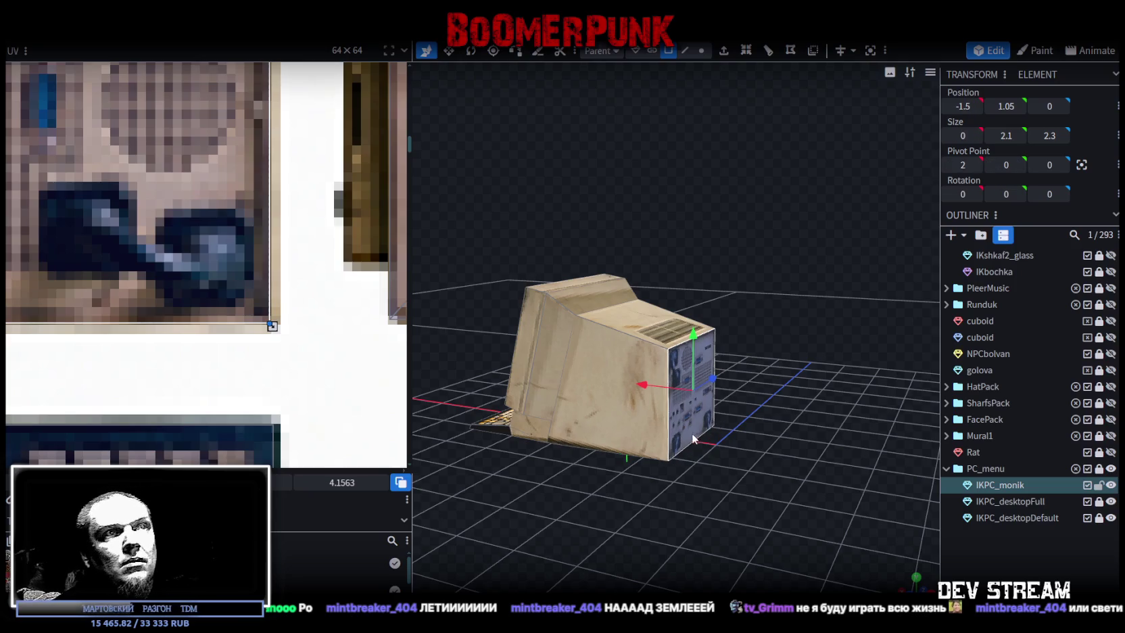
drag(692, 433, 747, 451)
mouse_move(670, 393)
mouse_down()
mouse_move(811, 492)
mouse_move(747, 499)
mouse_move(787, 415)
mouse_move(843, 429)
mouse_move(688, 487)
mouse_move(781, 427)
mouse_move(720, 472)
mouse_move(720, 426)
mouse_move(743, 518)
mouse_move(768, 511)
mouse_up()
click(747, 499)
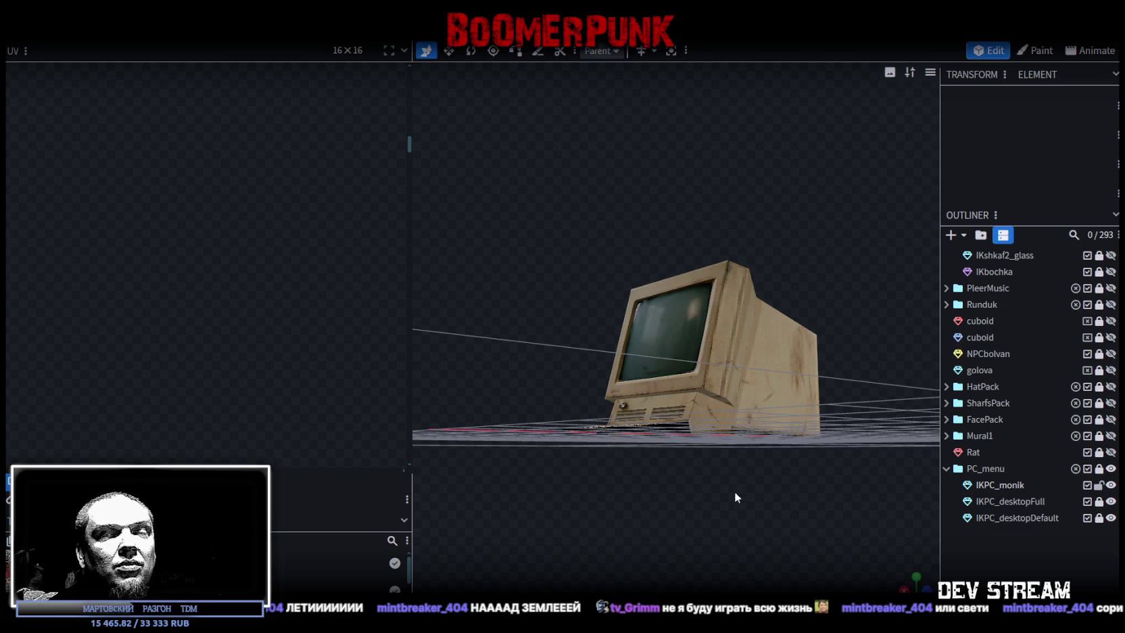
Select the keyboard's top face and move its UV box onto the keyboard image
mouse_move(667, 477)
mouse_down()
mouse_move(611, 529)
mouse_move(680, 525)
mouse_up()
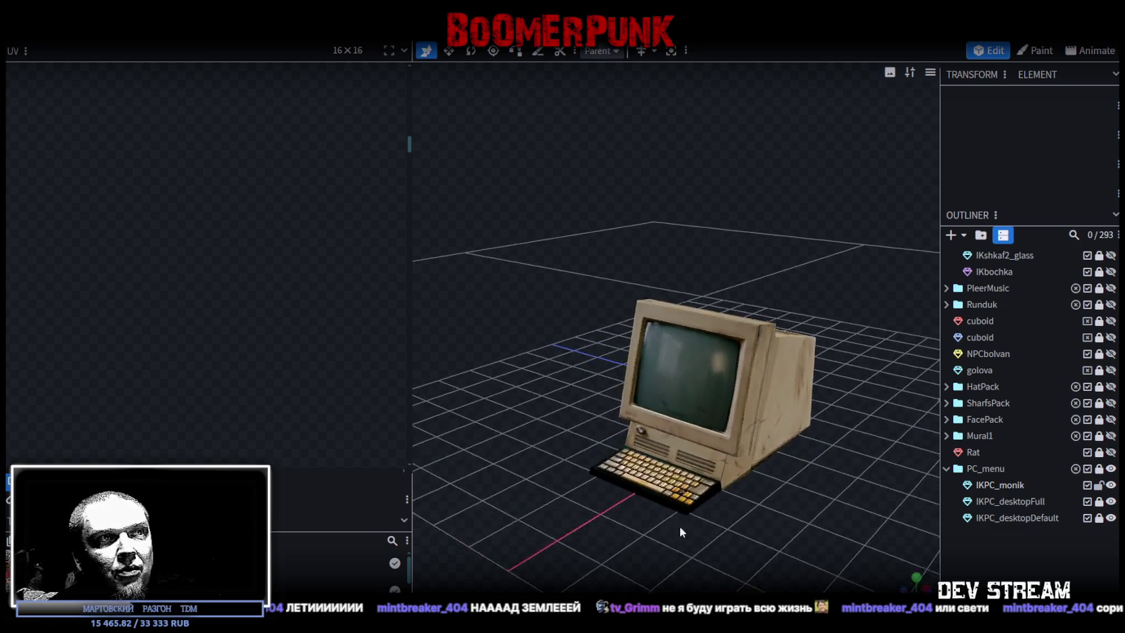
scroll(653, 489, up, 3)
scroll(610, 442, up, 3)
click(610, 443)
mouse_move(509, 509)
mouse_down()
mouse_move(677, 385)
mouse_move(666, 419)
mouse_move(580, 275)
mouse_move(648, 406)
mouse_move(755, 476)
mouse_move(797, 467)
mouse_move(913, 576)
mouse_up()
click(917, 578)
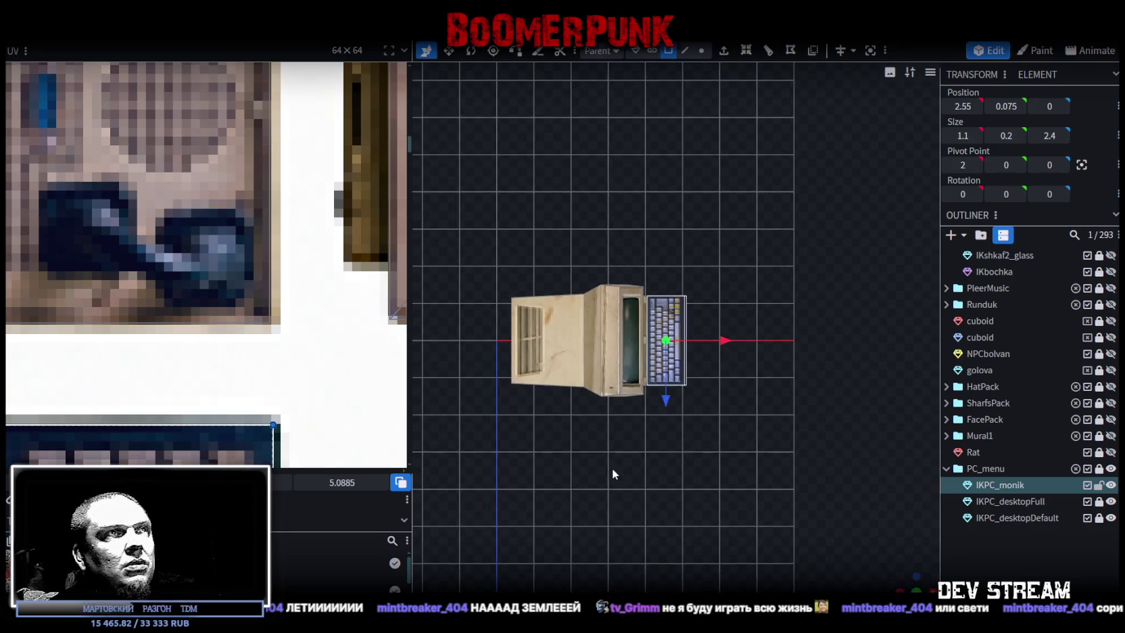
scroll(179, 228, down, 5)
scroll(179, 229, down, 2)
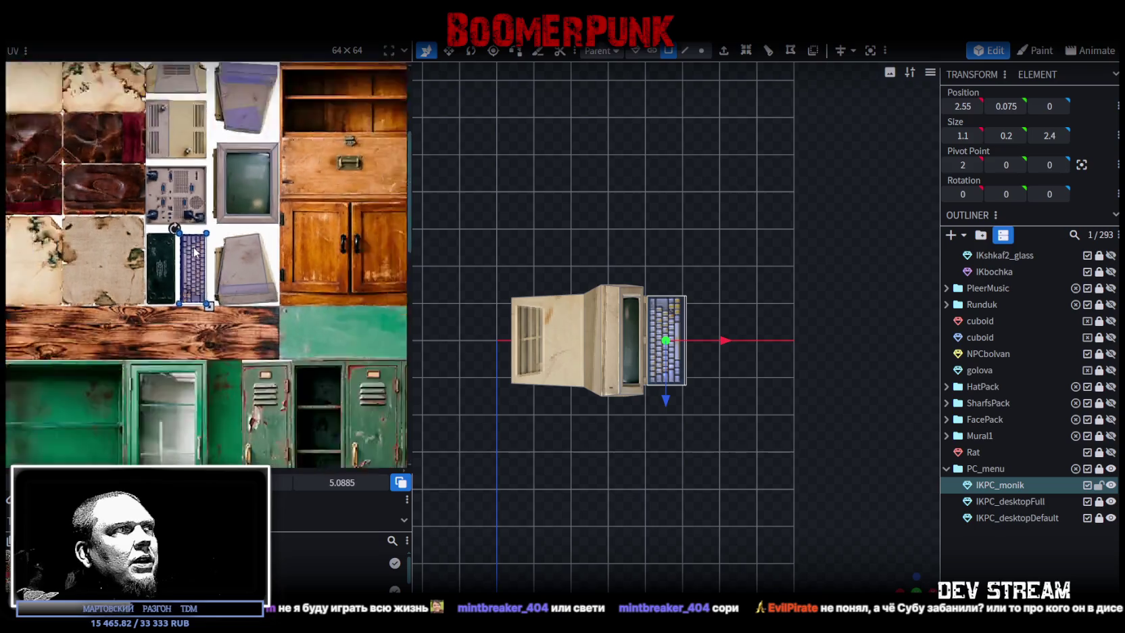
scroll(180, 203, down, 2)
drag(180, 182, 219, 398)
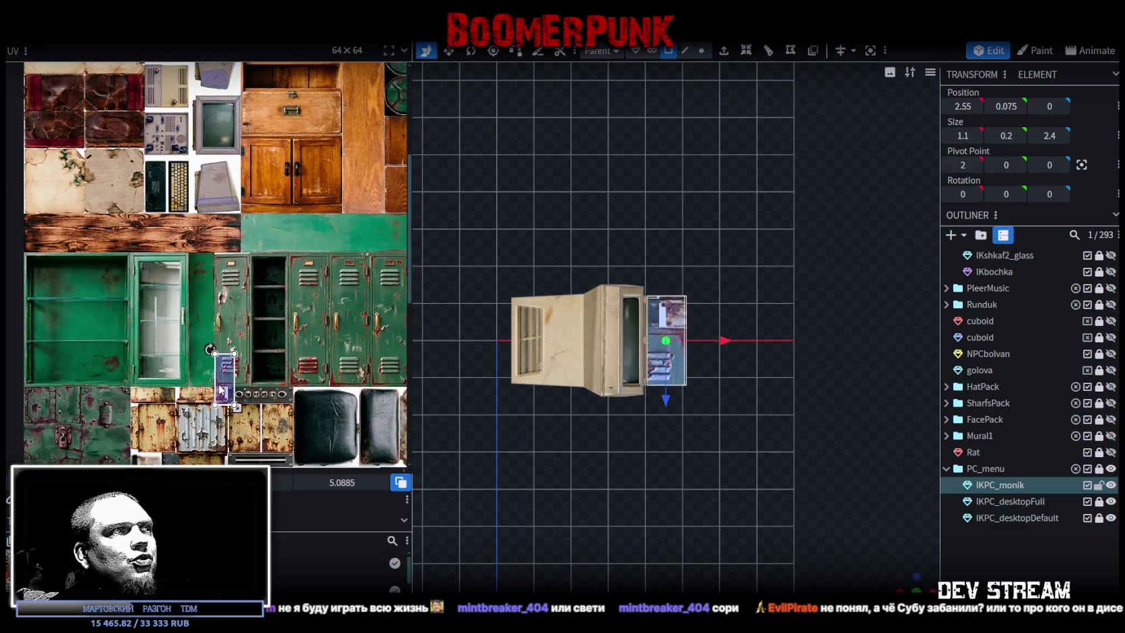
scroll(247, 236, down, 3)
drag(211, 238, 194, 313)
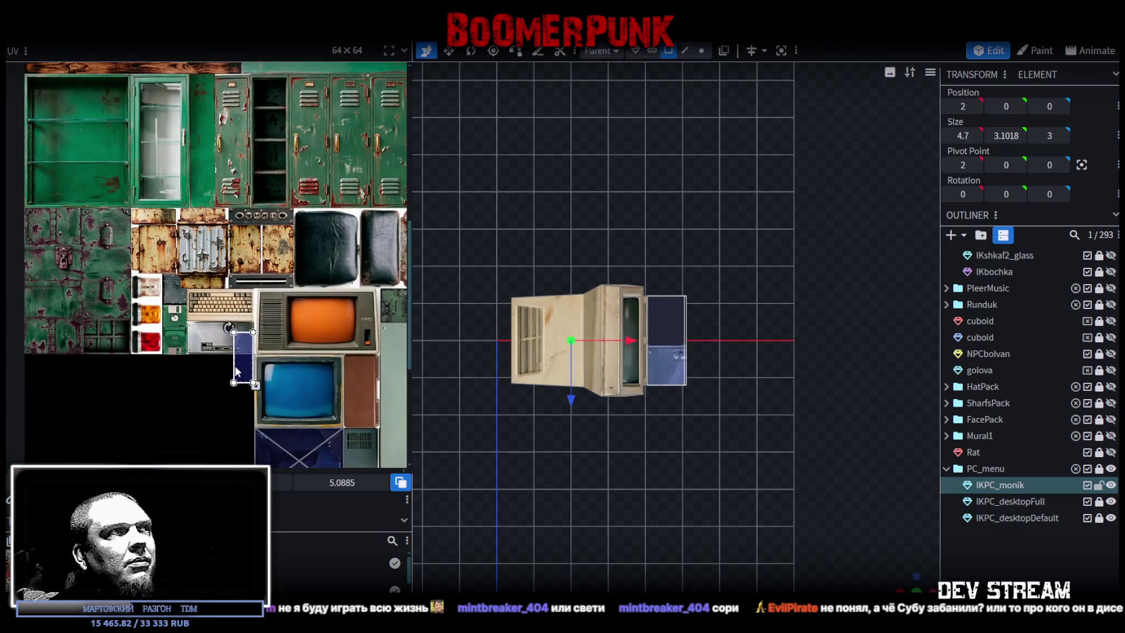
scroll(193, 312, up, 3)
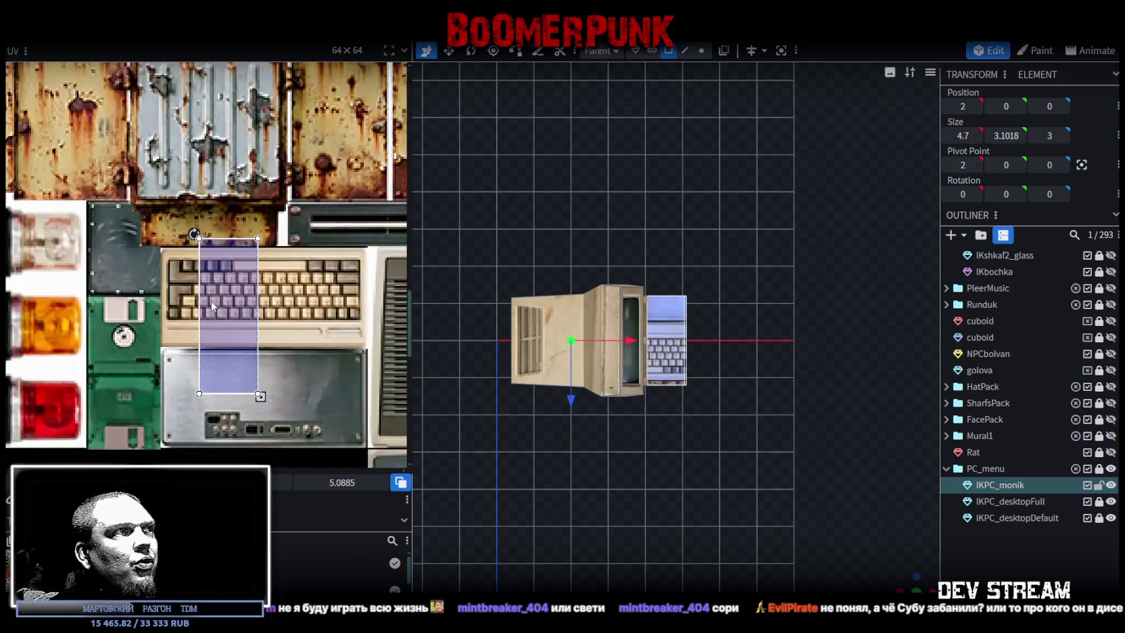
Rotate the keyboard face's UV and enlarge it over the keyboard picture
right_click(230, 322)
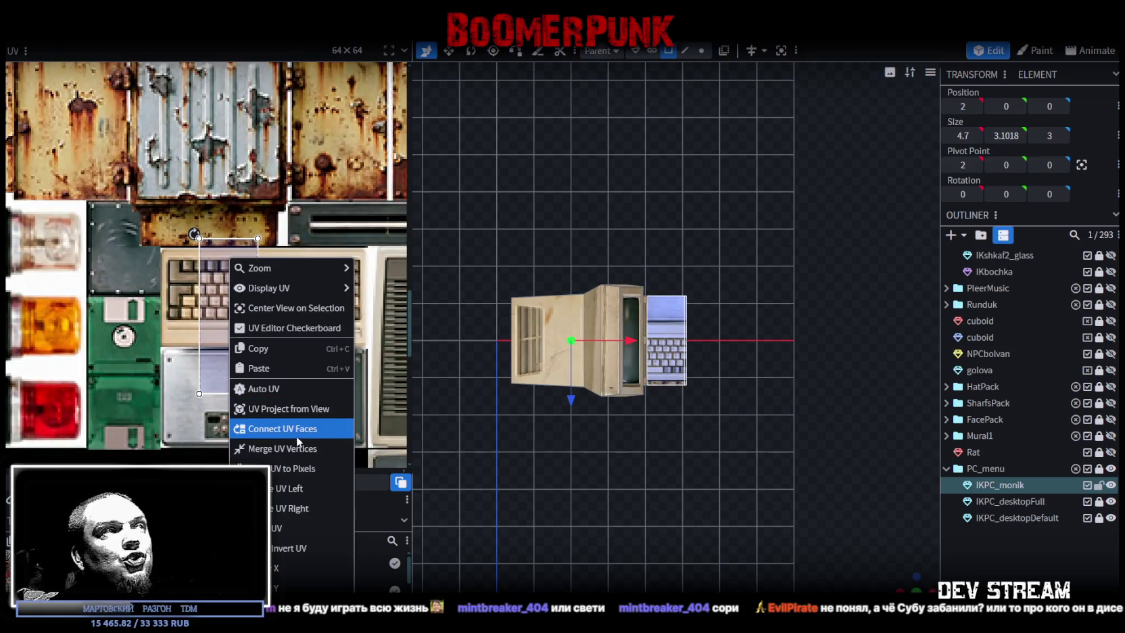
click(291, 488)
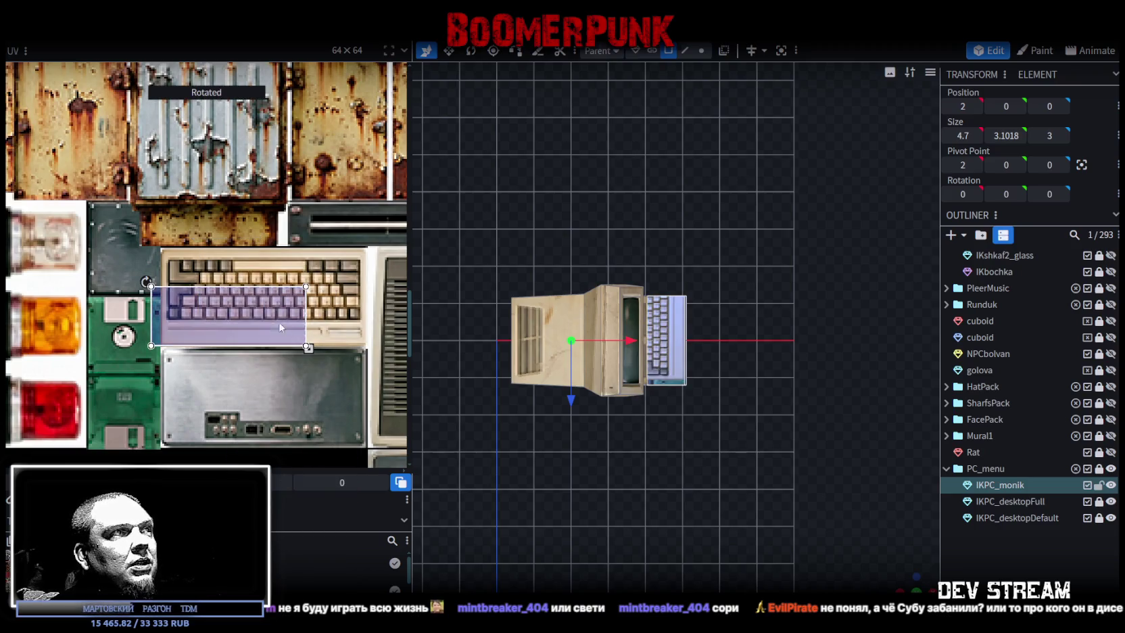
scroll(159, 281, up, 3)
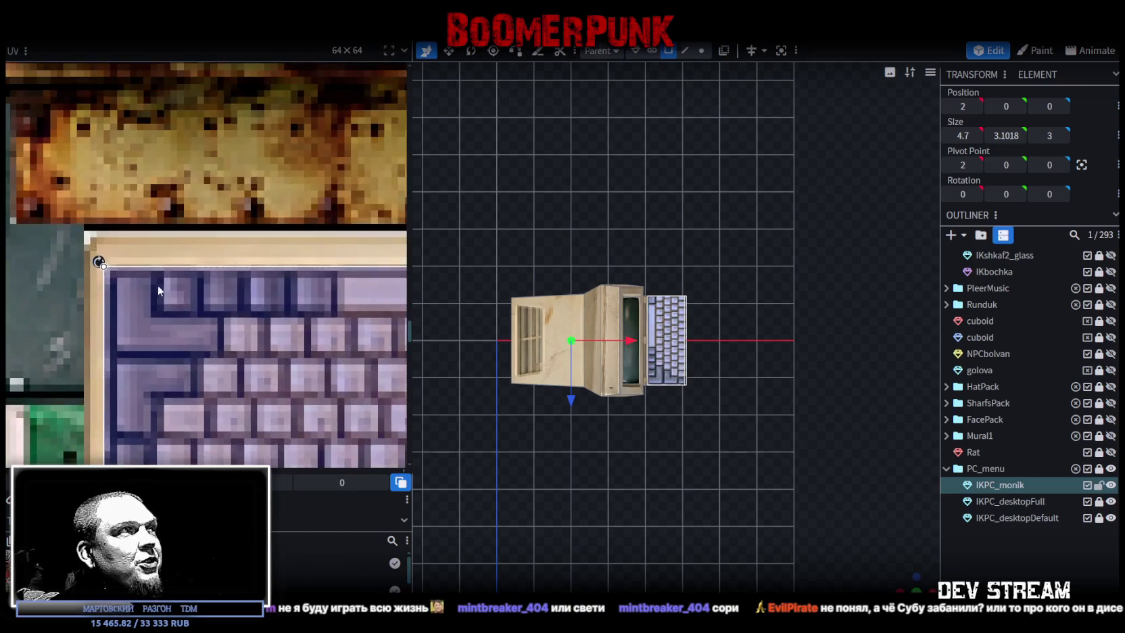
drag(144, 284, 147, 281)
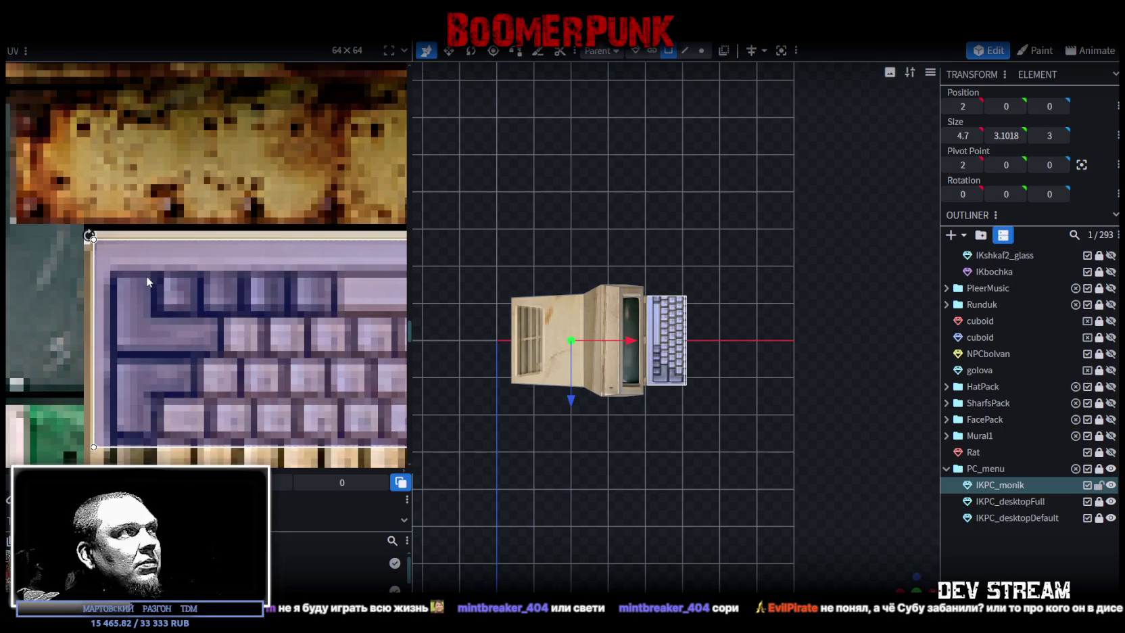
scroll(147, 280, down, 3)
scroll(175, 277, down, 2)
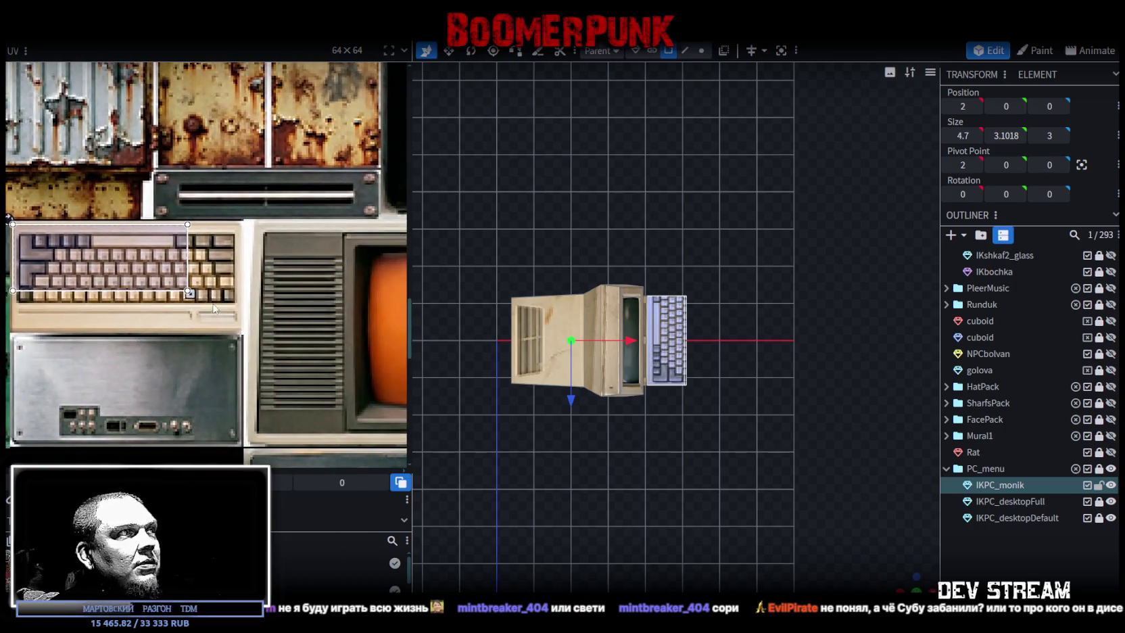
drag(190, 294, 241, 313)
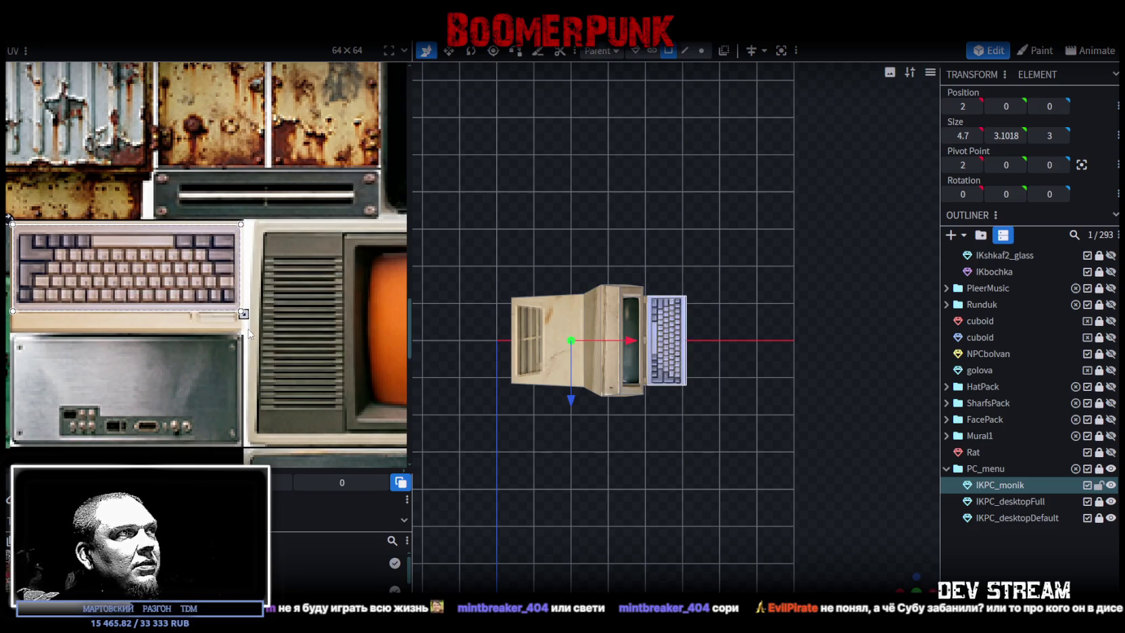
scroll(726, 462, up, 3)
Extend the keyboard UV box downward to cover the full keyboard image
drag(725, 462, 724, 447)
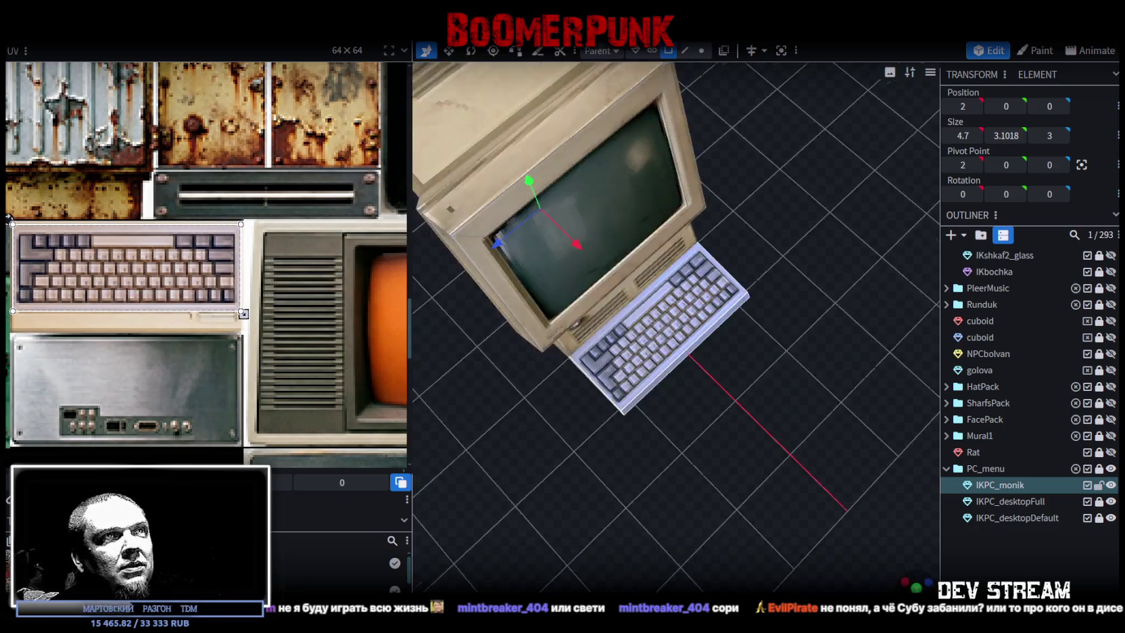
scroll(270, 301, up, 4)
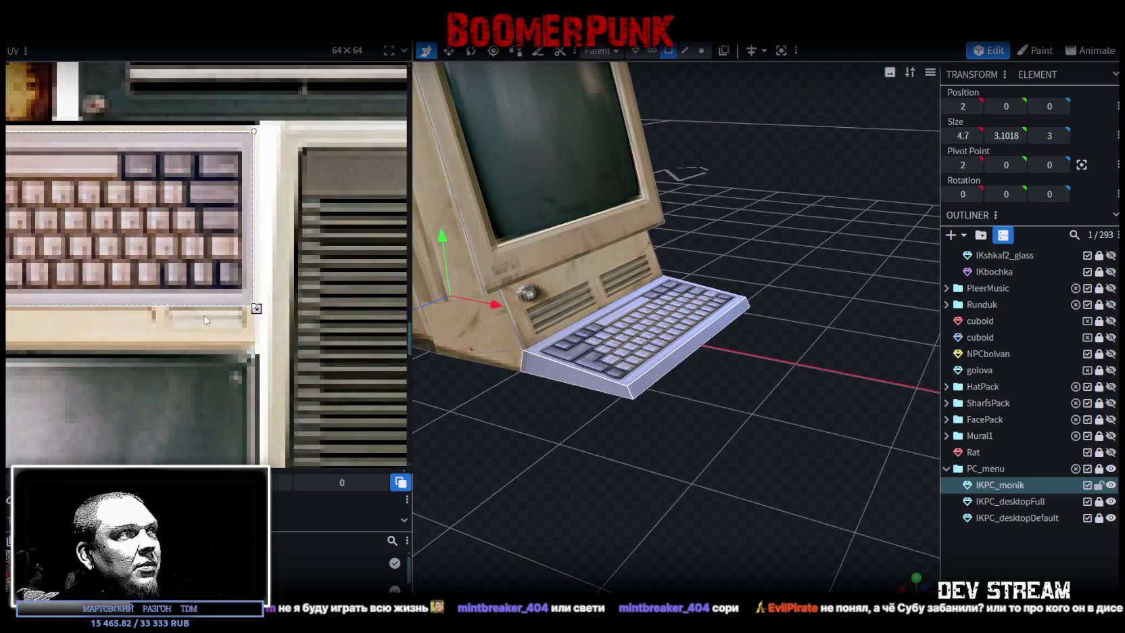
drag(272, 298, 274, 363)
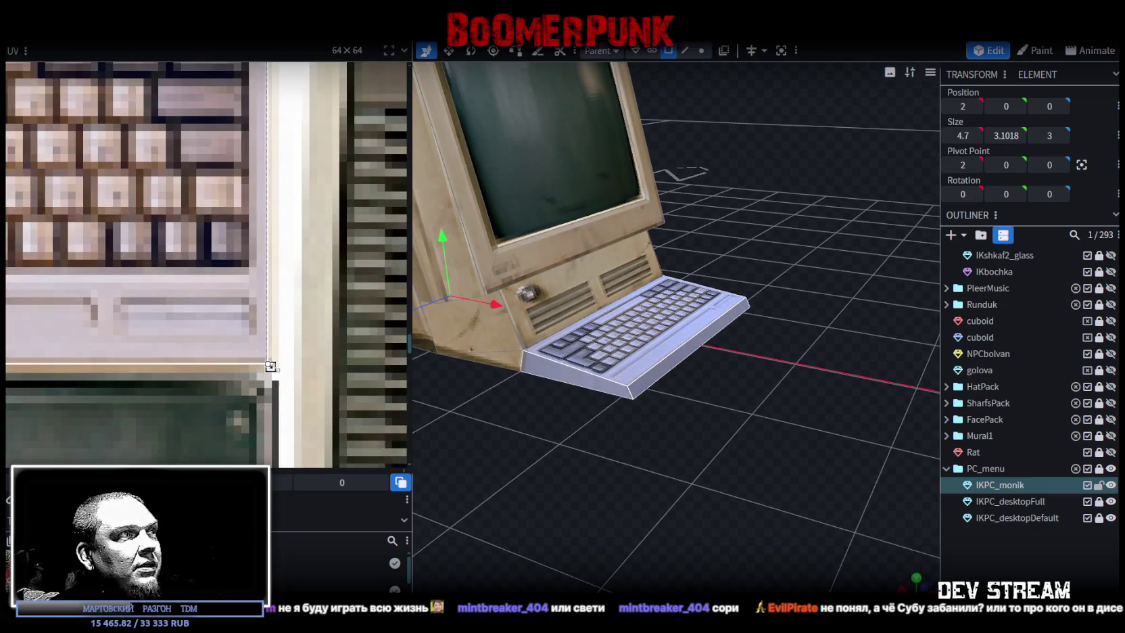
scroll(273, 363, down, 3)
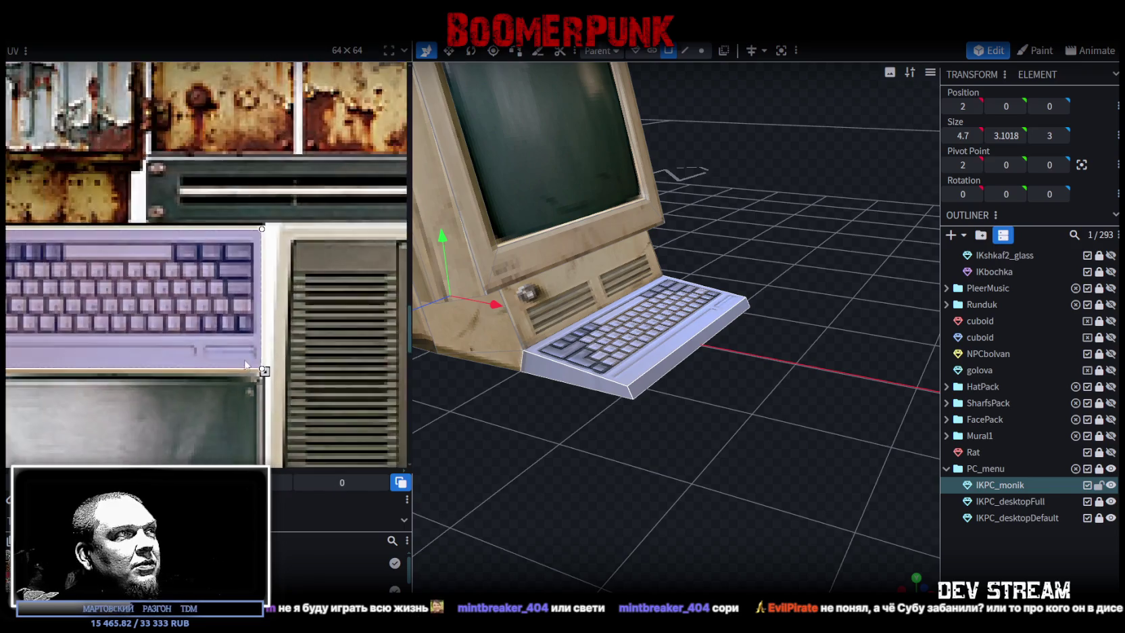
scroll(273, 363, down, 3)
mouse_move(694, 454)
mouse_down()
mouse_move(727, 495)
mouse_move(593, 533)
mouse_move(655, 525)
mouse_move(630, 532)
mouse_move(635, 517)
mouse_move(585, 377)
mouse_up()
click(586, 377)
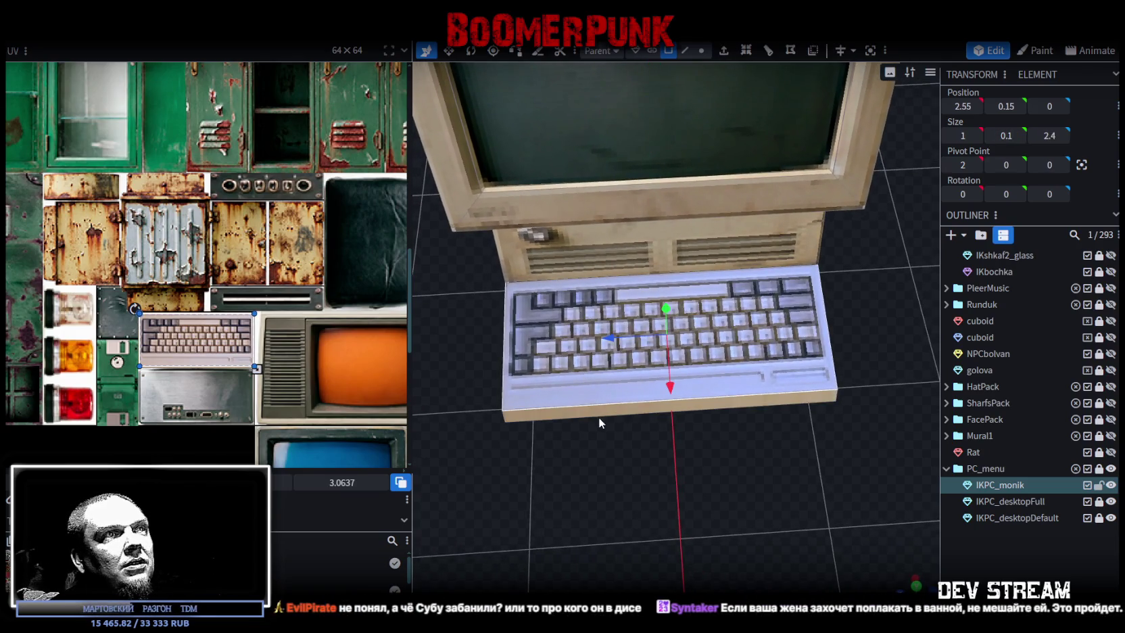
Select the second keyboard cube to check its texture mapping
mouse_move(618, 424)
mouse_down()
mouse_move(767, 406)
mouse_move(809, 279)
mouse_up()
click(677, 454)
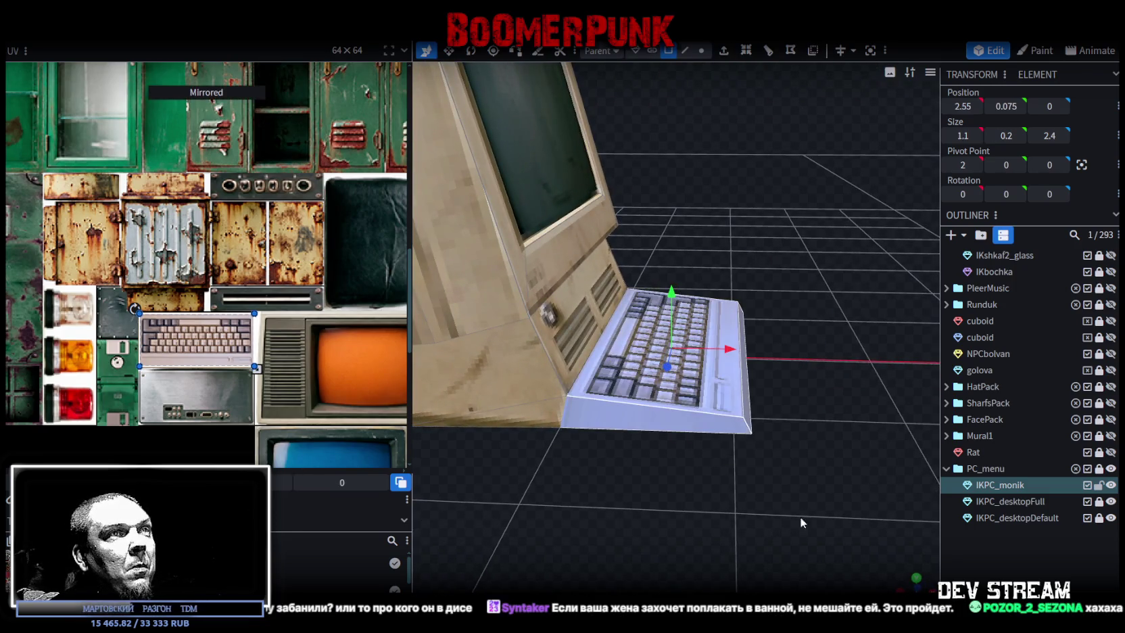
click(769, 480)
Select IKPC_monik and orbit to inspect the monitor's right side panel
mouse_move(769, 481)
mouse_down()
mouse_move(676, 573)
mouse_move(734, 464)
mouse_move(728, 439)
mouse_up()
click(718, 480)
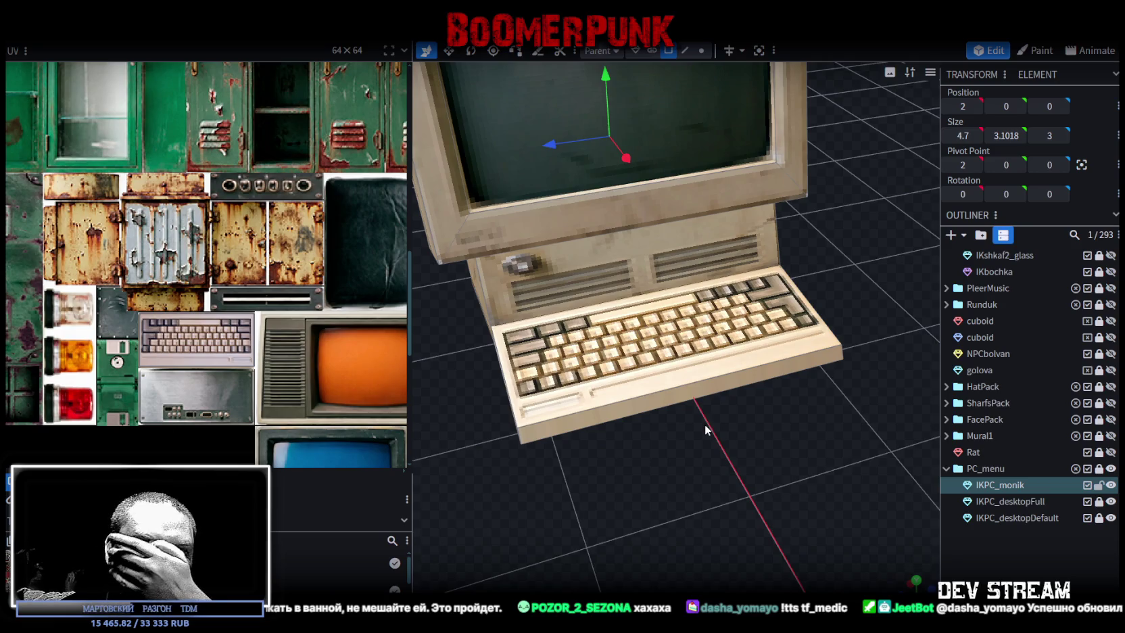
mouse_move(645, 418)
mouse_down()
mouse_move(507, 499)
mouse_move(589, 455)
mouse_move(584, 323)
mouse_up()
click(583, 323)
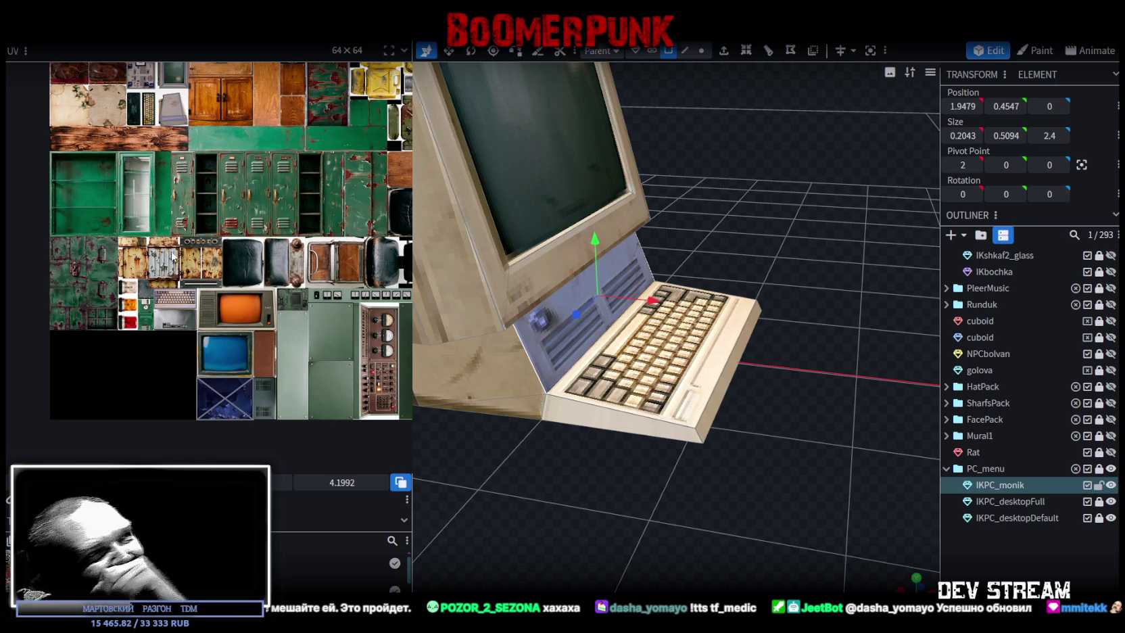
mouse_move(642, 460)
mouse_down()
mouse_move(679, 445)
mouse_move(623, 462)
mouse_move(621, 447)
mouse_move(677, 465)
mouse_move(634, 484)
mouse_move(594, 475)
mouse_move(615, 295)
mouse_up()
Move and scale the large side panel's UV box over the beige casing texture
click(616, 295)
scroll(223, 284, up, 2)
scroll(210, 231, up, 3)
scroll(211, 230, up, 3)
scroll(255, 231, up, 3)
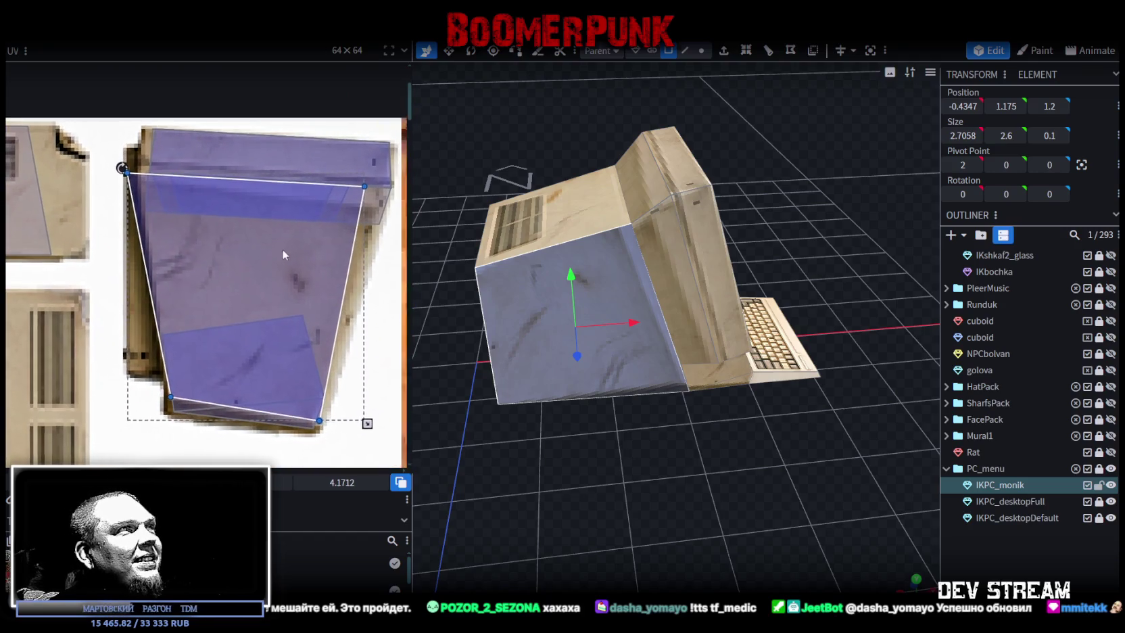
mouse_move(232, 238)
mouse_down()
mouse_move(237, 260)
mouse_move(250, 257)
mouse_up()
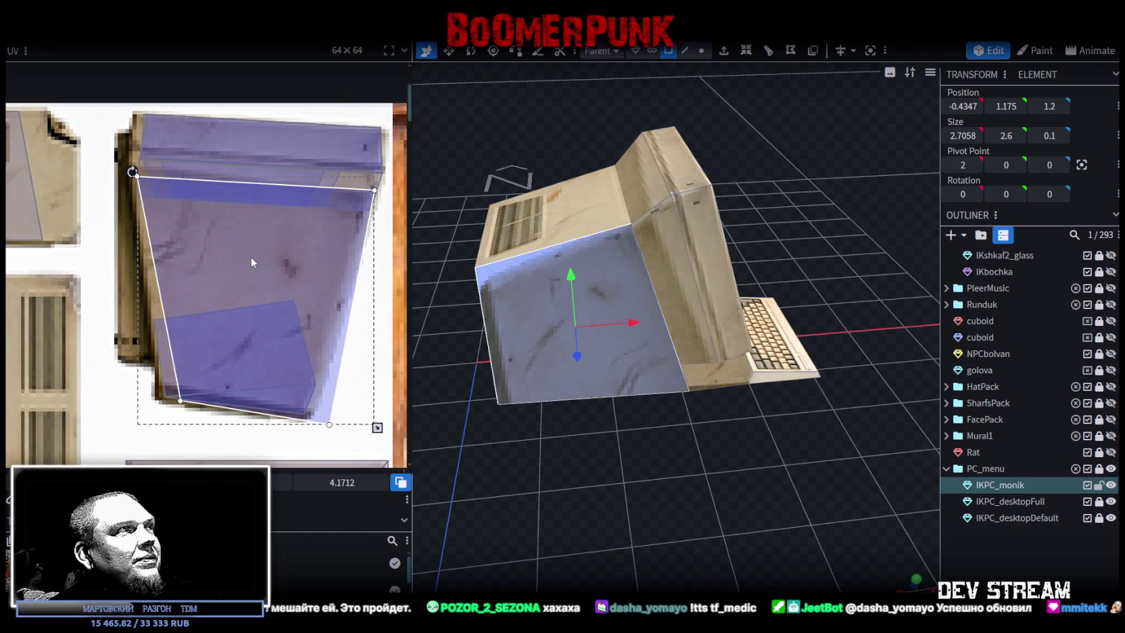
middle_drag(275, 278, 259, 263)
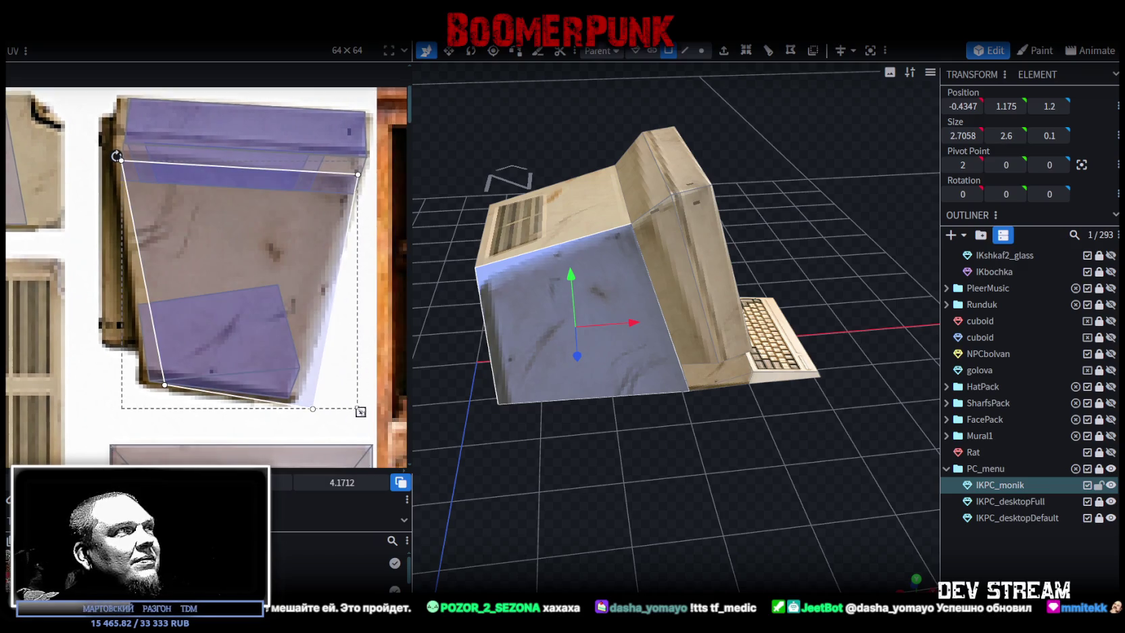
drag(361, 410, 329, 391)
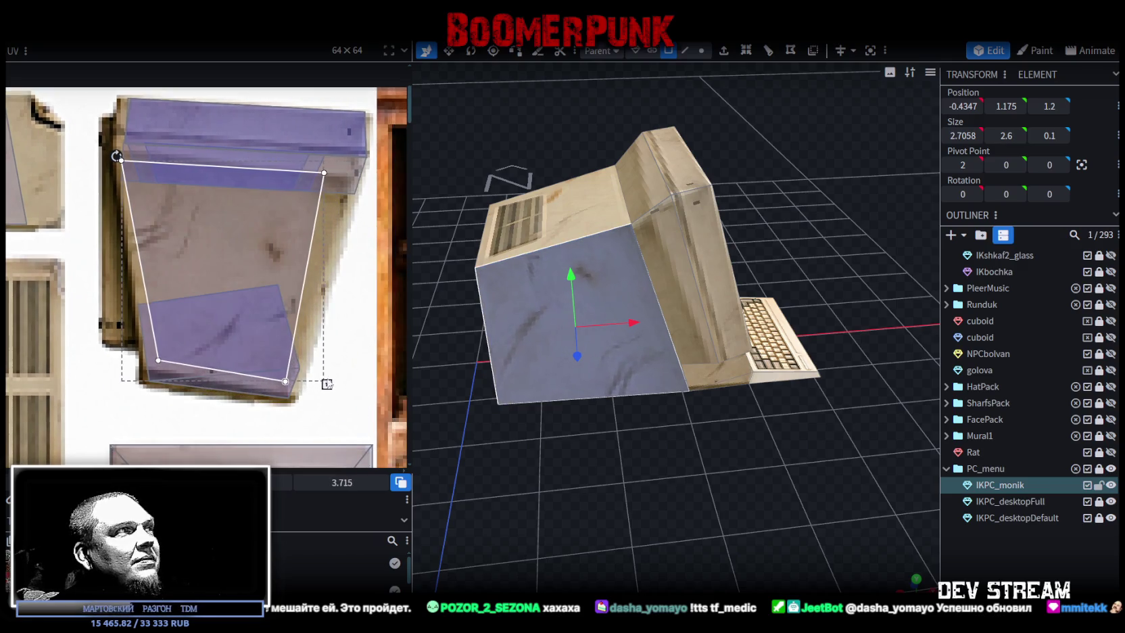
drag(251, 311, 254, 312)
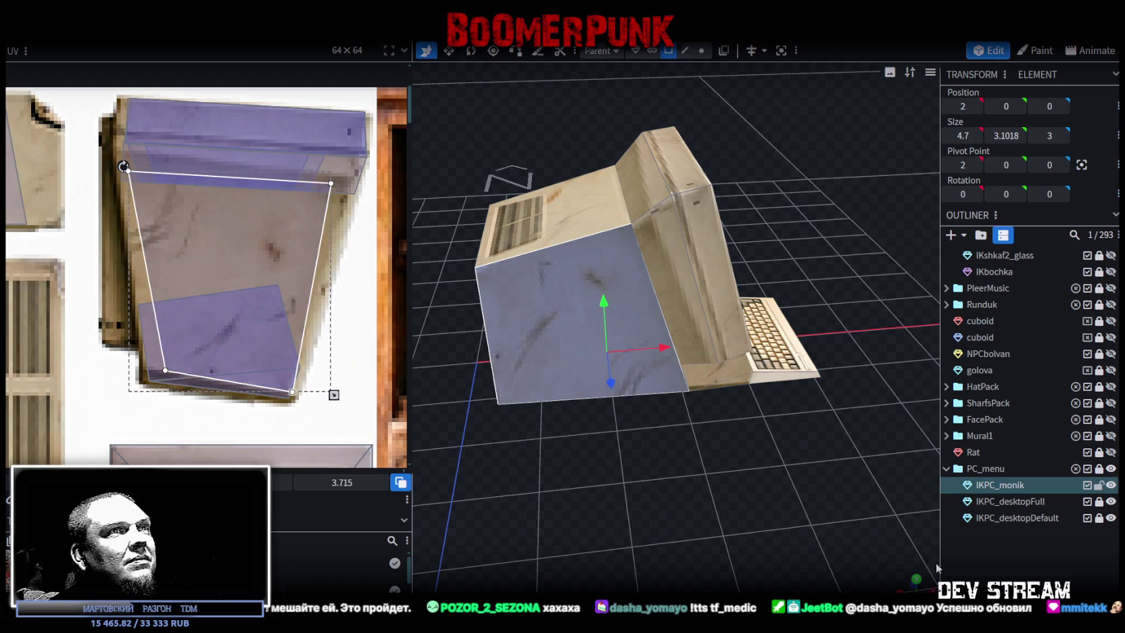
click(859, 507)
Shrink and turn the wider wedge face's UV onto the casing's top band
mouse_move(858, 507)
mouse_down()
mouse_move(760, 471)
mouse_move(631, 345)
mouse_up()
click(631, 345)
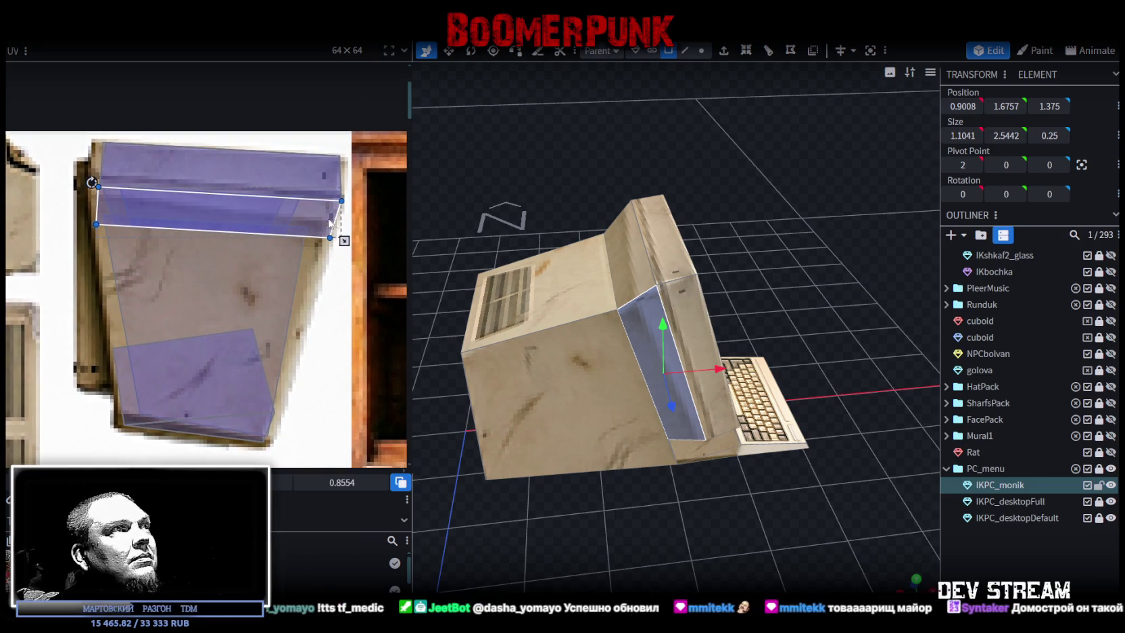
click(689, 305)
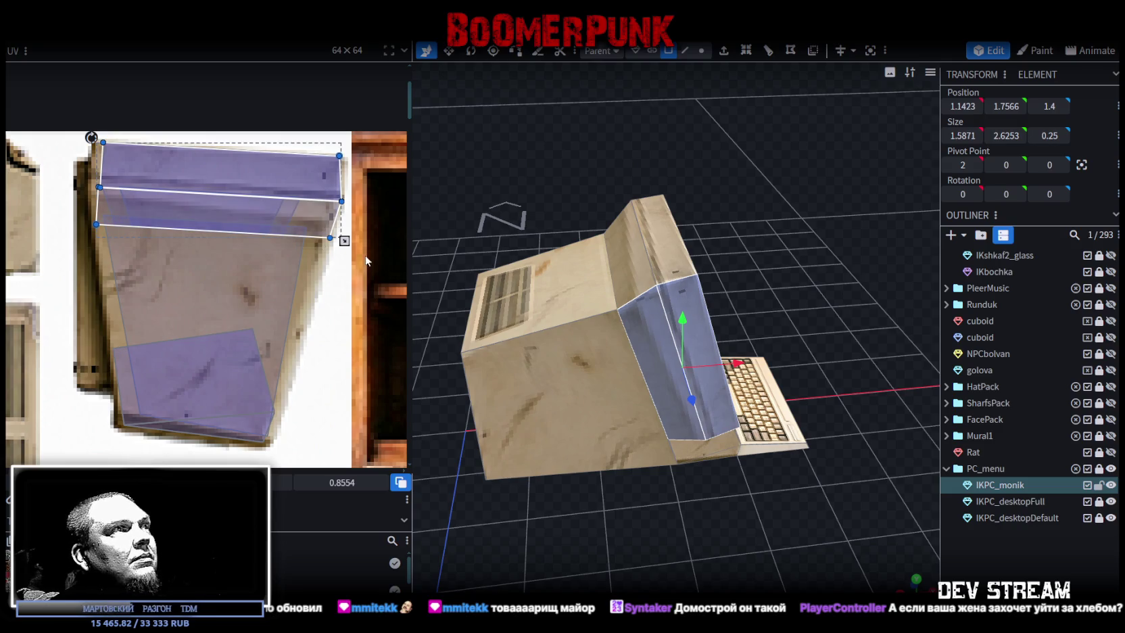
drag(344, 240, 345, 226)
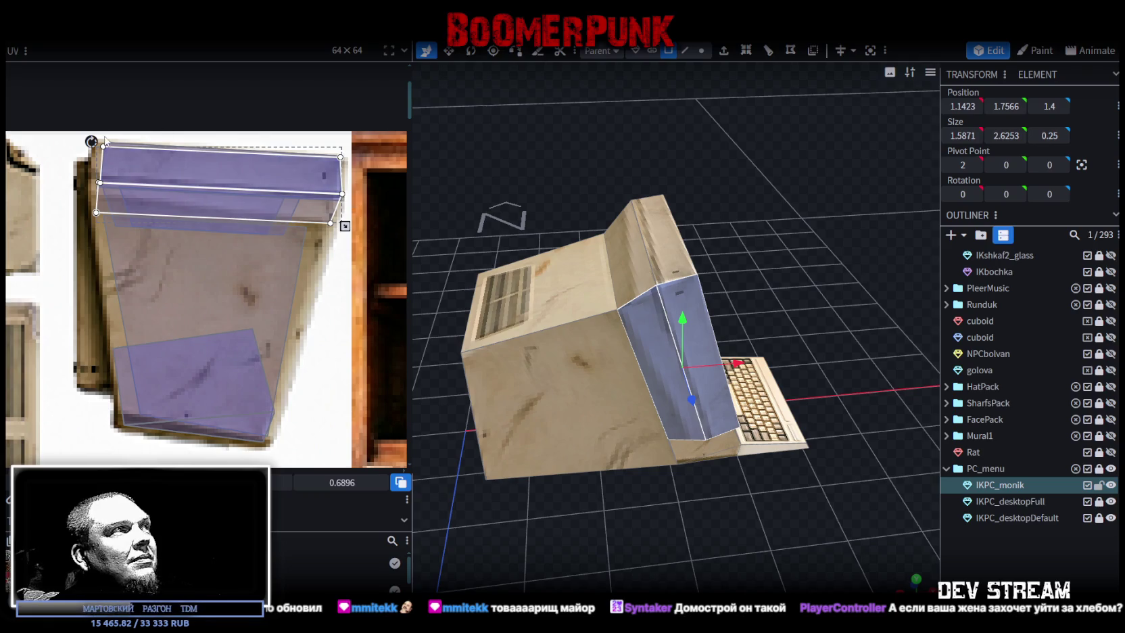
drag(91, 141, 91, 137)
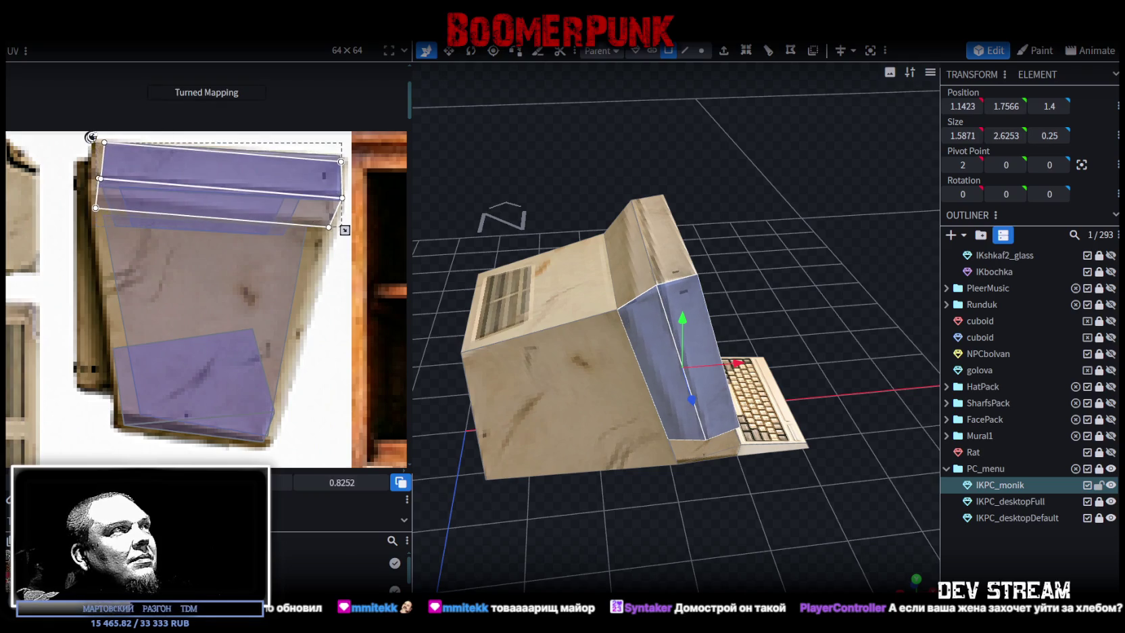
click(196, 172)
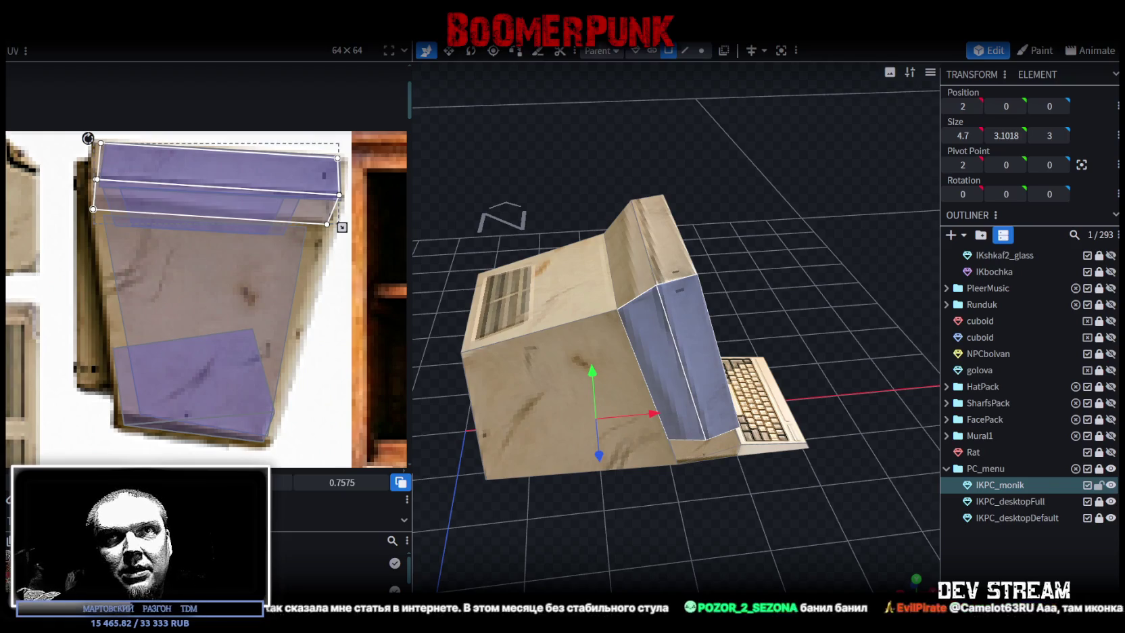
key(alt+Tab)
drag(680, 230, 574, 70)
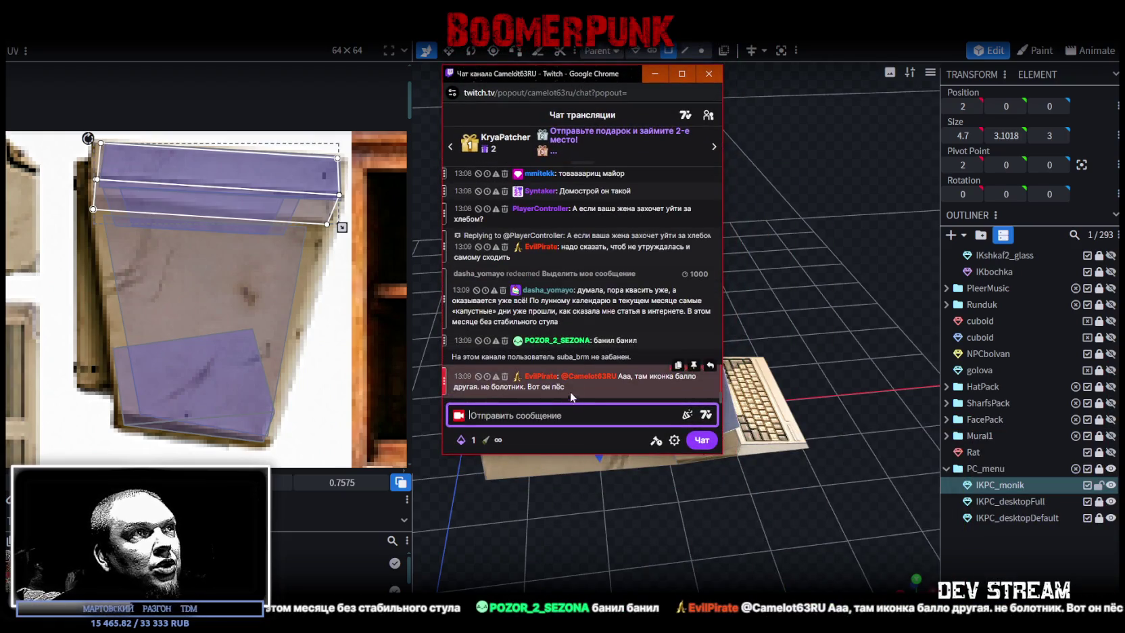
Highlight the chat line about the ban status, move the chat window aside, and switch away
drag(457, 357, 637, 353)
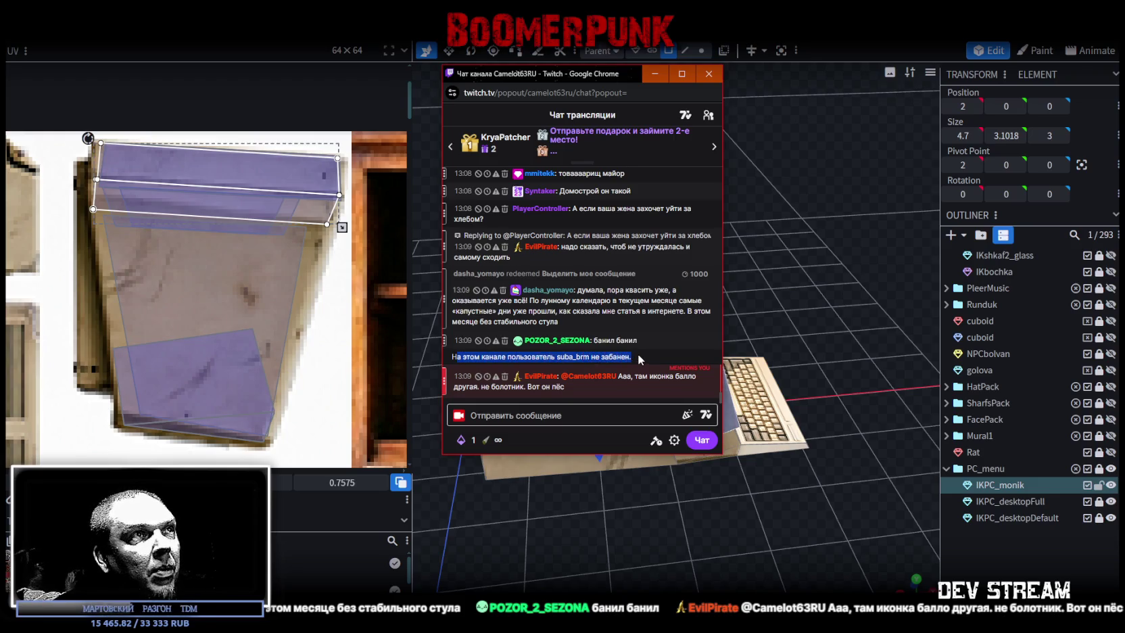
click(644, 354)
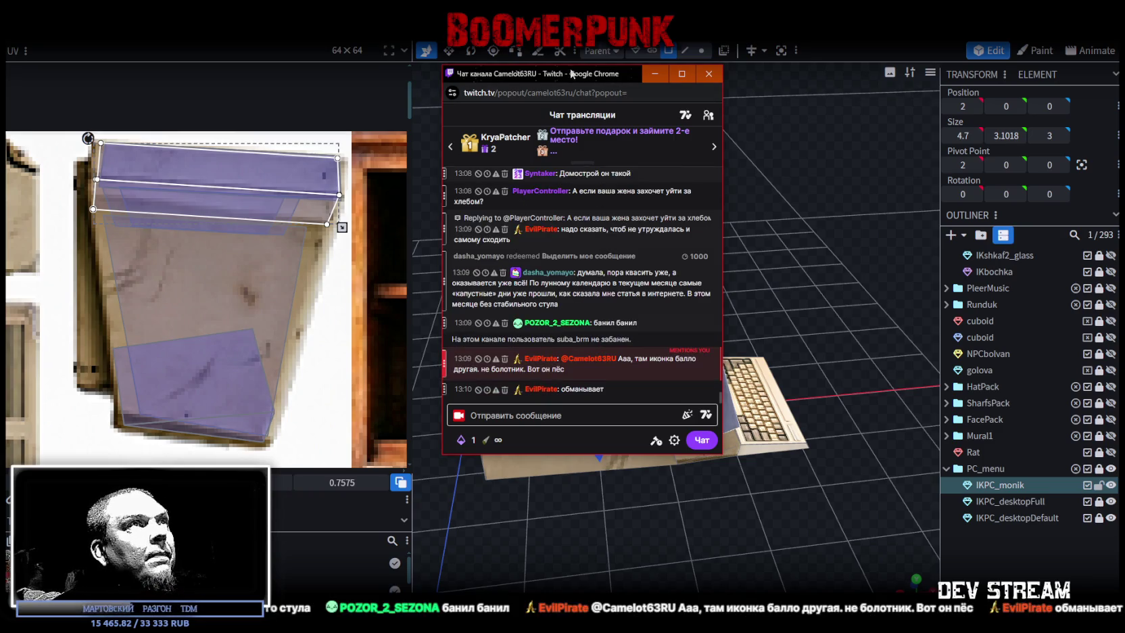
drag(566, 79, 805, 308)
key(alt+Tab)
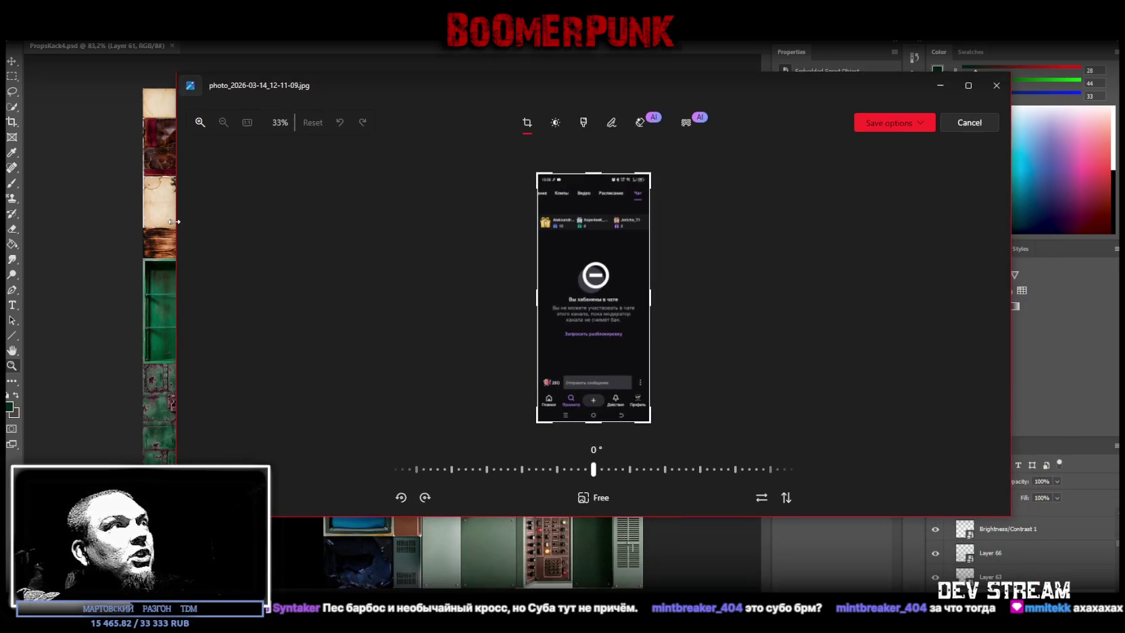
Try cropping the screenshot's bottom, then exit the editor discarding the edits
drag(177, 228, 659, 245)
drag(820, 105, 607, 80)
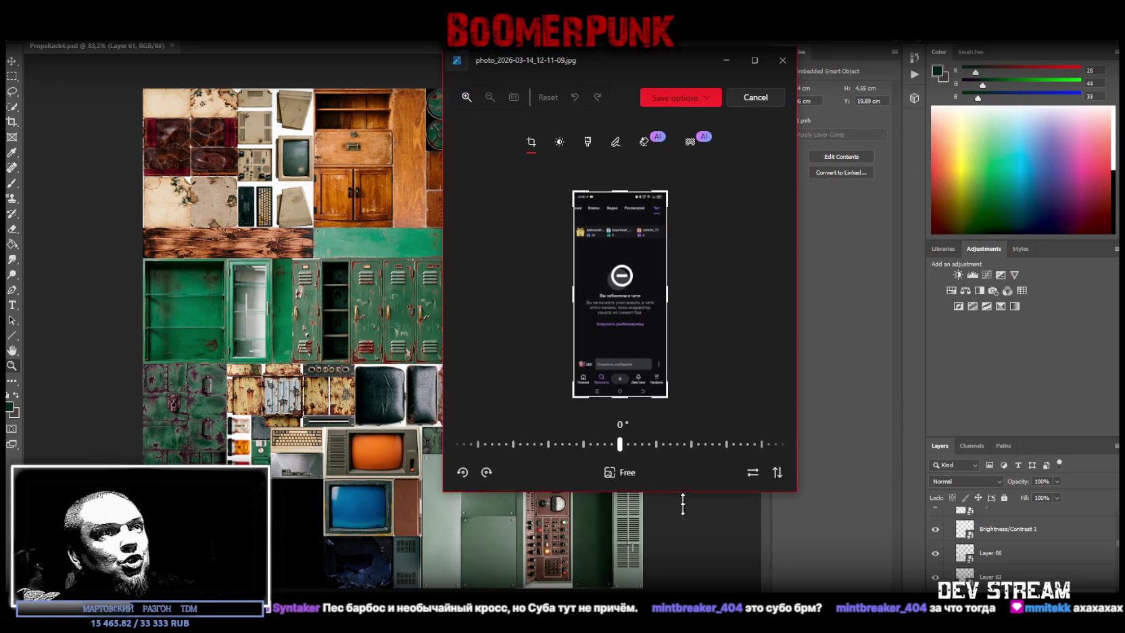
drag(685, 491, 685, 587)
drag(580, 568, 580, 480)
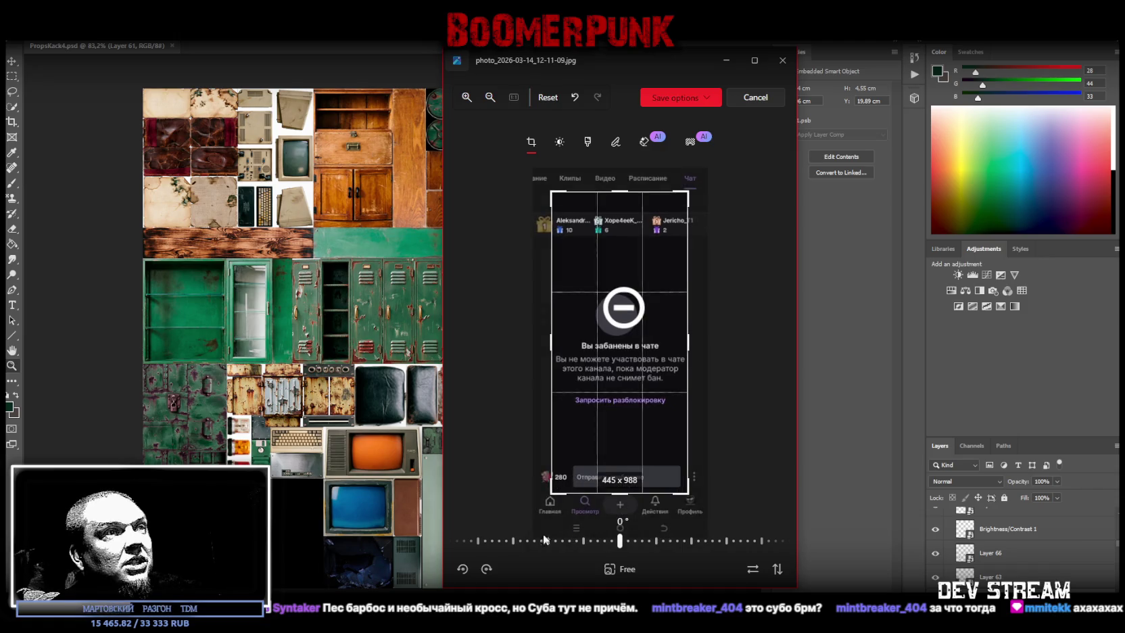
click(782, 60)
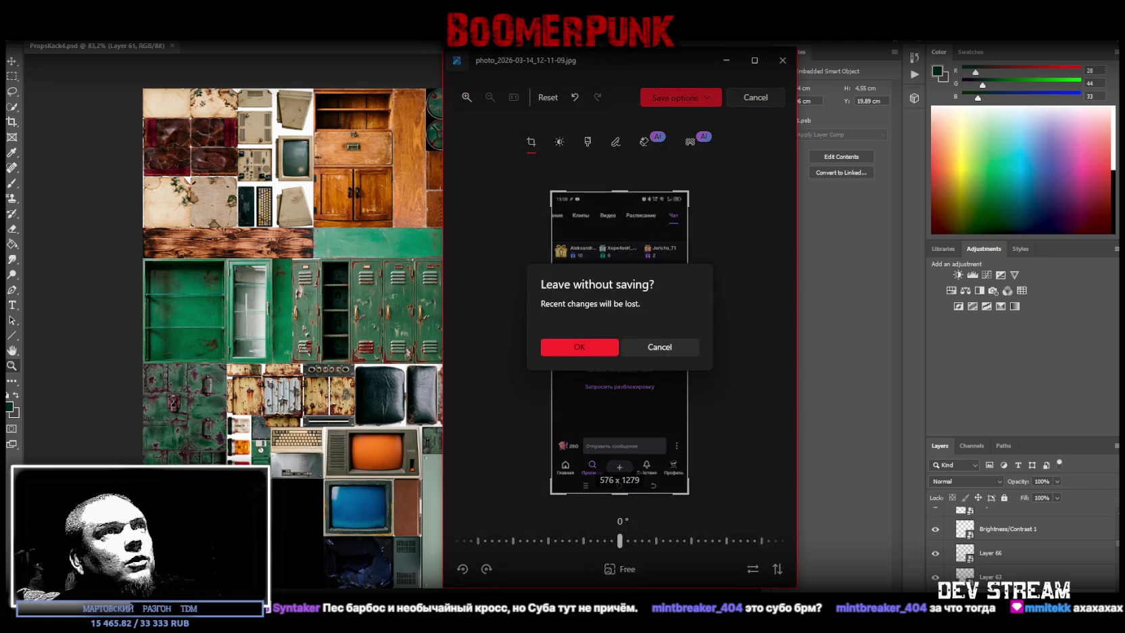
click(598, 349)
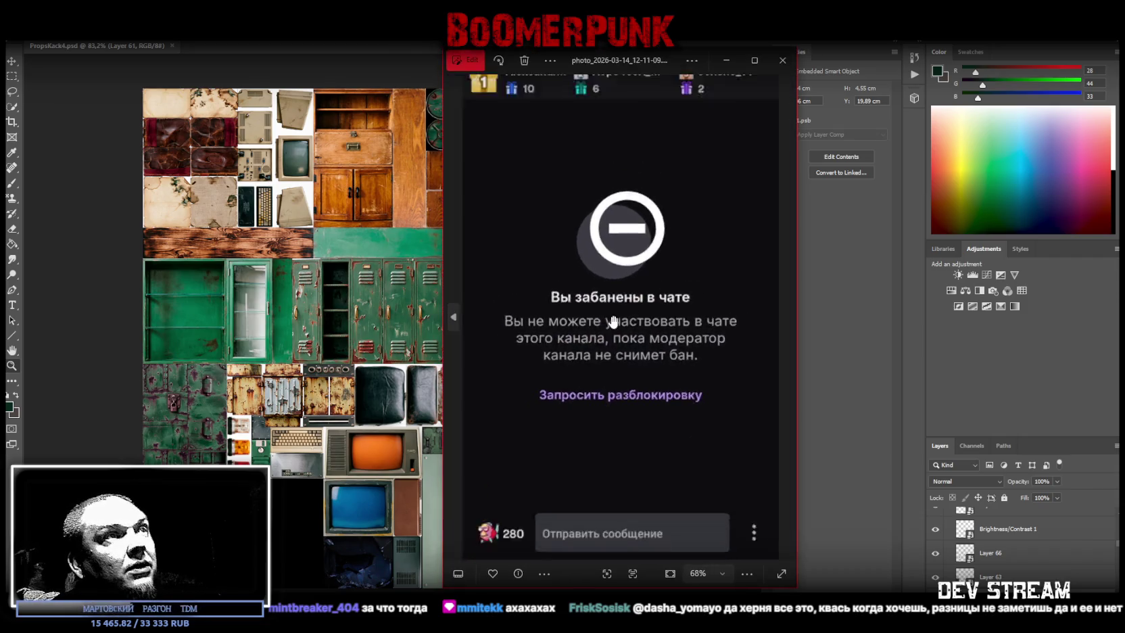
Maximize the screenshot viewer, then return to Blockbench at a low angle on the monitor
click(754, 60)
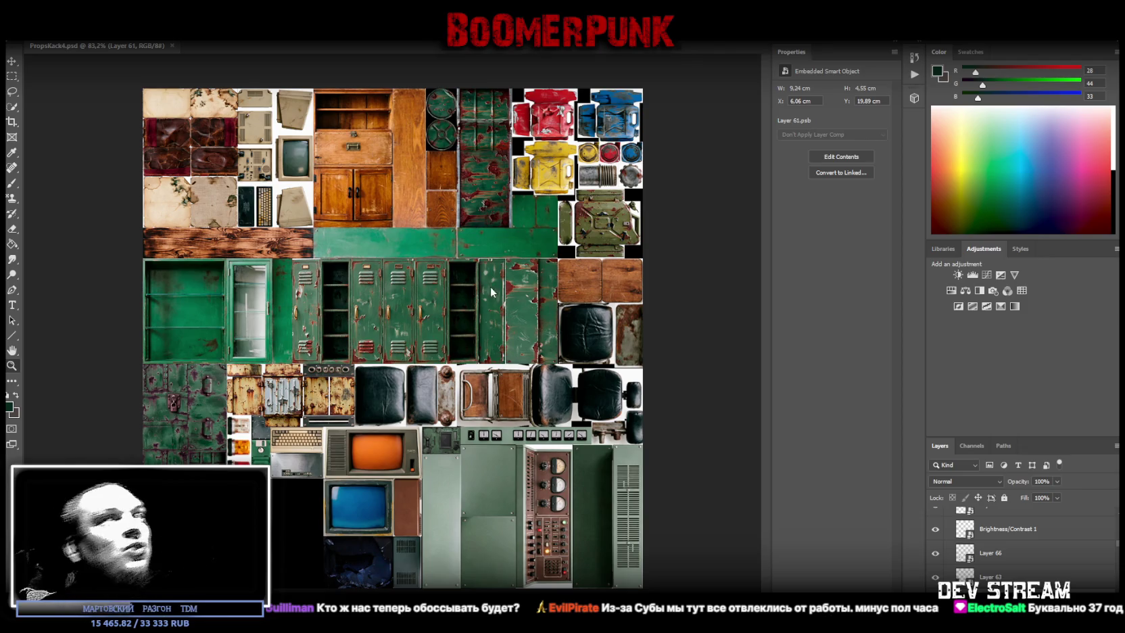
key(alt+Tab)
scroll(806, 496, down, 3)
mouse_move(805, 495)
mouse_down()
mouse_move(782, 467)
mouse_move(789, 423)
mouse_move(789, 438)
mouse_move(772, 443)
mouse_move(789, 451)
mouse_up()
scroll(800, 439, up, 4)
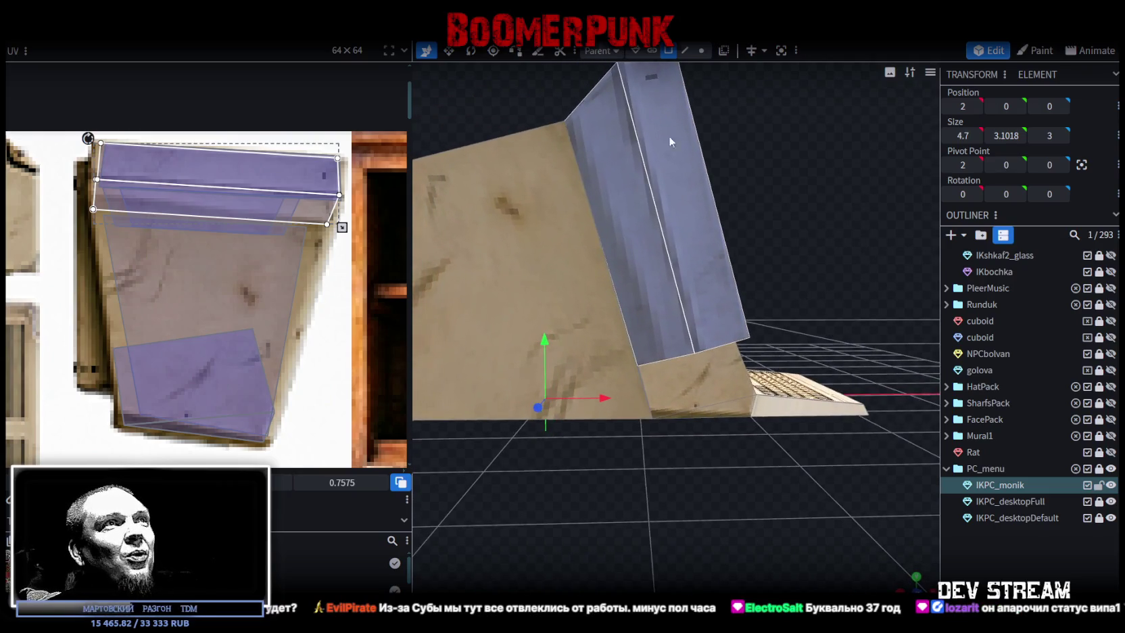
In vertex mode, shift the selected wedge vertices 0.4 along X
click(701, 50)
mouse_move(720, 459)
mouse_down()
mouse_move(466, 559)
mouse_move(764, 384)
mouse_up()
mouse_move(718, 345)
mouse_down()
mouse_move(681, 475)
mouse_move(545, 328)
mouse_up()
drag(611, 323, 580, 330)
mouse_move(666, 421)
mouse_down()
mouse_move(614, 409)
mouse_move(664, 428)
mouse_move(679, 424)
mouse_move(673, 409)
mouse_up()
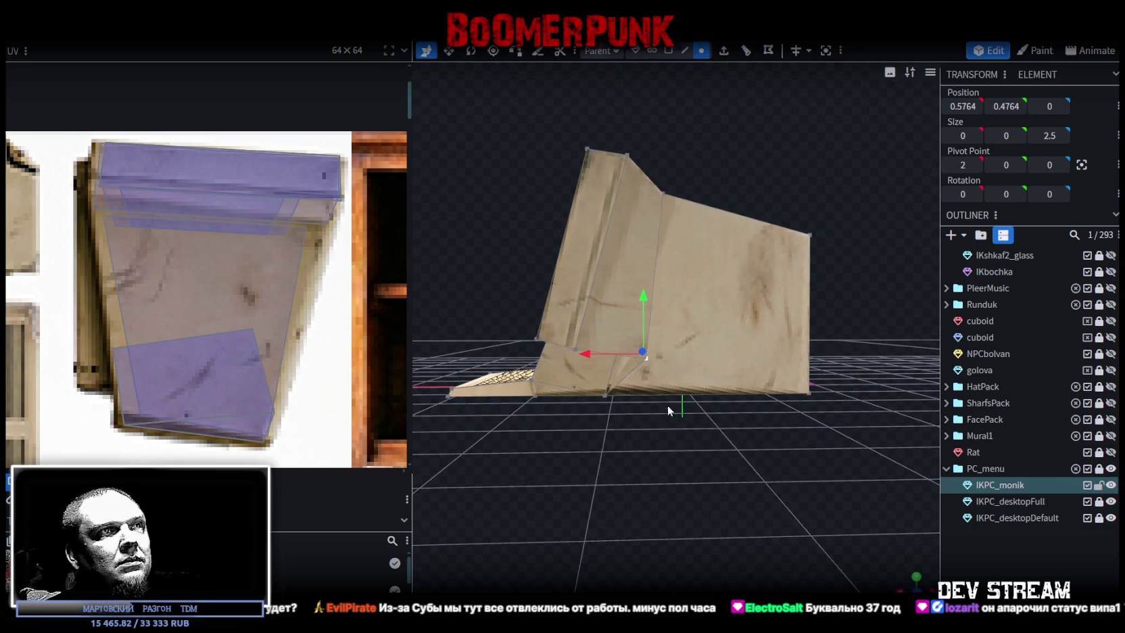
Move two wedge vertices 0.6 inward along X, then select the top vertex to edit its X
click(608, 394)
shift+click(617, 358)
shift+click(603, 393)
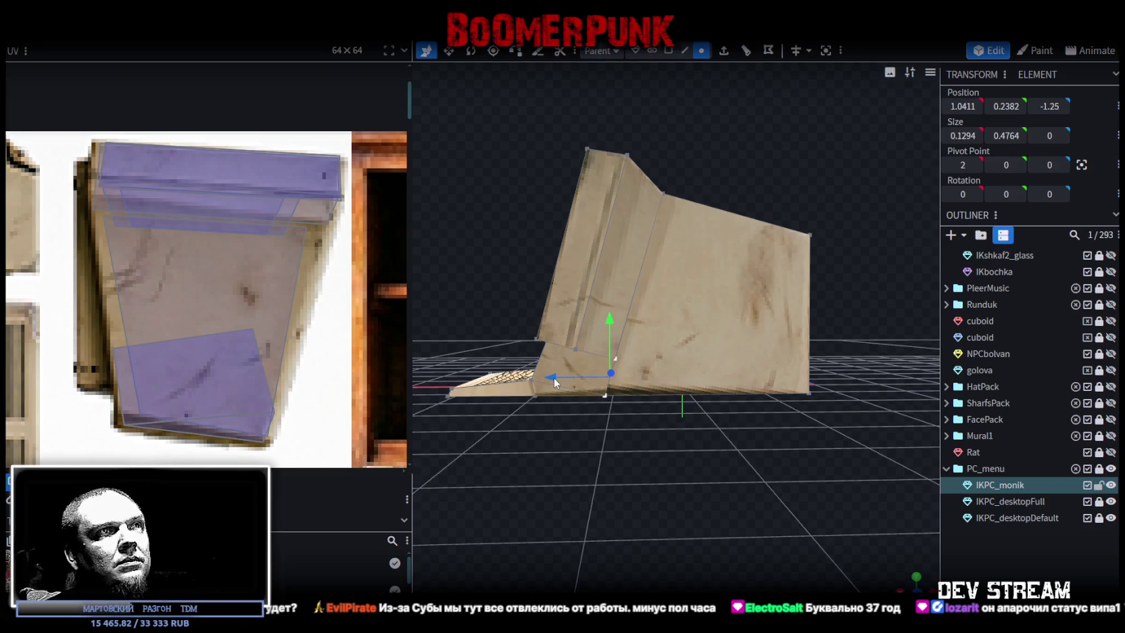
mouse_move(554, 382)
mouse_down()
mouse_move(601, 384)
mouse_move(683, 185)
mouse_up()
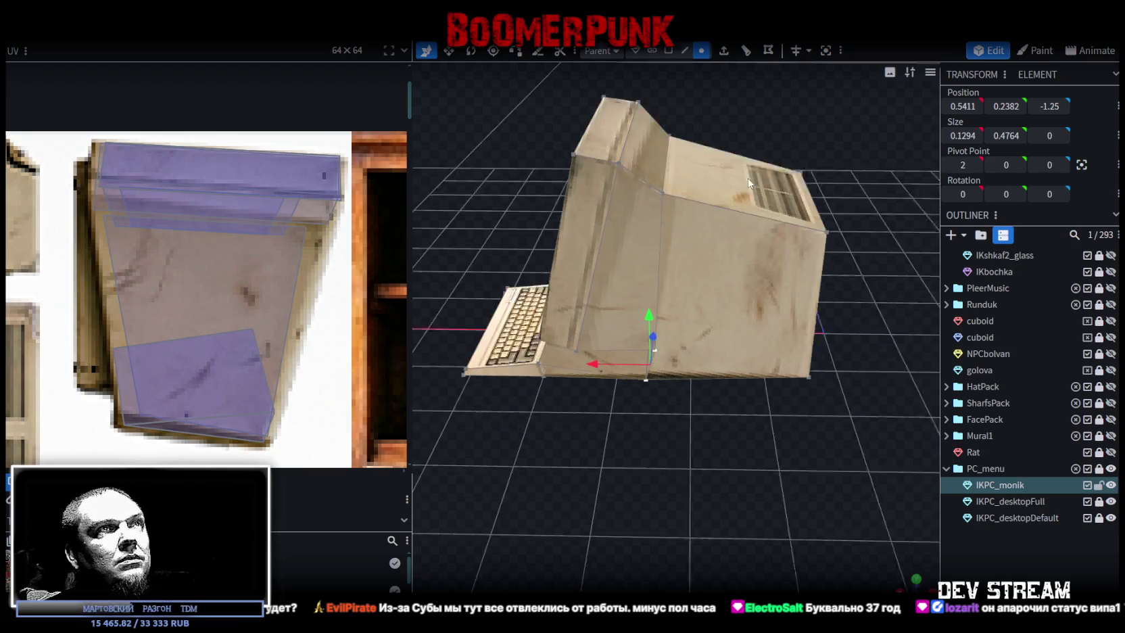
click(662, 191)
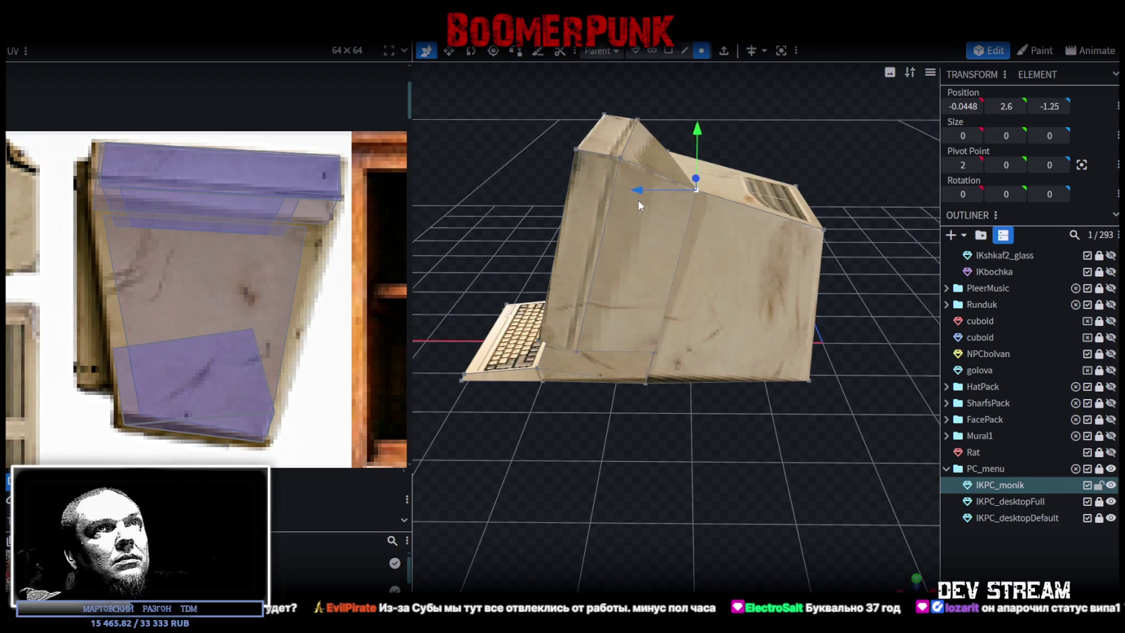
drag(787, 135, 787, 104)
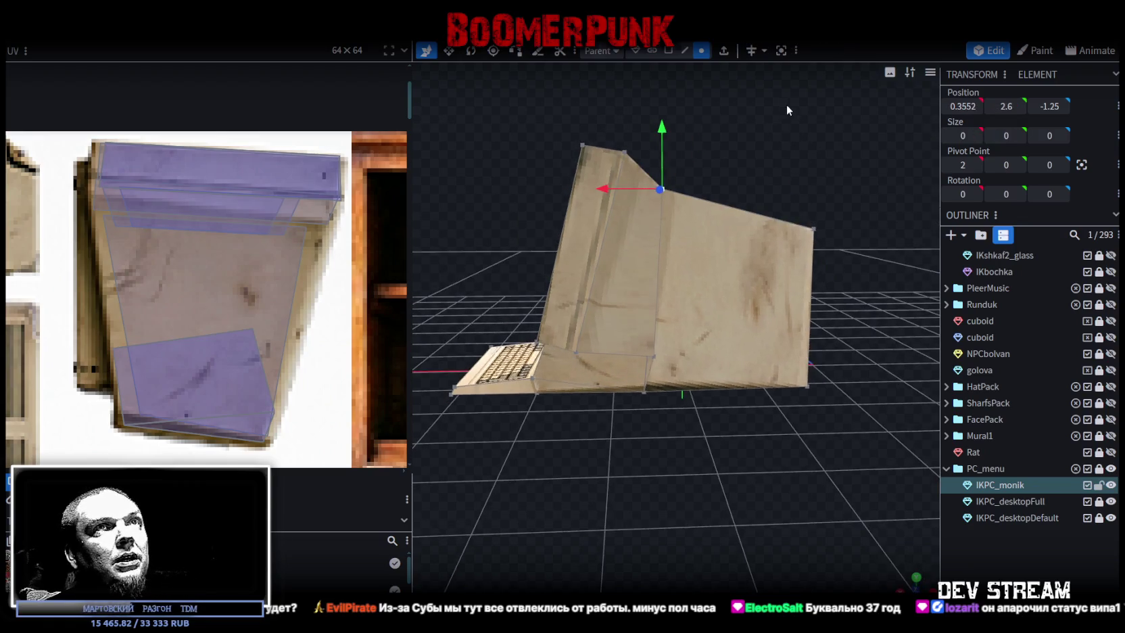
click(967, 103)
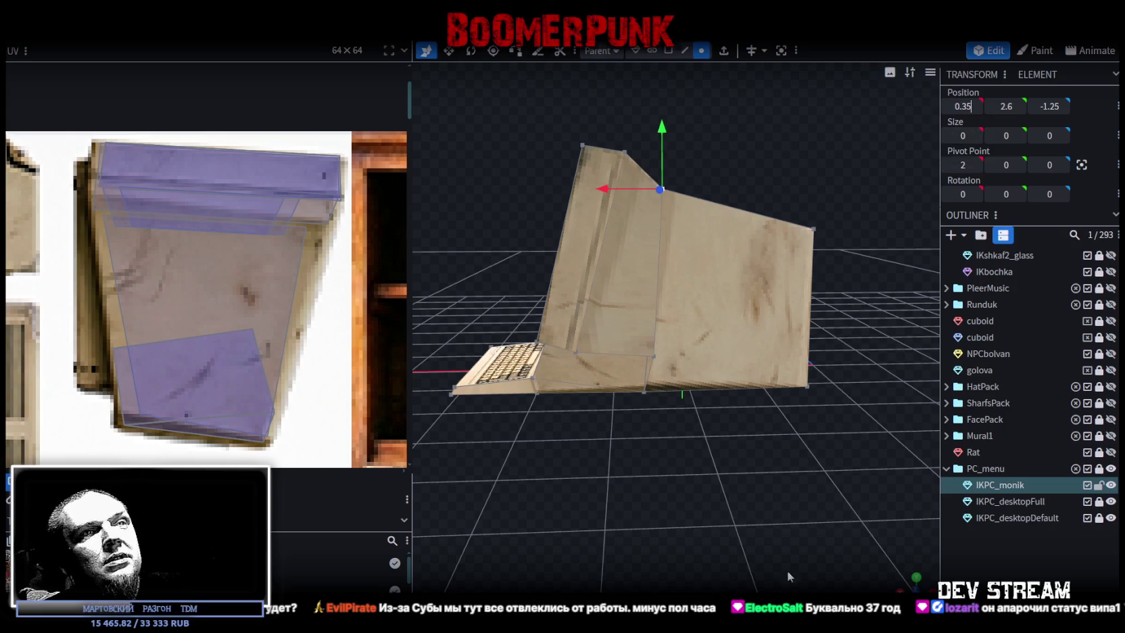
From the front view, set the vertical edge below the top vertex to X 0.35
key(KP_1)
scroll(731, 457, down, 3)
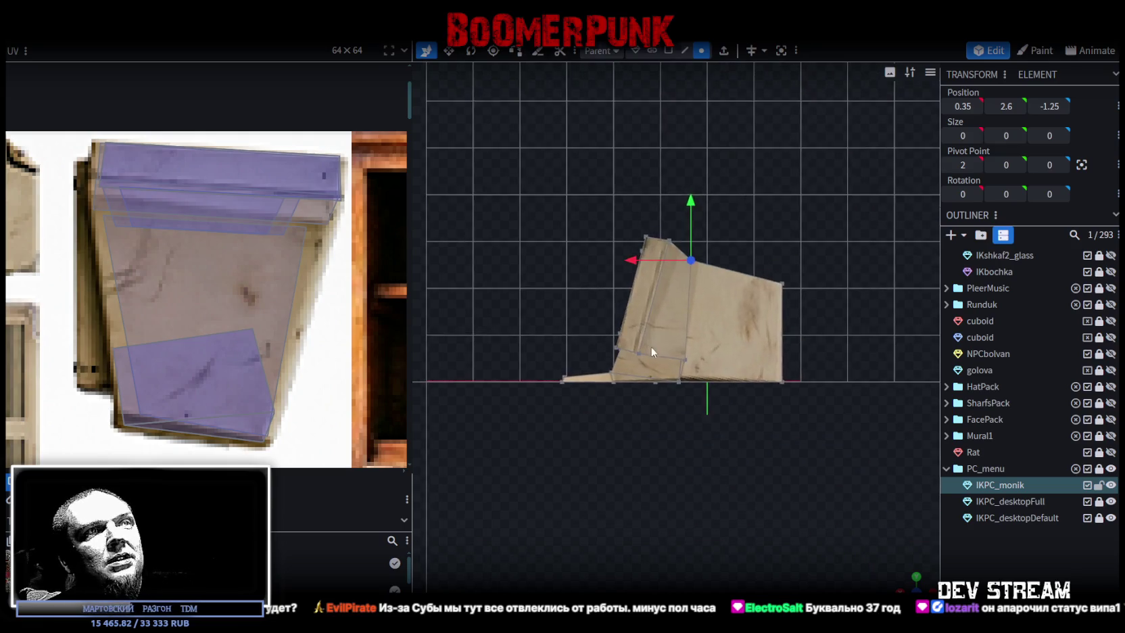
scroll(647, 345, up, 2)
scroll(745, 393, up, 2)
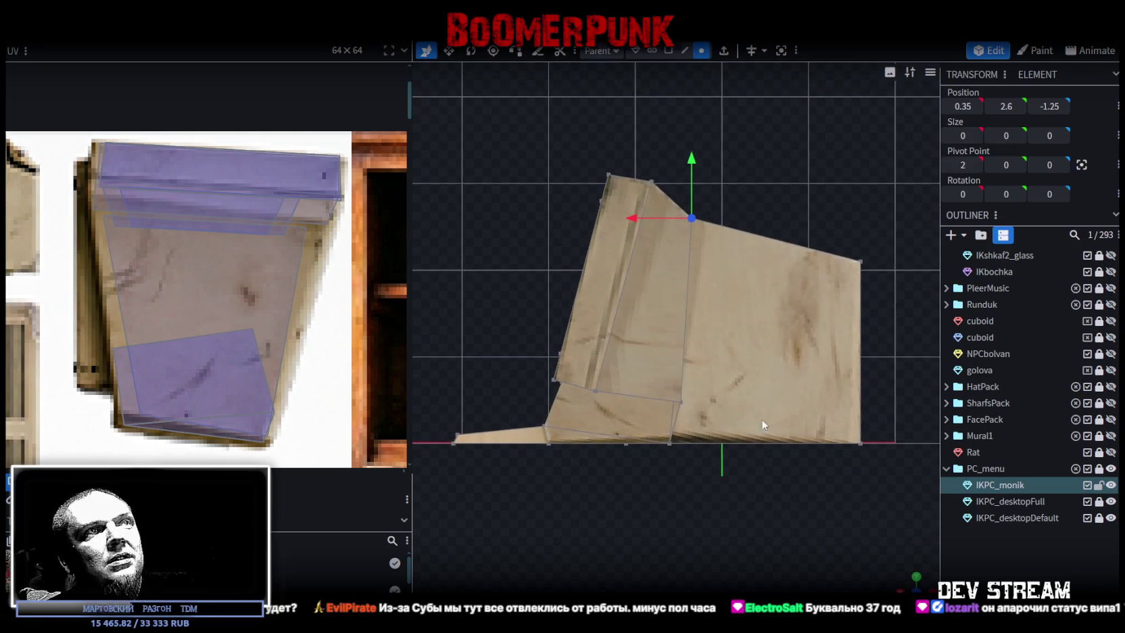
click(660, 473)
click(962, 106)
text(1.25)
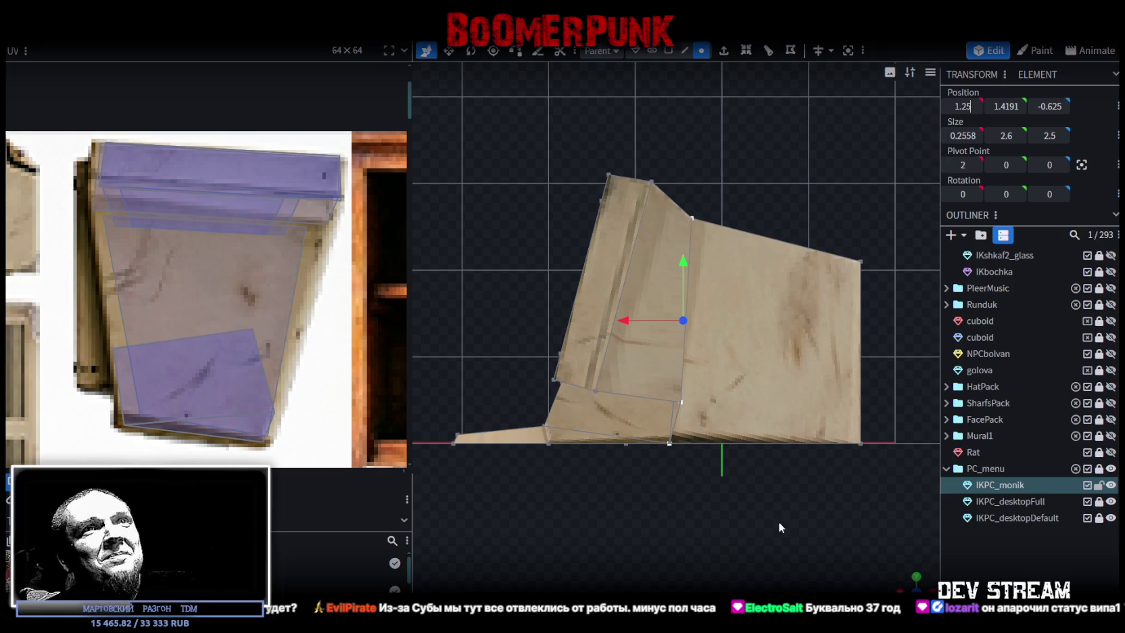
click(963, 100)
text(0.)
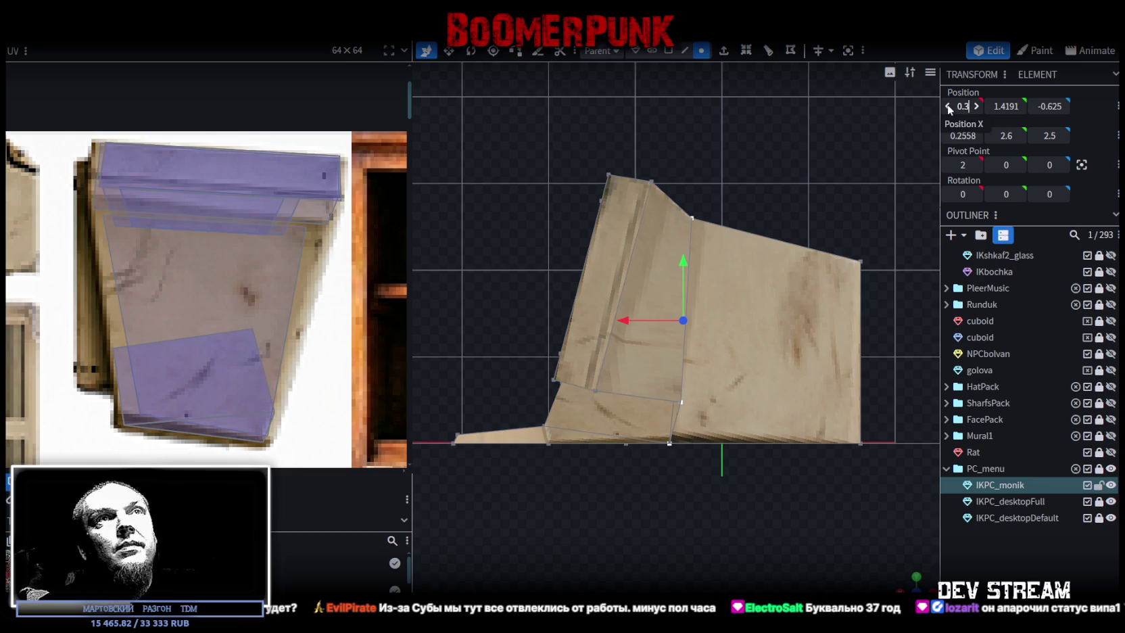
key(Return)
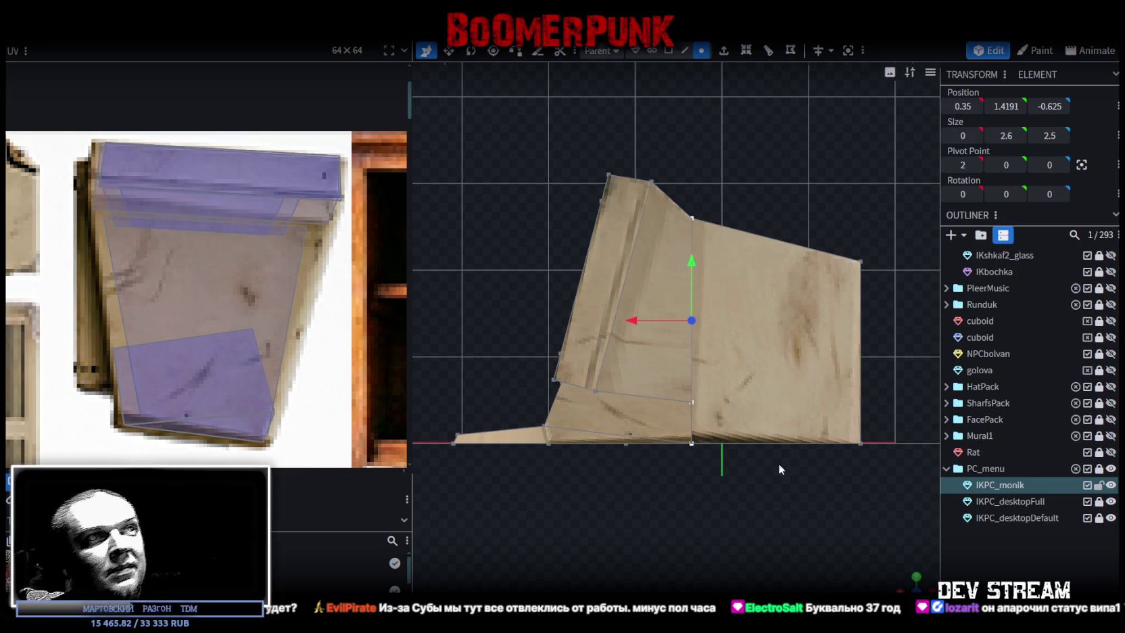
scroll(780, 468, up, 2)
scroll(811, 561, down, 3)
mouse_move(710, 542)
mouse_down()
mouse_move(623, 436)
mouse_move(565, 408)
mouse_move(814, 424)
mouse_move(880, 408)
mouse_move(678, 440)
mouse_move(664, 459)
mouse_move(679, 474)
mouse_move(598, 471)
mouse_move(702, 453)
mouse_up()
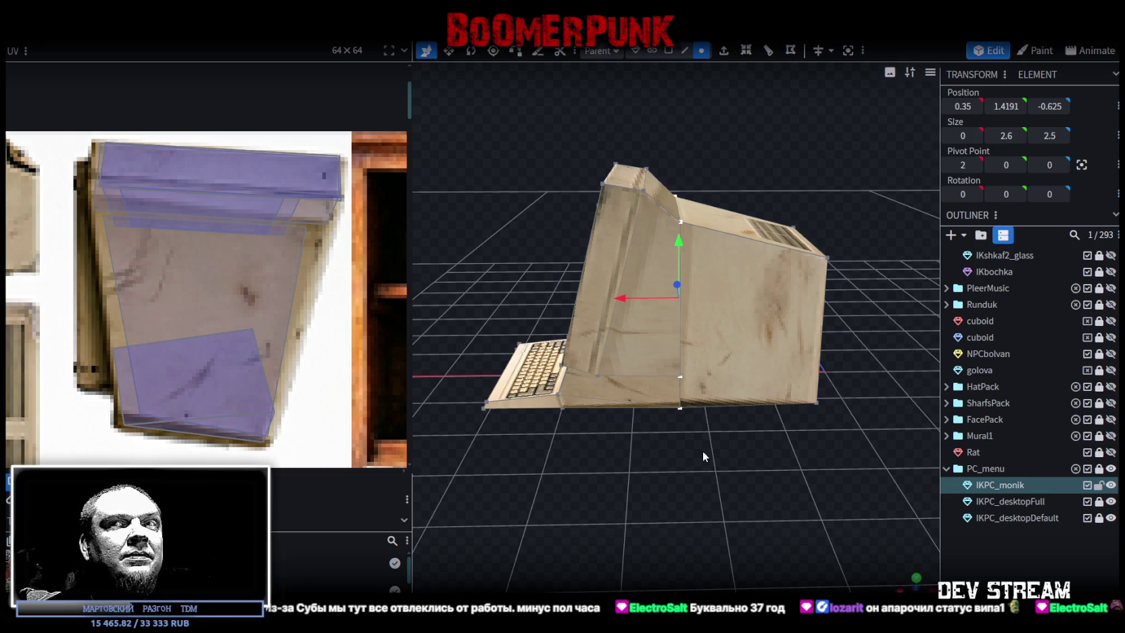
mouse_move(710, 459)
mouse_down()
mouse_move(734, 454)
mouse_move(773, 554)
mouse_up()
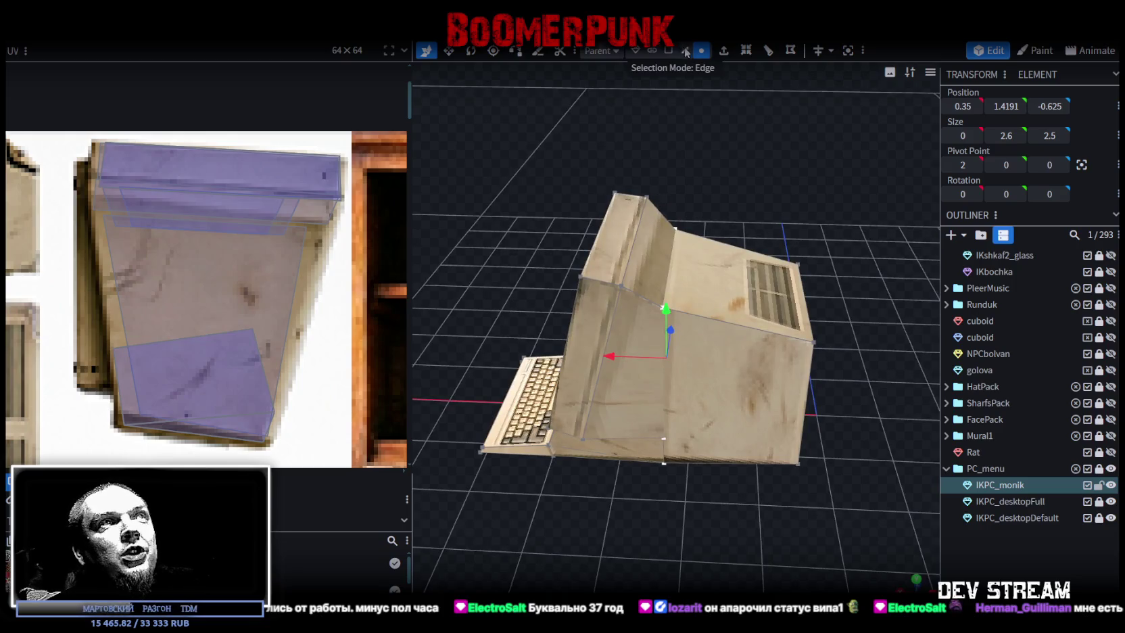
mouse_move(714, 221)
mouse_down()
mouse_move(689, 195)
mouse_move(635, 230)
mouse_move(718, 182)
mouse_move(745, 179)
mouse_move(737, 172)
mouse_up()
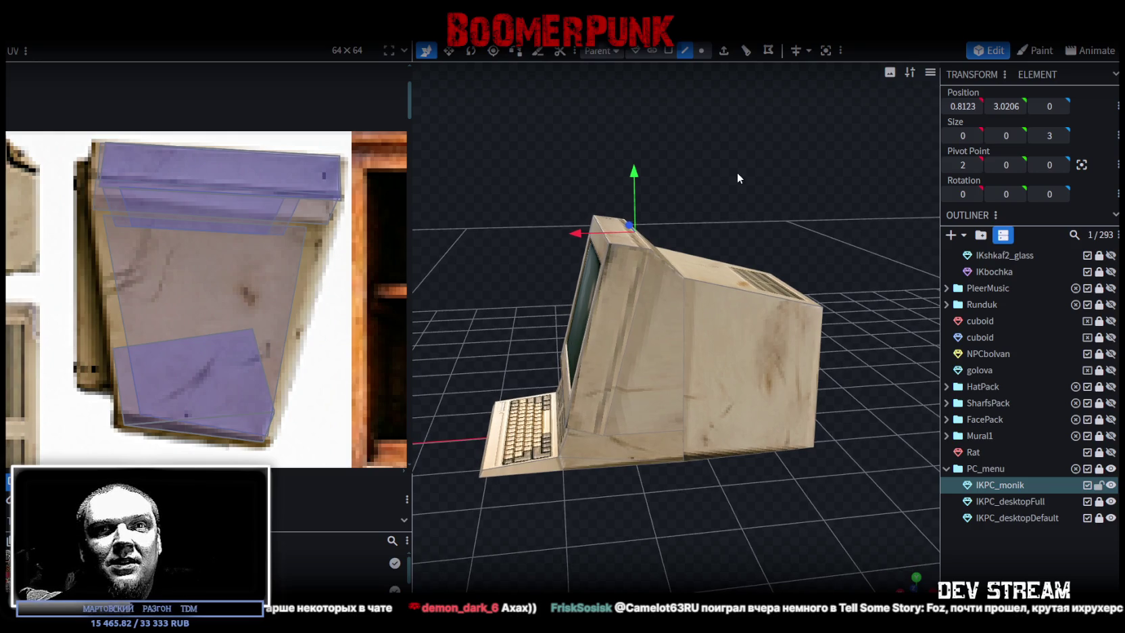
mouse_move(738, 174)
mouse_down()
mouse_move(704, 202)
mouse_move(707, 270)
mouse_move(482, 295)
mouse_move(447, 243)
mouse_move(547, 268)
mouse_move(520, 243)
mouse_move(537, 269)
mouse_move(549, 261)
mouse_move(552, 271)
mouse_move(861, 319)
mouse_move(826, 292)
mouse_move(779, 222)
mouse_move(769, 248)
mouse_move(684, 248)
mouse_move(752, 246)
mouse_move(741, 257)
mouse_move(677, 259)
mouse_move(725, 244)
mouse_move(707, 217)
mouse_up()
In face mode, shift and shorten the slanted top face's UV box onto the beige case's top strip
click(670, 50)
click(721, 330)
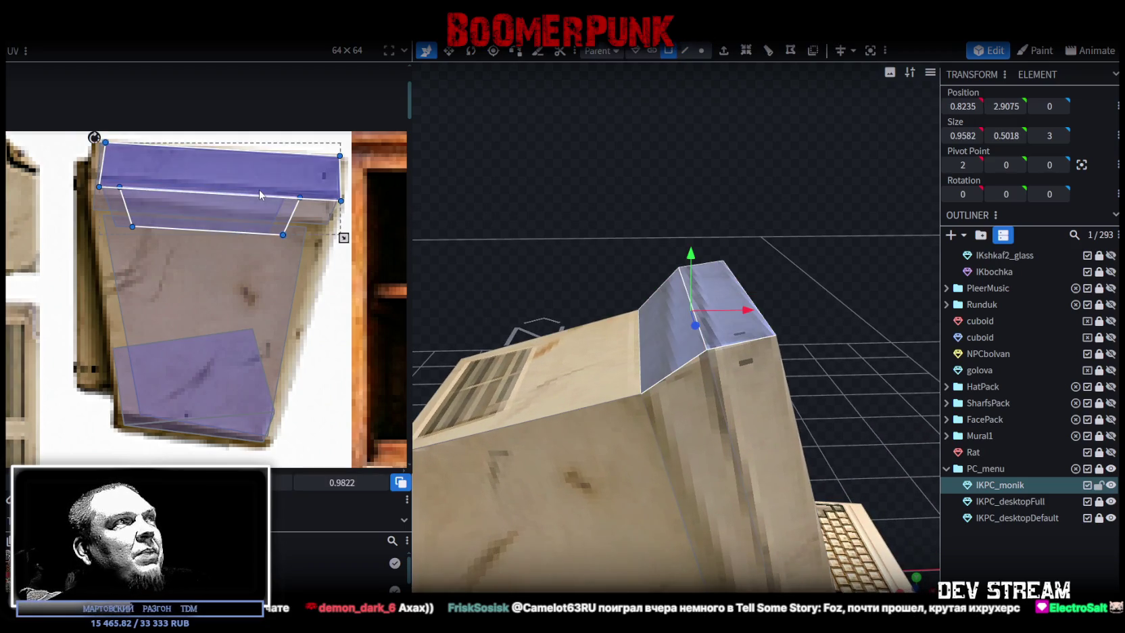
scroll(288, 196, up, 1)
drag(215, 188, 207, 191)
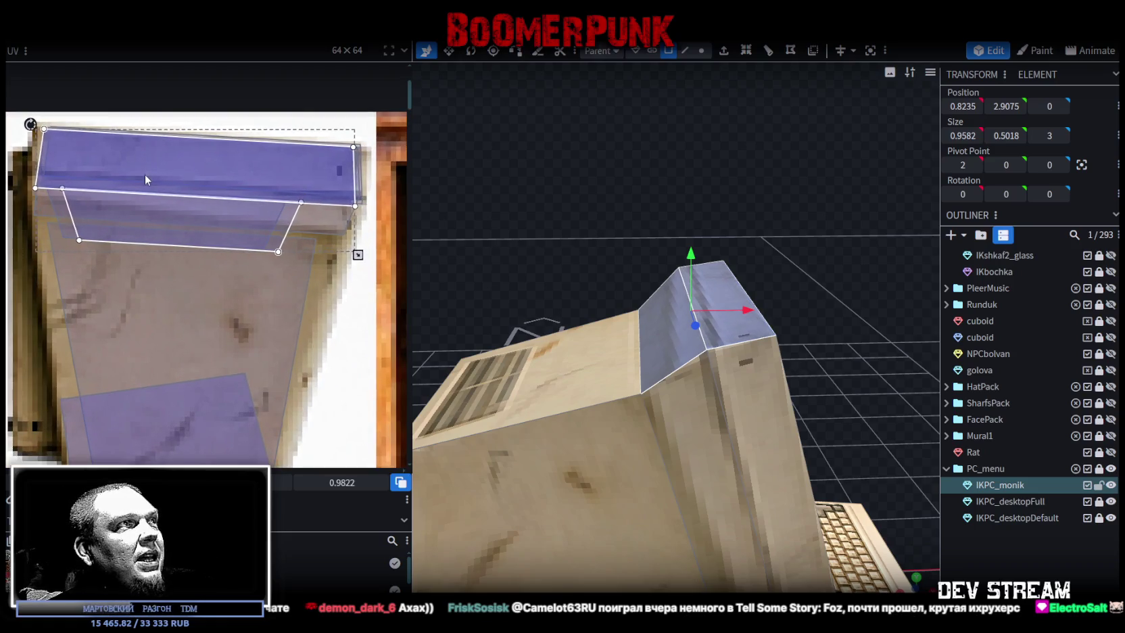
drag(357, 256, 358, 239)
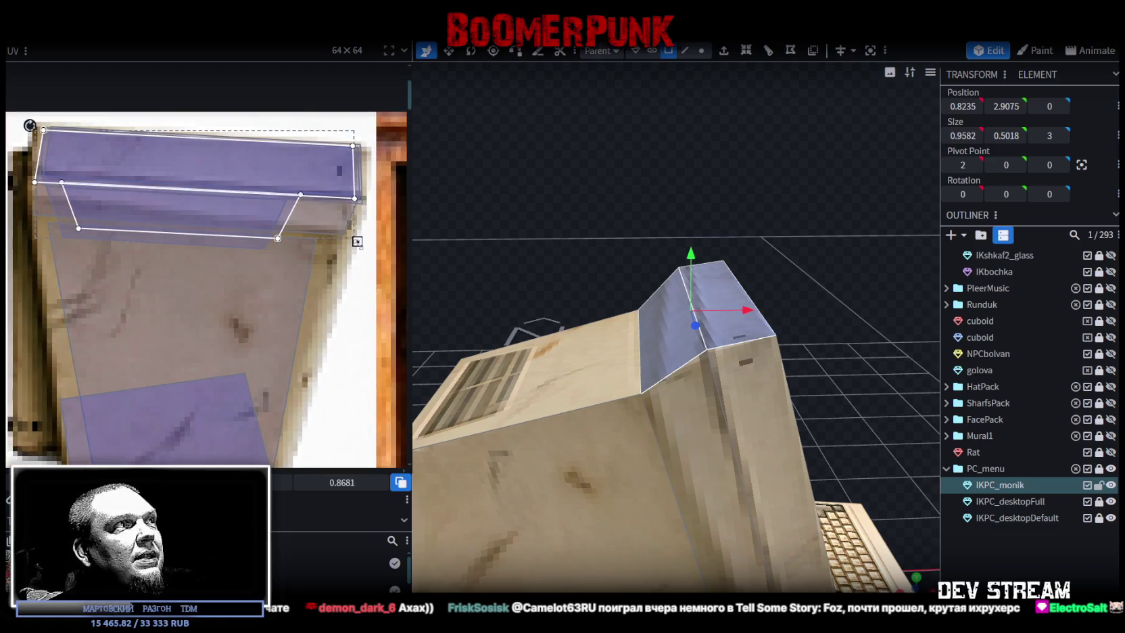
drag(223, 166, 226, 167)
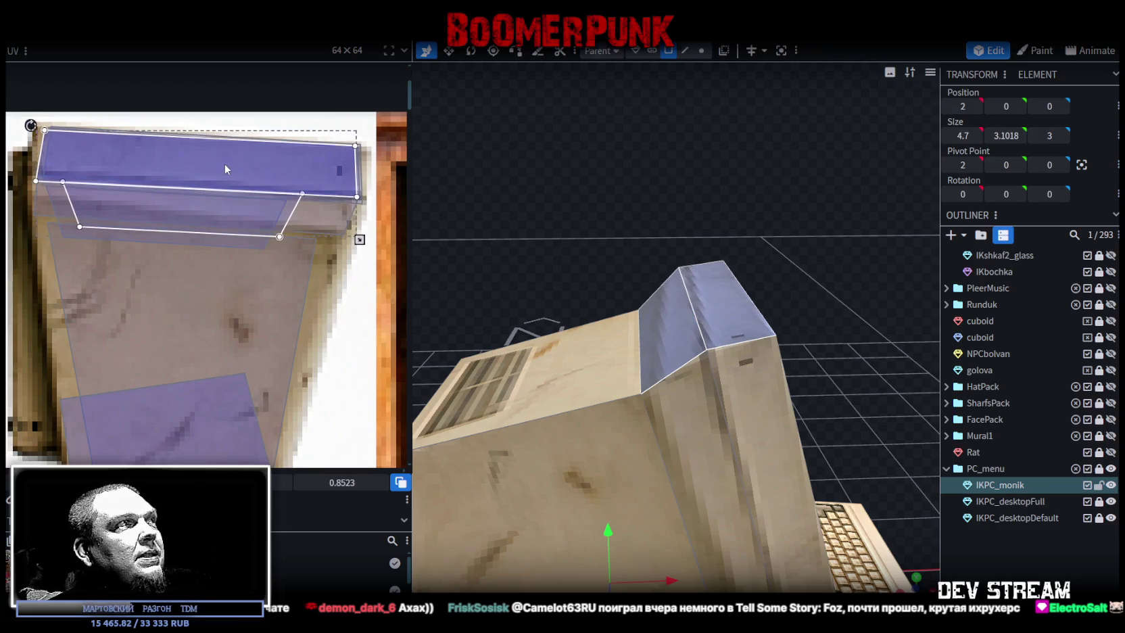
click(554, 258)
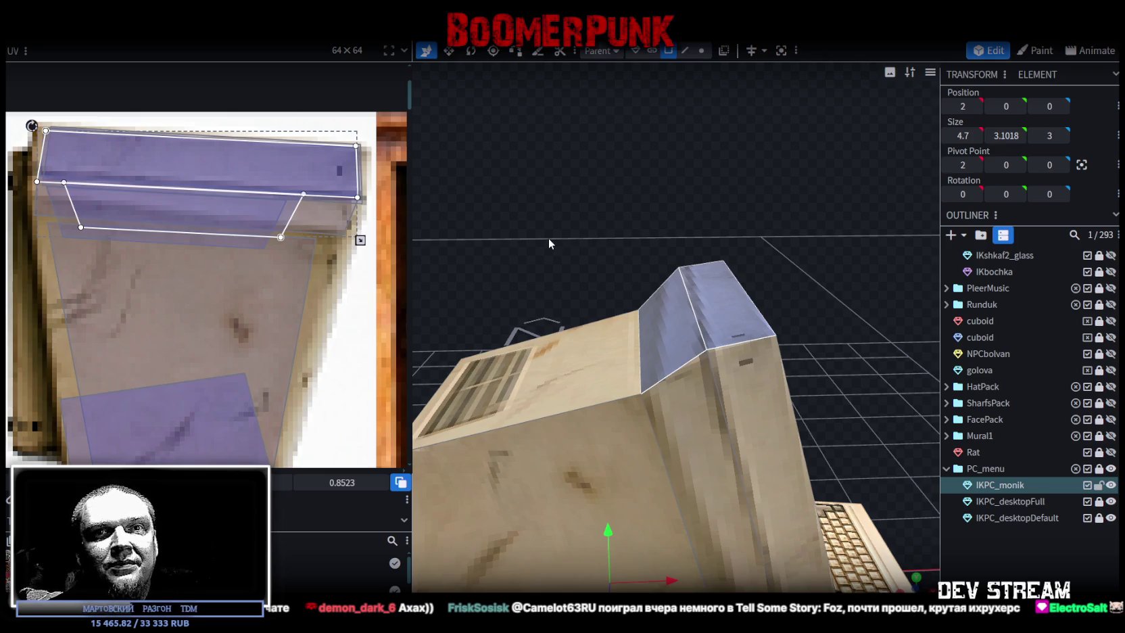
Orbit around the monitor and inspect its back and side faces
mouse_move(547, 237)
mouse_down()
mouse_move(840, 225)
mouse_move(662, 220)
mouse_move(777, 205)
mouse_move(565, 211)
mouse_move(690, 238)
mouse_move(700, 324)
mouse_up()
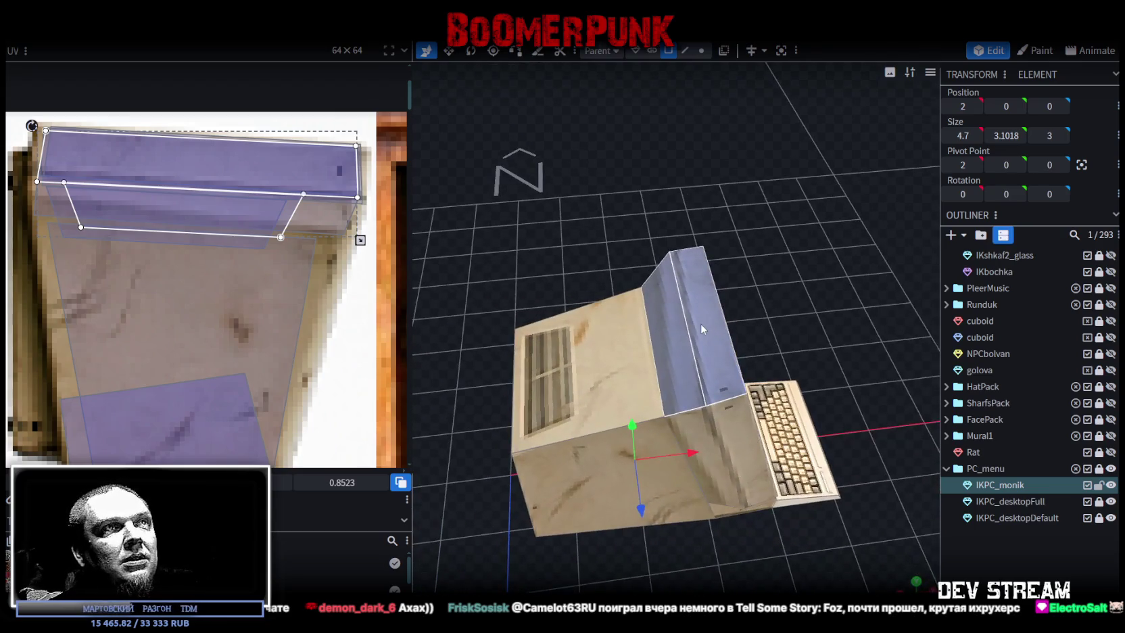
click(700, 323)
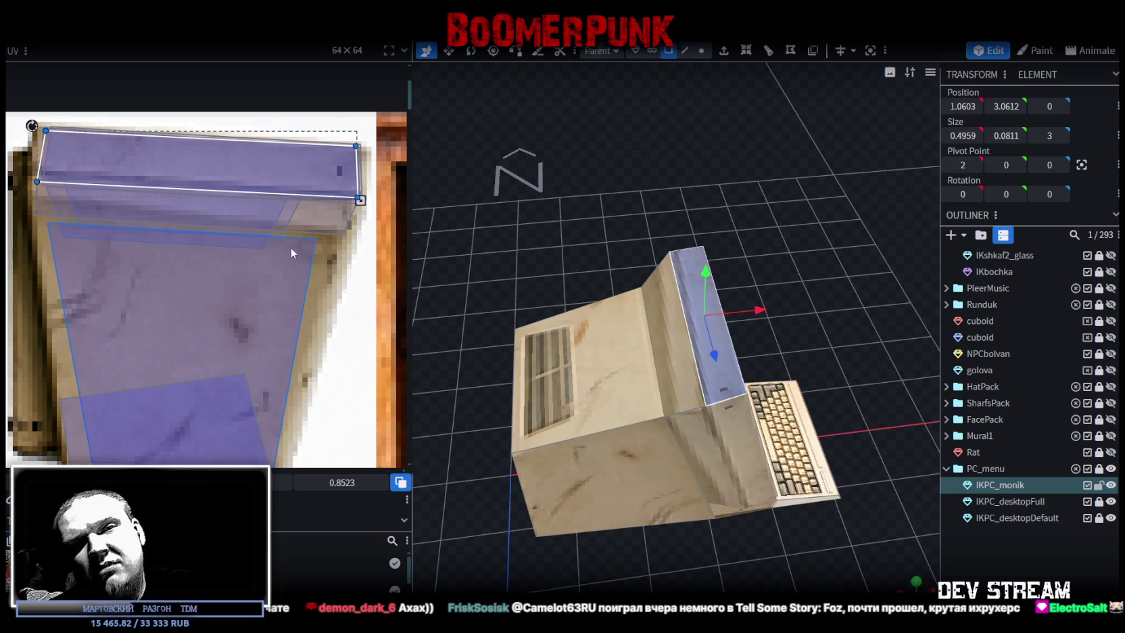
scroll(288, 247, down, 3)
scroll(271, 267, down, 2)
scroll(268, 380, down, 2)
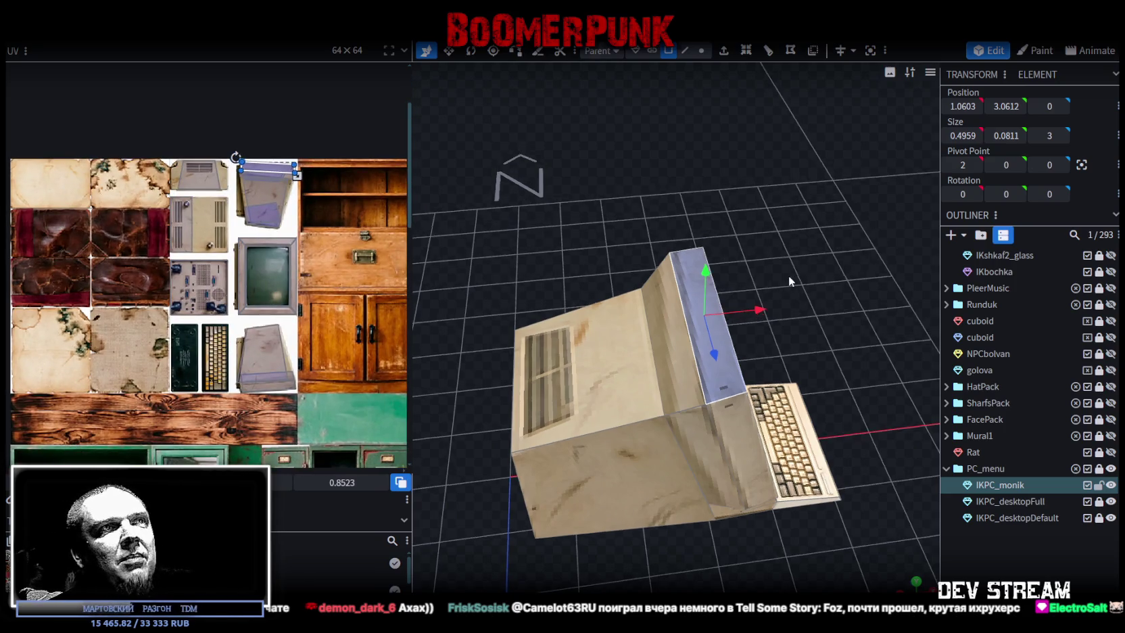
drag(788, 275, 785, 232)
click(727, 475)
mouse_move(712, 504)
mouse_down()
mouse_move(807, 307)
mouse_move(859, 290)
mouse_up()
click(623, 479)
scroll(272, 416, up, 2)
scroll(273, 416, up, 2)
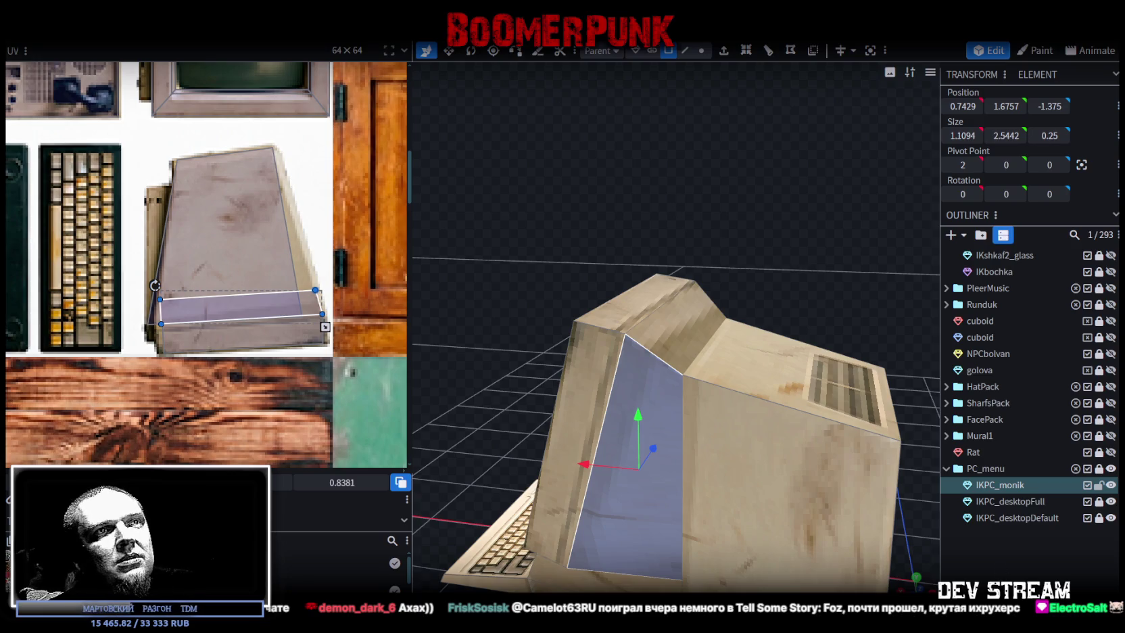
Select the front face of the PC base to edit its UV
click(744, 490)
scroll(744, 490, down, 3)
scroll(641, 480, down, 2)
mouse_move(641, 480)
mouse_down()
mouse_move(802, 458)
mouse_move(769, 481)
mouse_up()
click(681, 470)
scroll(102, 194, up, 5)
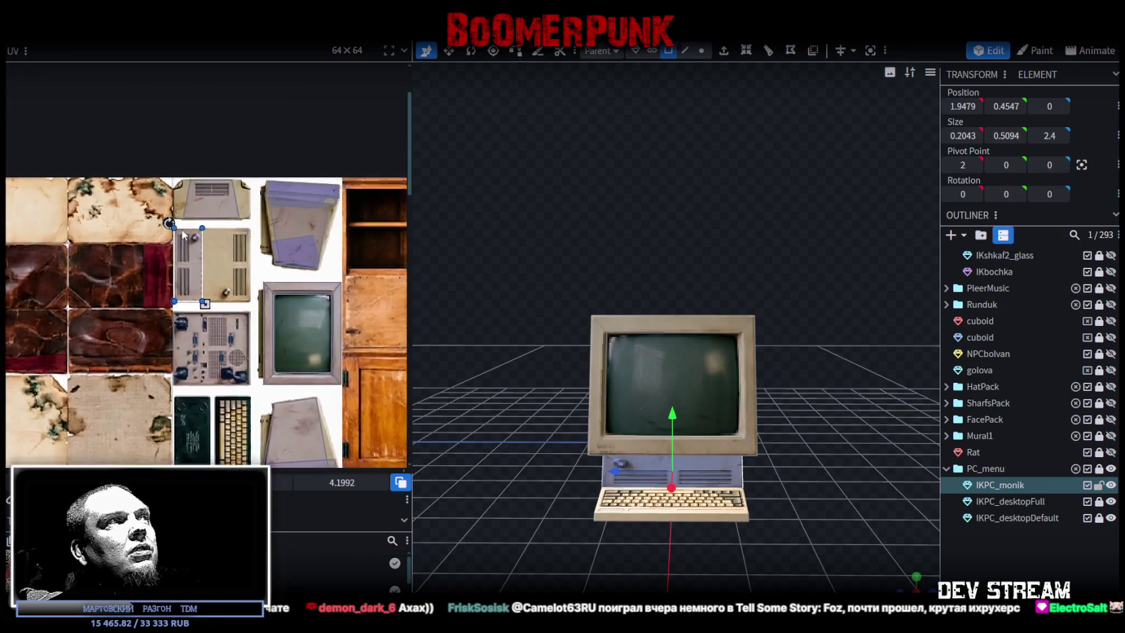
Move the base front face's UV area right and down and rotate it to horizontal
scroll(183, 233, up, 2)
drag(200, 301, 241, 304)
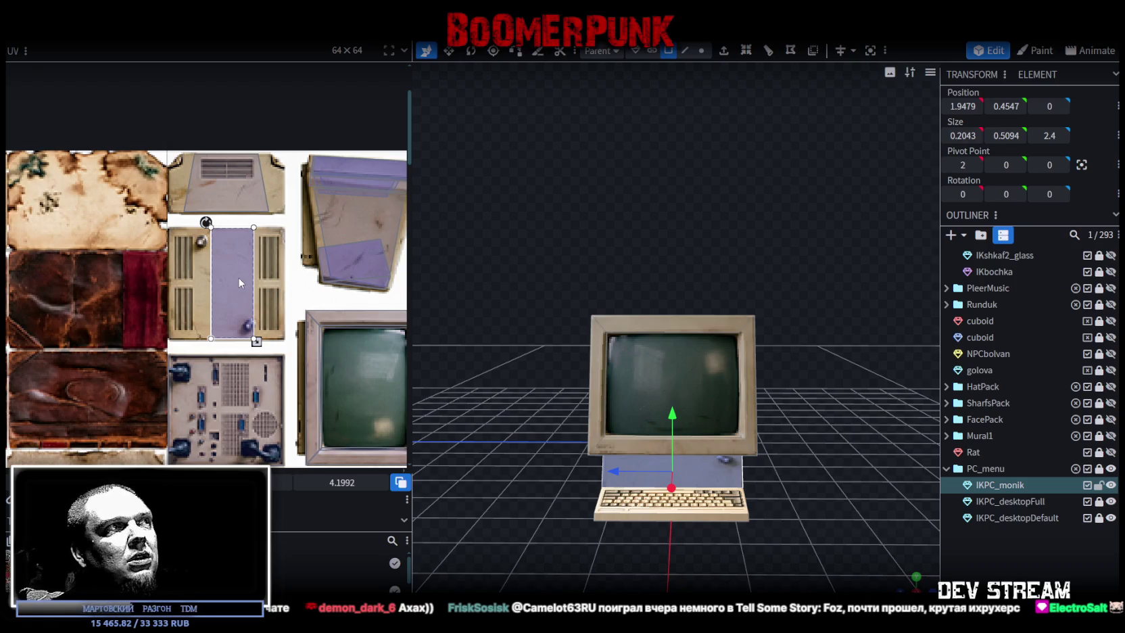
mouse_move(232, 270)
mouse_down()
mouse_move(231, 288)
mouse_move(214, 290)
mouse_move(271, 340)
mouse_up()
right_click(231, 288)
click(283, 480)
scroll(236, 296, up, 1)
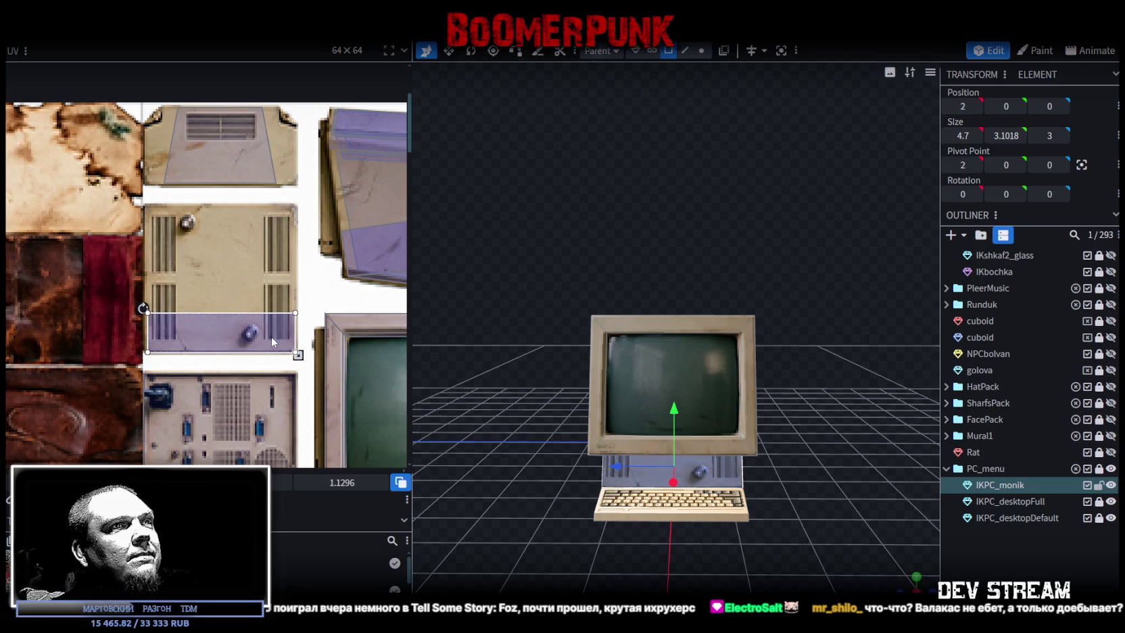
scroll(233, 332, up, 1)
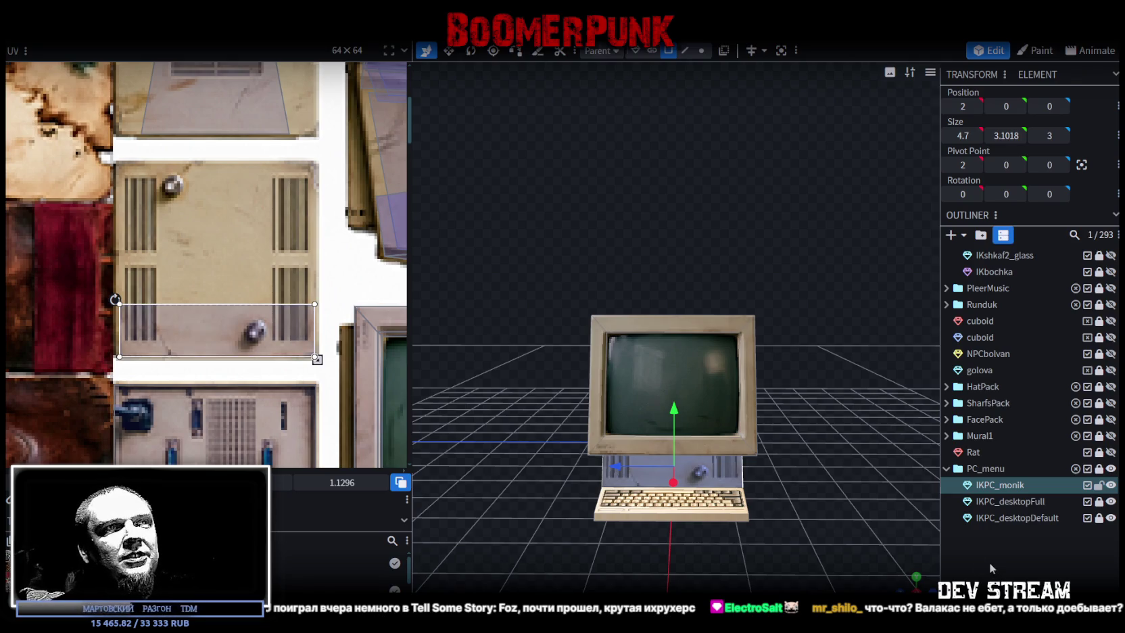
Select IKPC_monik, then its lower front panel and the small wedge face at the base
click(996, 570)
drag(741, 525, 717, 506)
scroll(710, 567, up, 3)
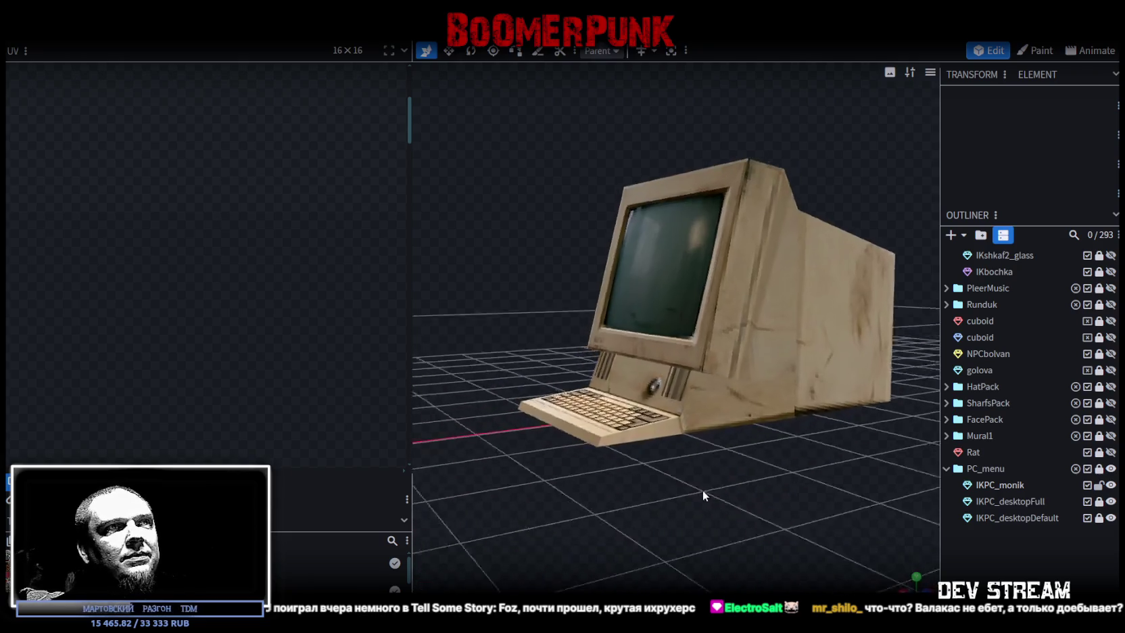
scroll(687, 466, up, 2)
scroll(658, 382, up, 2)
click(653, 365)
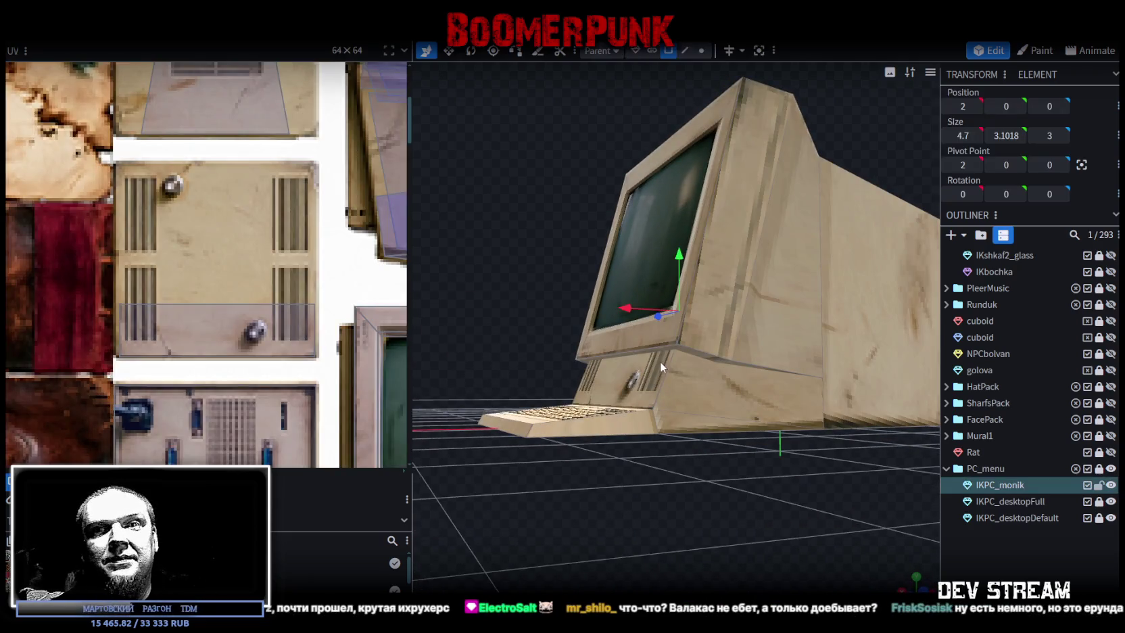
click(660, 365)
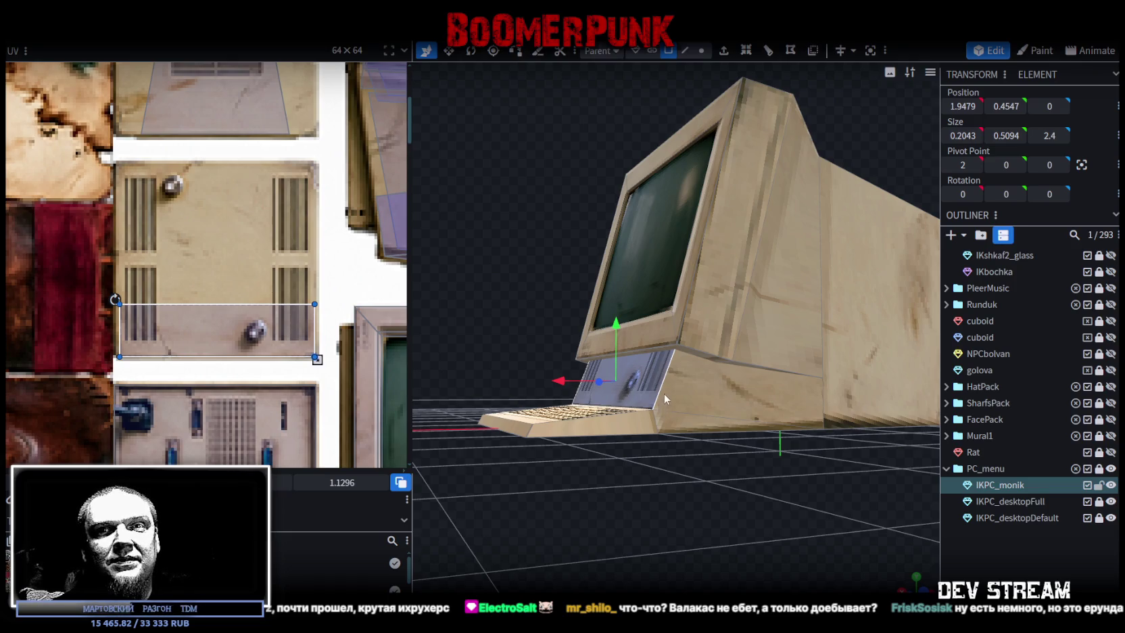
scroll(647, 360, down, 3)
mouse_move(662, 464)
mouse_down()
mouse_move(704, 522)
mouse_move(761, 524)
mouse_move(615, 481)
mouse_move(630, 452)
mouse_up()
click(648, 372)
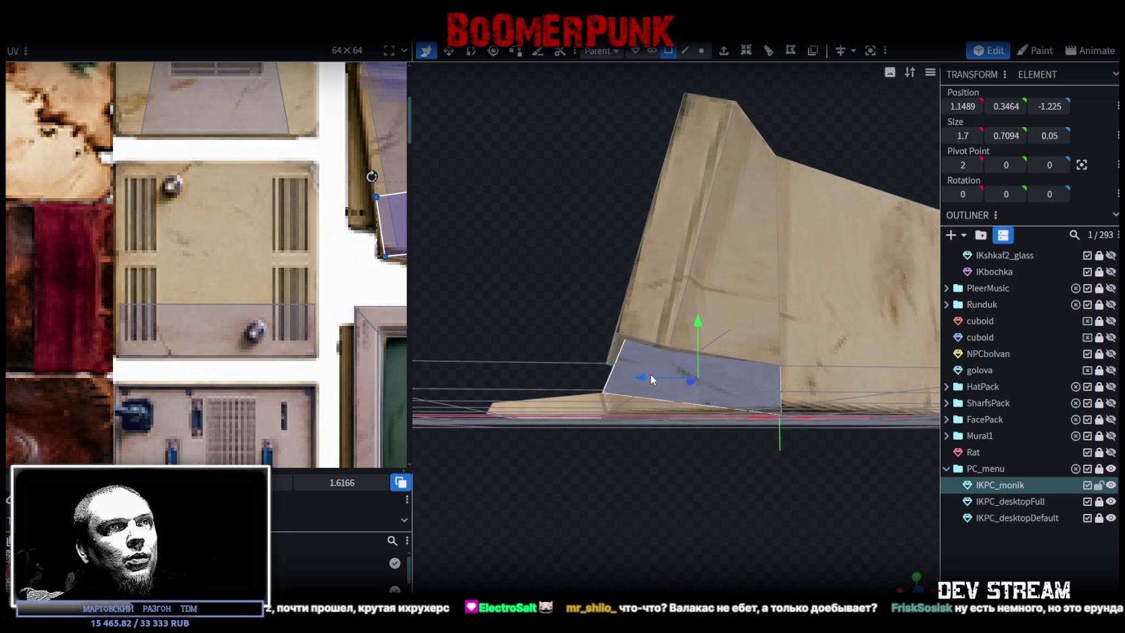
Orbit around the monitor's back casing and select its large sloped side panel face
mouse_move(647, 404)
mouse_down()
mouse_move(687, 507)
mouse_move(518, 538)
mouse_move(424, 535)
mouse_move(429, 519)
mouse_move(724, 506)
mouse_move(764, 519)
mouse_up()
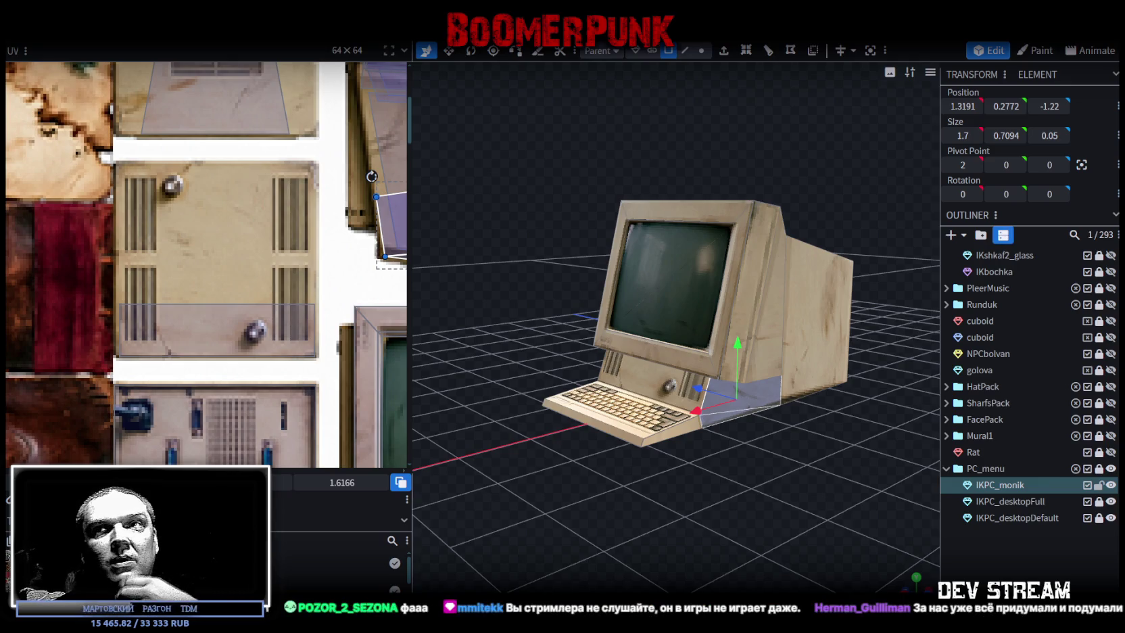
mouse_move(755, 482)
mouse_down()
mouse_move(759, 470)
mouse_move(649, 472)
mouse_move(699, 293)
mouse_up()
click(691, 277)
click(755, 332)
mouse_move(756, 332)
mouse_down()
mouse_move(797, 506)
mouse_move(787, 526)
mouse_move(740, 470)
mouse_move(769, 478)
mouse_move(689, 495)
mouse_move(740, 507)
mouse_up()
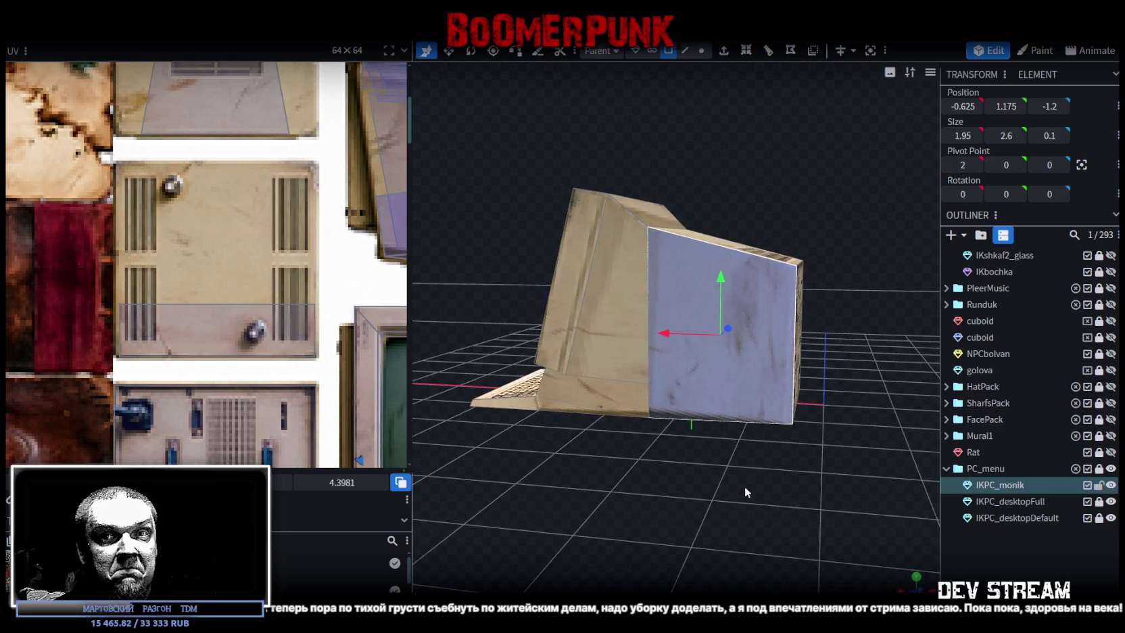
mouse_move(719, 461)
mouse_down()
mouse_move(676, 474)
mouse_move(712, 448)
mouse_move(758, 443)
mouse_move(745, 386)
mouse_move(736, 436)
mouse_move(655, 456)
mouse_move(707, 434)
mouse_move(691, 453)
mouse_move(509, 466)
mouse_move(681, 395)
mouse_up()
click(662, 452)
Split the large side panel into its own mesh and add a loop cut across it
mouse_move(662, 452)
mouse_down()
mouse_move(597, 486)
mouse_move(591, 460)
mouse_move(581, 468)
mouse_move(518, 441)
mouse_move(508, 453)
mouse_move(742, 466)
mouse_move(750, 409)
mouse_up()
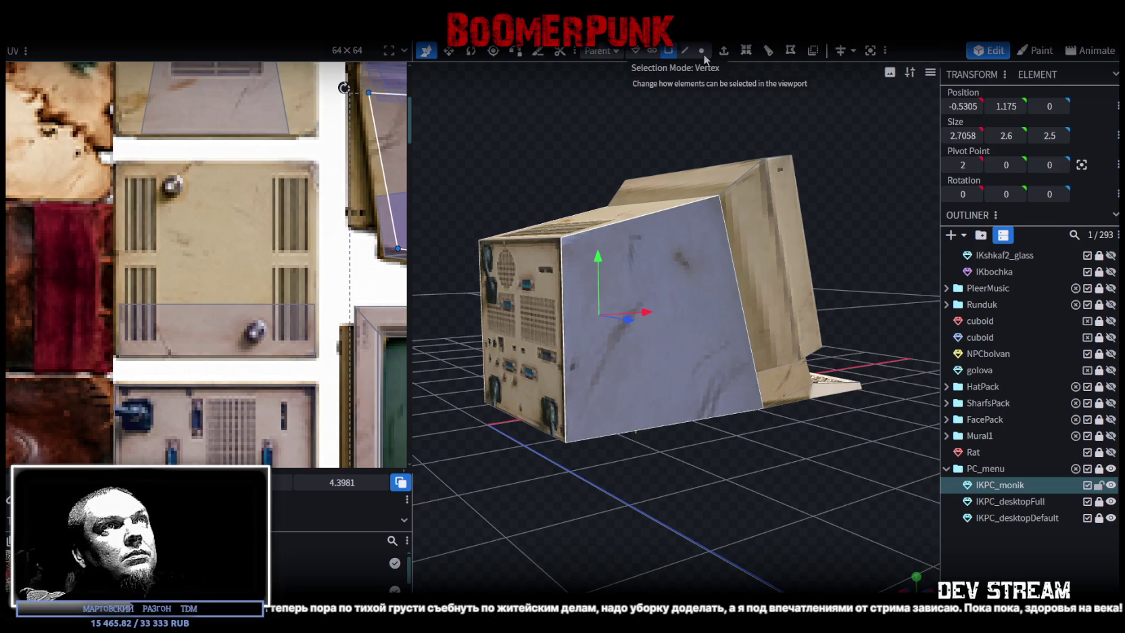
right_click(684, 347)
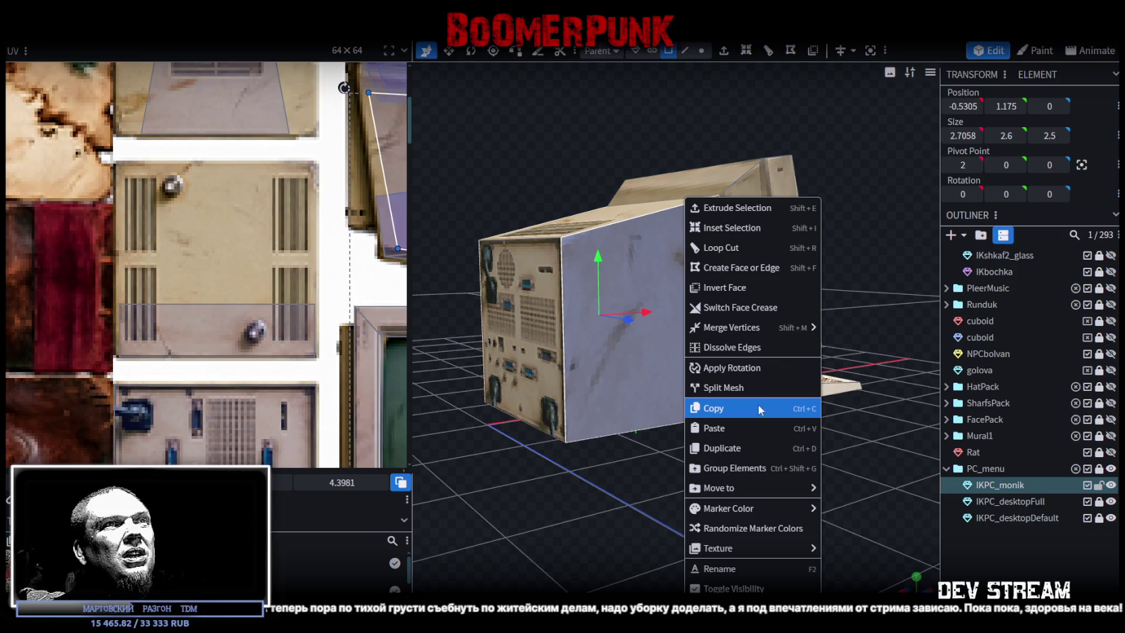
click(744, 388)
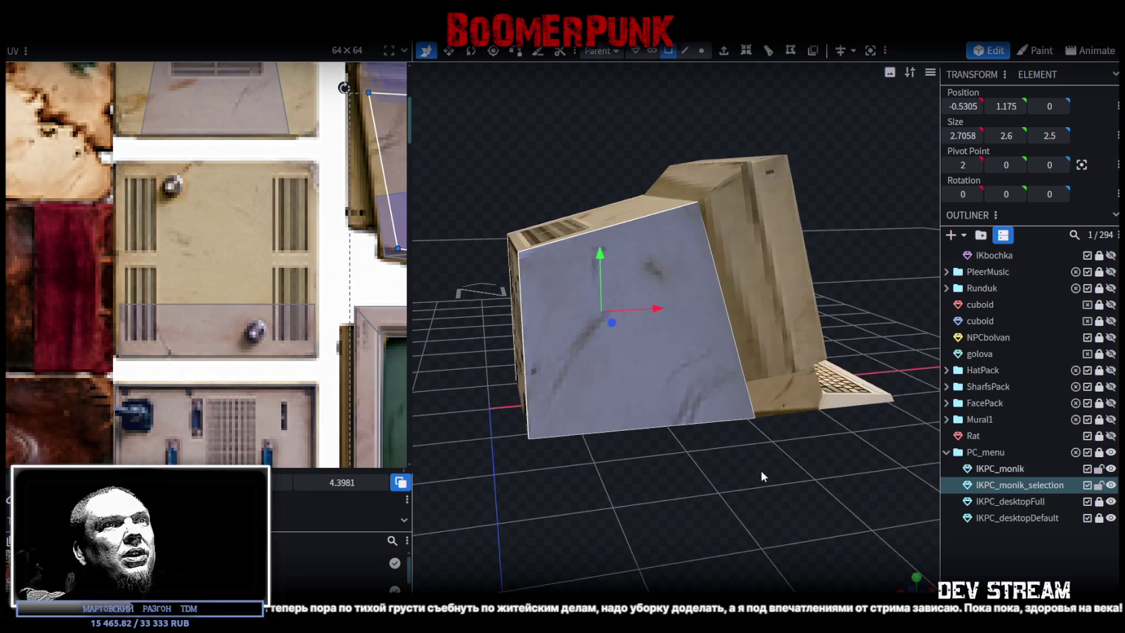
click(764, 56)
mouse_move(777, 468)
mouse_down()
mouse_move(759, 446)
mouse_move(736, 443)
mouse_move(800, 445)
mouse_up()
Merge the two vertices on the panel's front-left edge into one
click(701, 51)
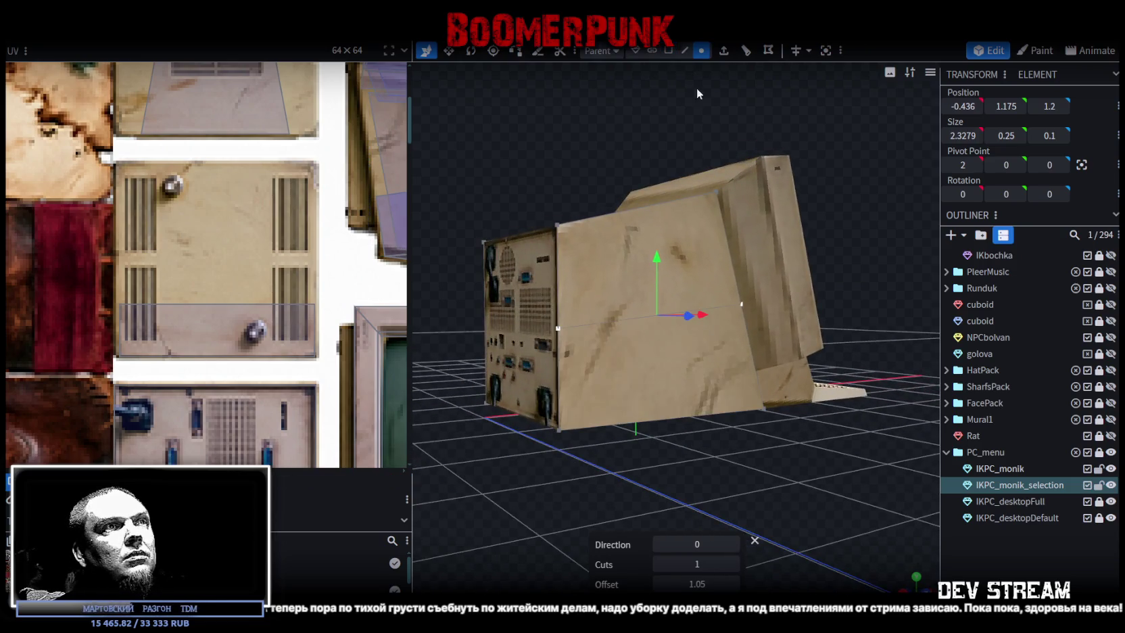
click(557, 430)
shift+click(557, 329)
right_click(556, 331)
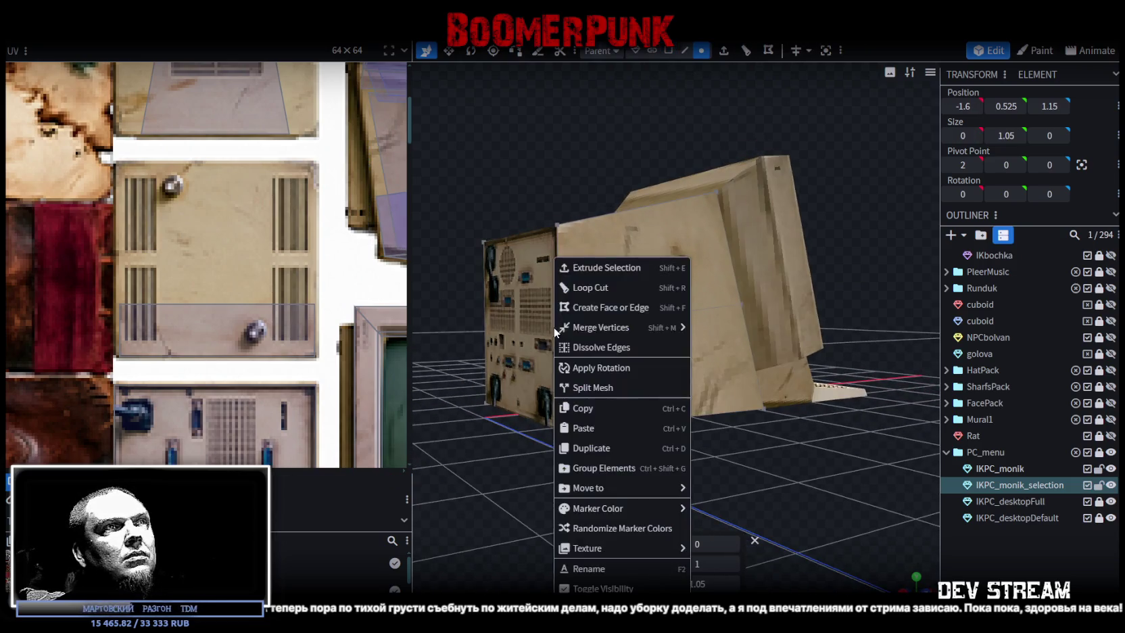
mouse_move(601, 327)
click(718, 330)
drag(507, 483, 743, 468)
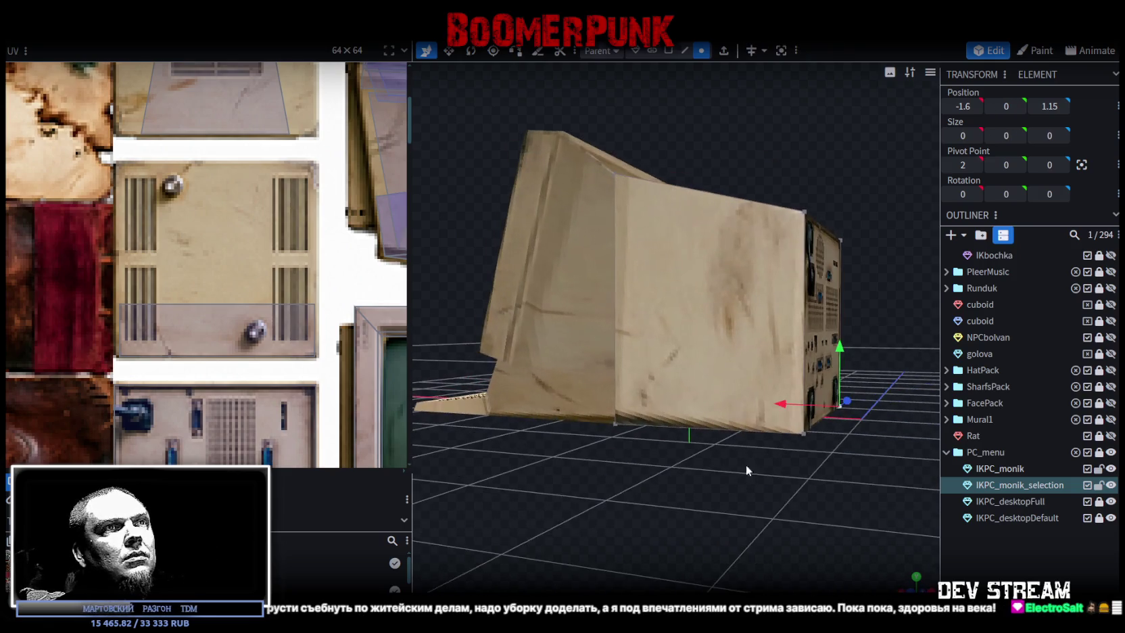
click(750, 305)
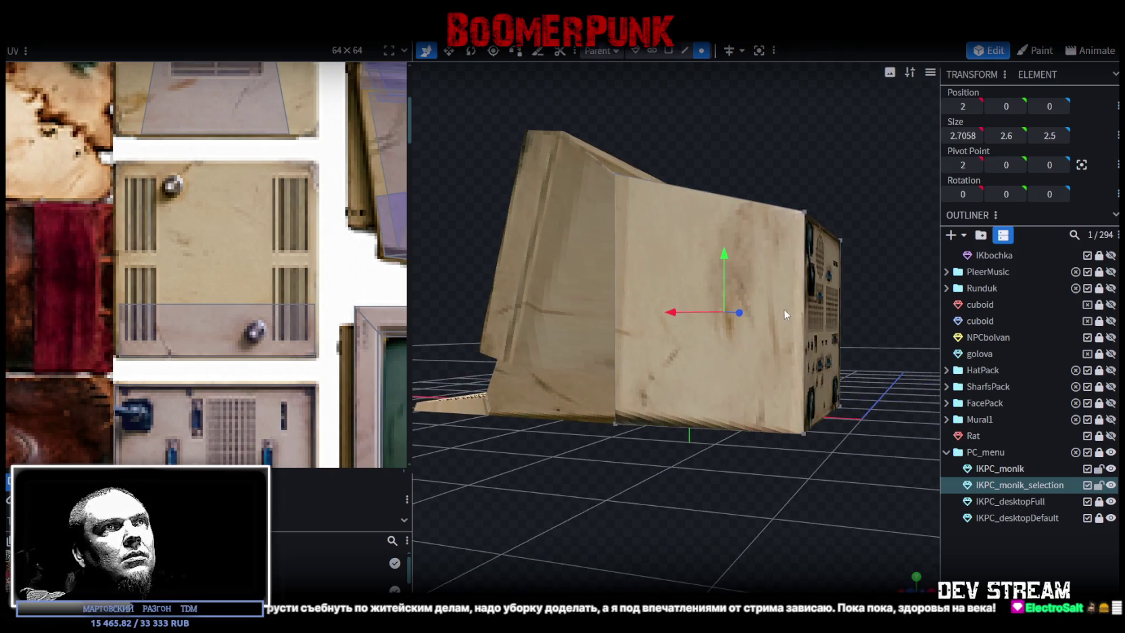
Add another loop cut through the panel and merge its corner vertices into the bottom corner
key(4)
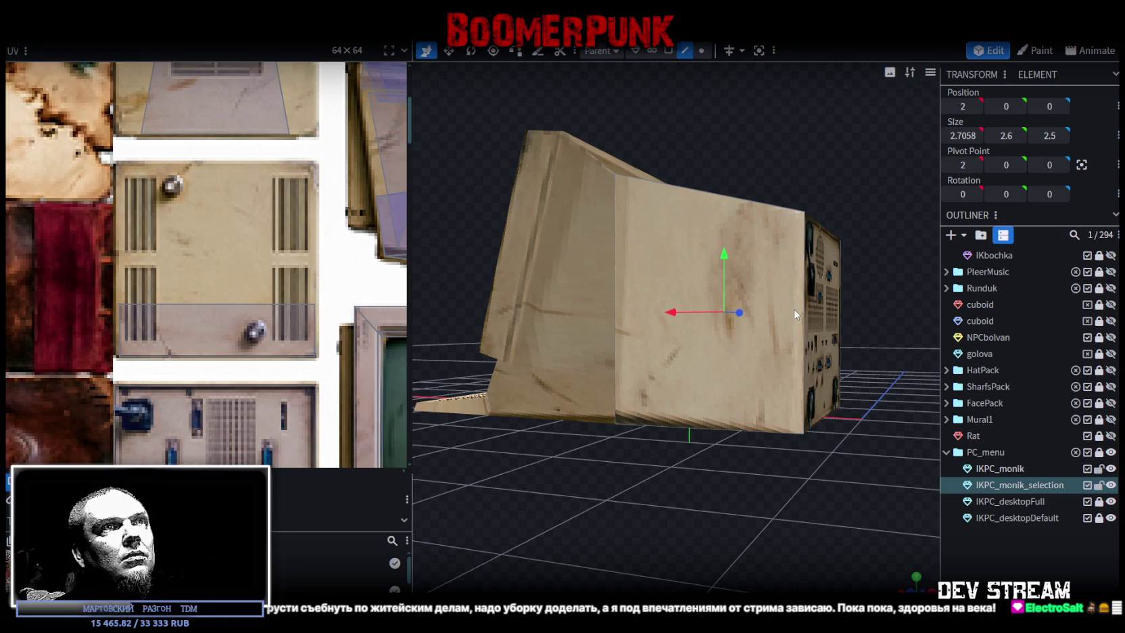
click(803, 312)
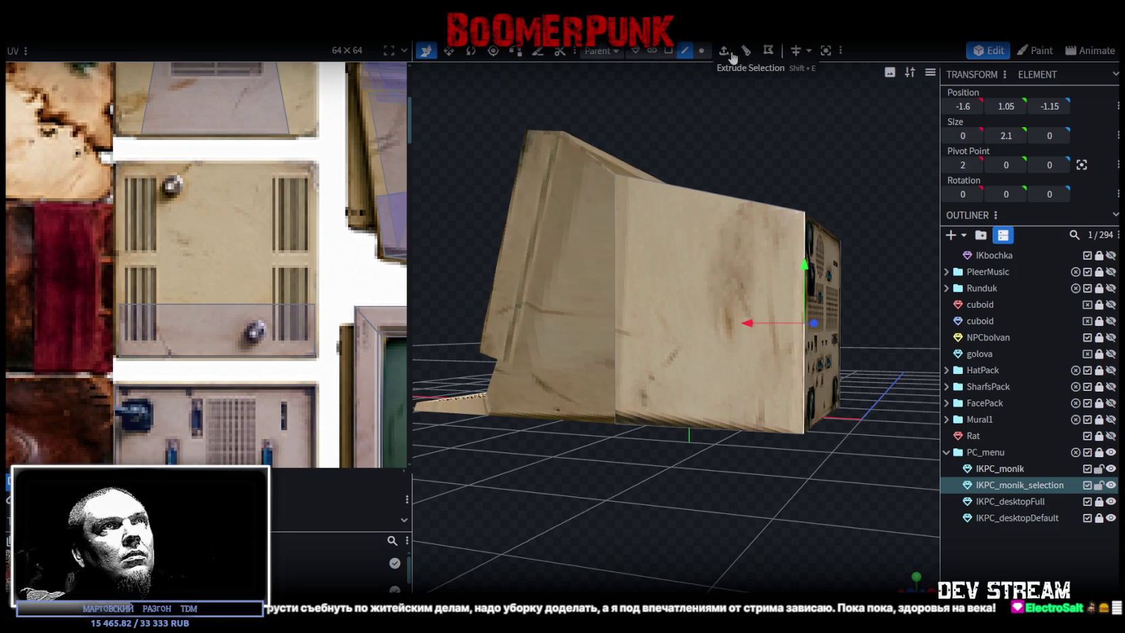
click(746, 50)
key(5)
click(805, 430)
shift+click(805, 323)
right_click(804, 323)
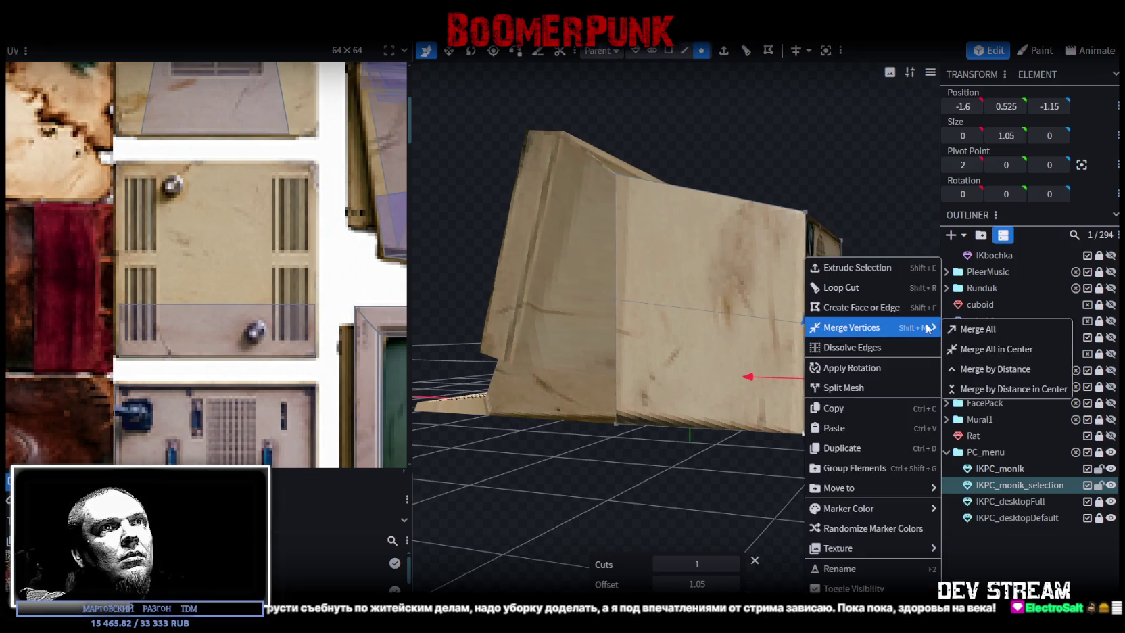
click(982, 329)
Merge the IKPC_monik_selection panel back into the IKPC_monik mesh
ctrl+click(1004, 469)
right_click(1010, 481)
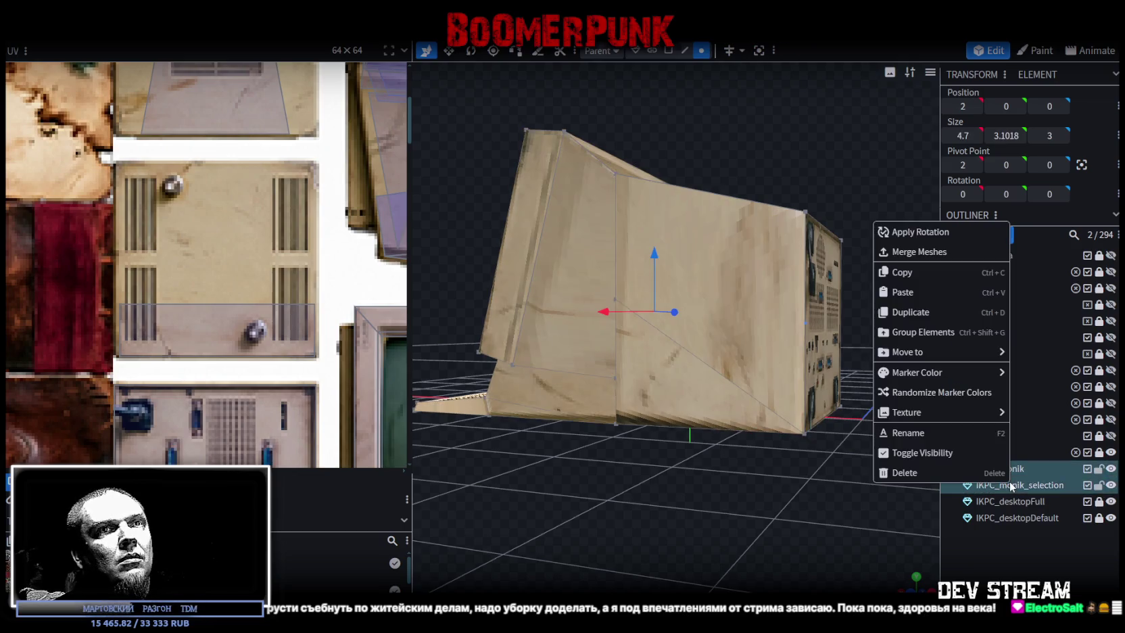
click(928, 256)
scroll(705, 478, up, 3)
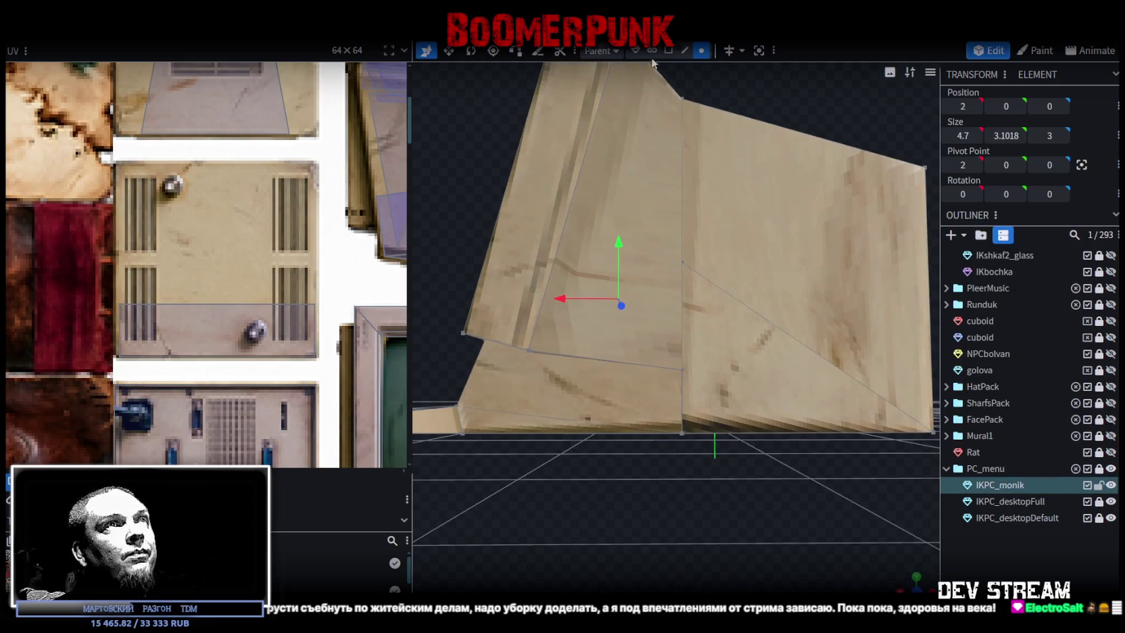
Merge two leftover vertex pairs on the side panel's edges with Merge All
click(703, 54)
scroll(694, 371, up, 2)
click(683, 377)
shift+click(683, 244)
right_click(684, 244)
click(853, 316)
scroll(719, 547, down, 3)
drag(718, 547, 544, 553)
click(789, 393)
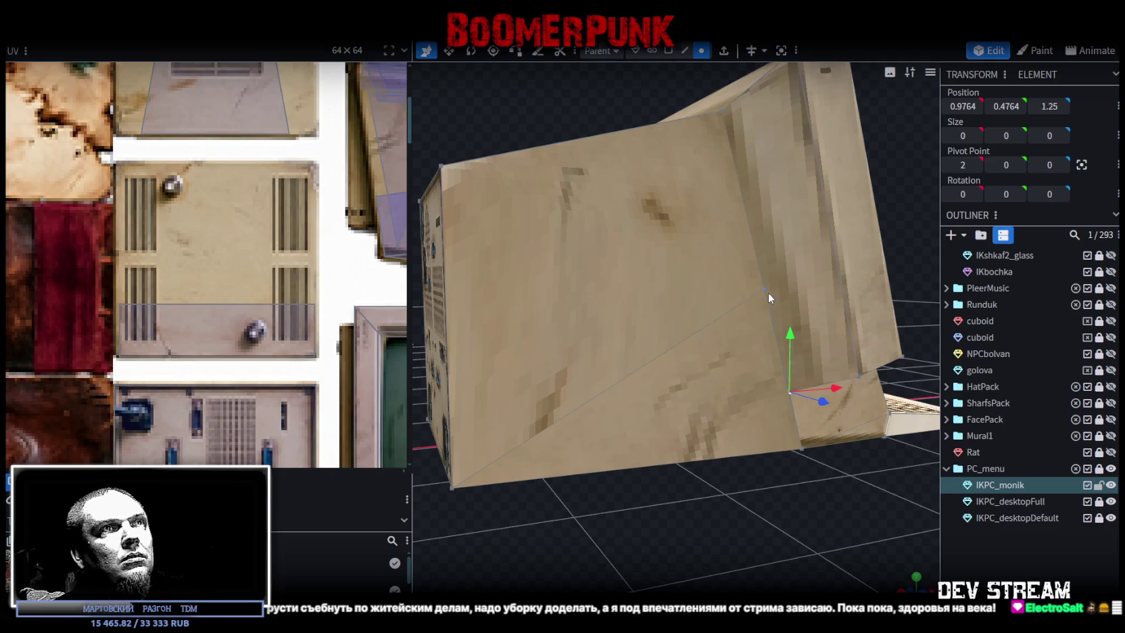
shift+click(768, 292)
right_click(768, 292)
click(926, 327)
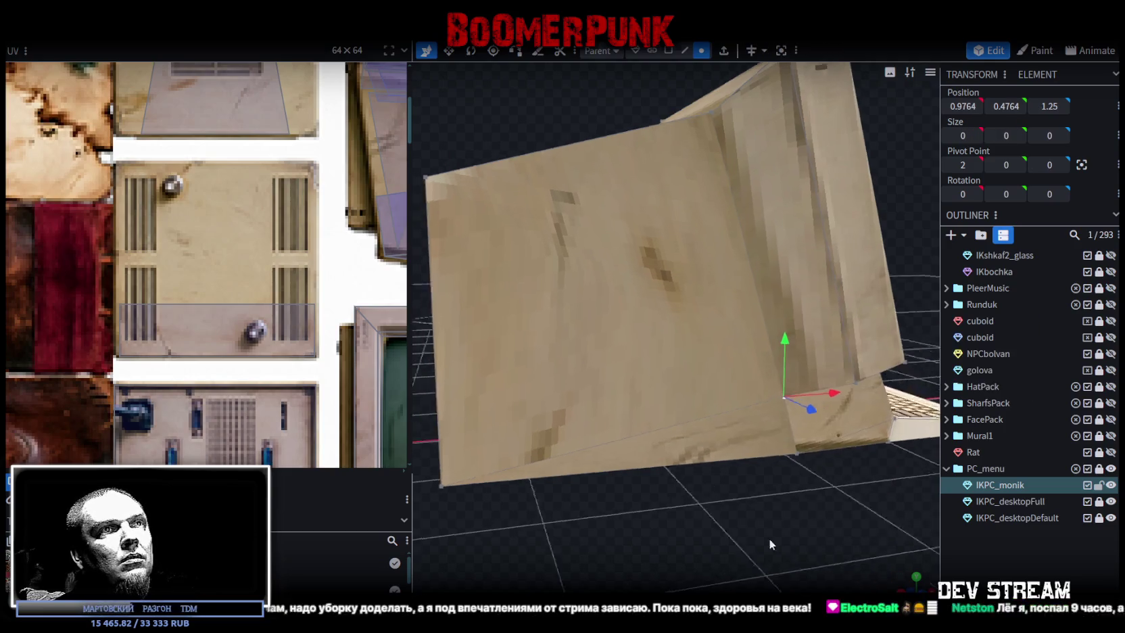
Select all monitor vertices, nudge them, and merge the 8 overlapping duplicate vertices
drag(769, 538, 671, 511)
scroll(600, 482, up, 3)
drag(600, 482, 627, 472)
click(636, 406)
drag(628, 408, 655, 518)
scroll(755, 443, up, 3)
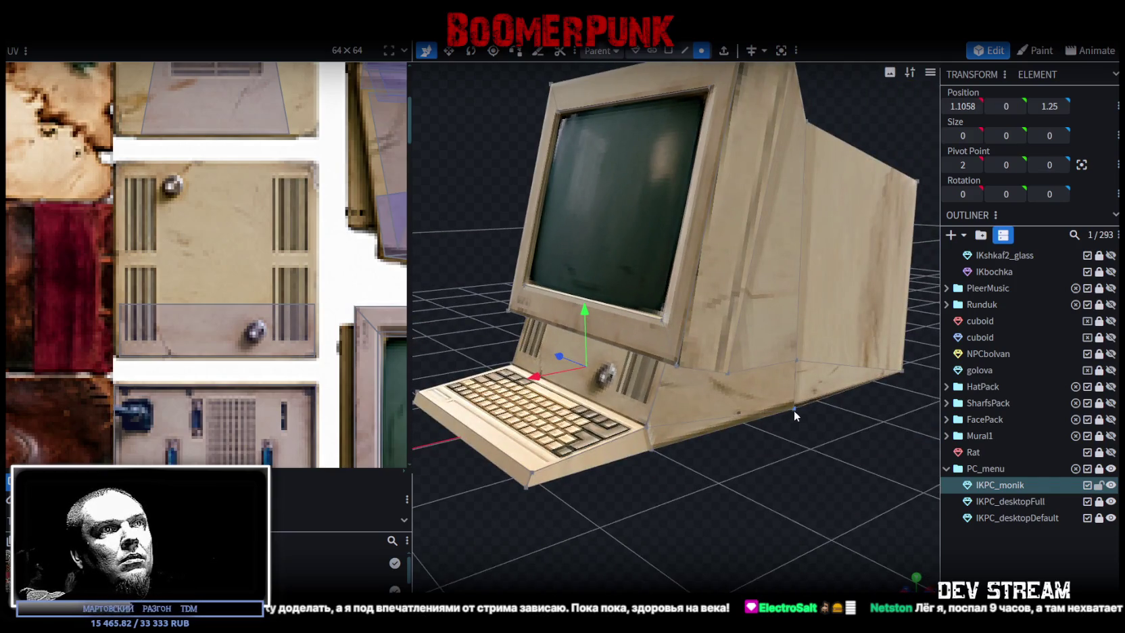
scroll(794, 406, down, 3)
scroll(672, 469, down, 3)
key(ctrl+a)
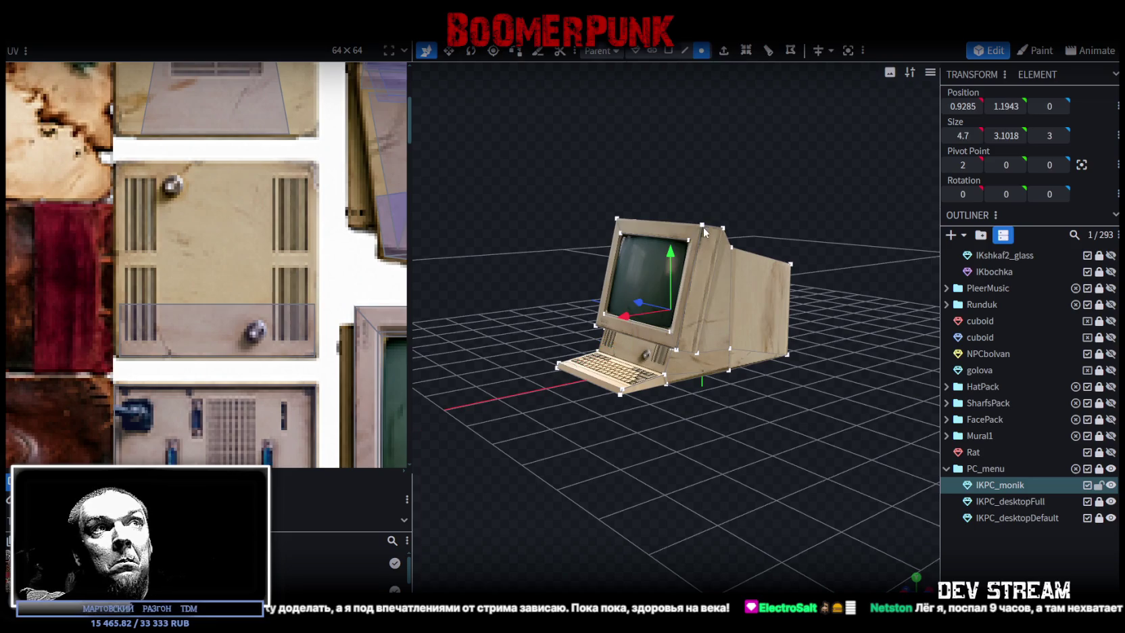
drag(670, 253, 671, 251)
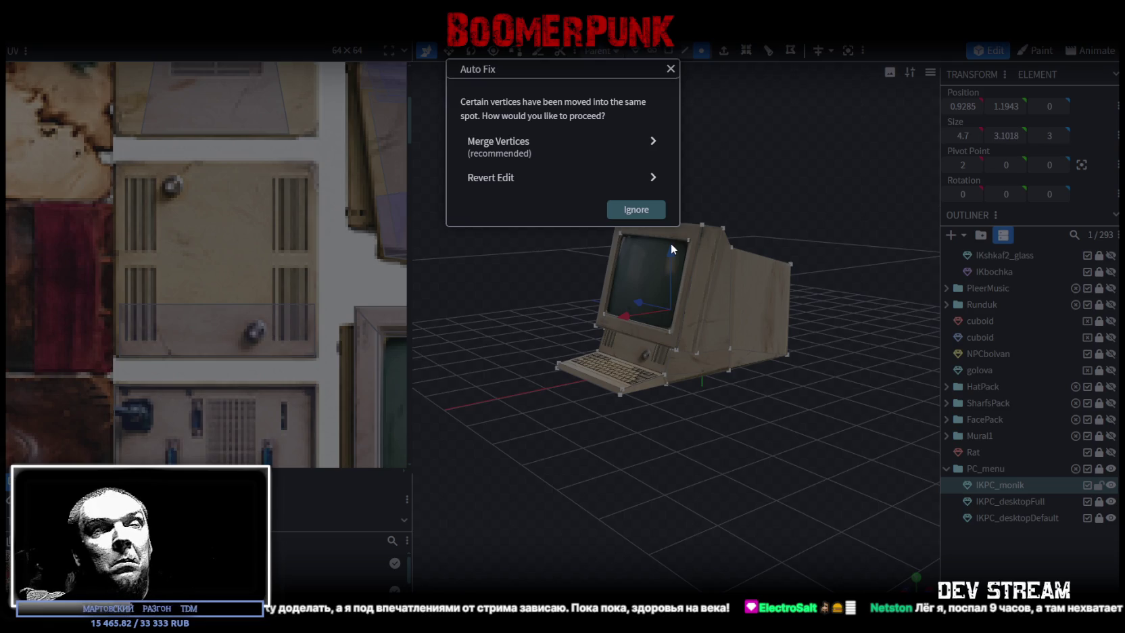
click(570, 151)
Select a front corner vertex, then the small element under the screen
mouse_move(721, 402)
mouse_down()
mouse_move(762, 399)
mouse_move(784, 369)
mouse_up()
click(785, 369)
mouse_move(785, 416)
mouse_down()
mouse_move(819, 402)
mouse_move(879, 408)
mouse_move(646, 381)
mouse_up()
scroll(859, 406, up, 2)
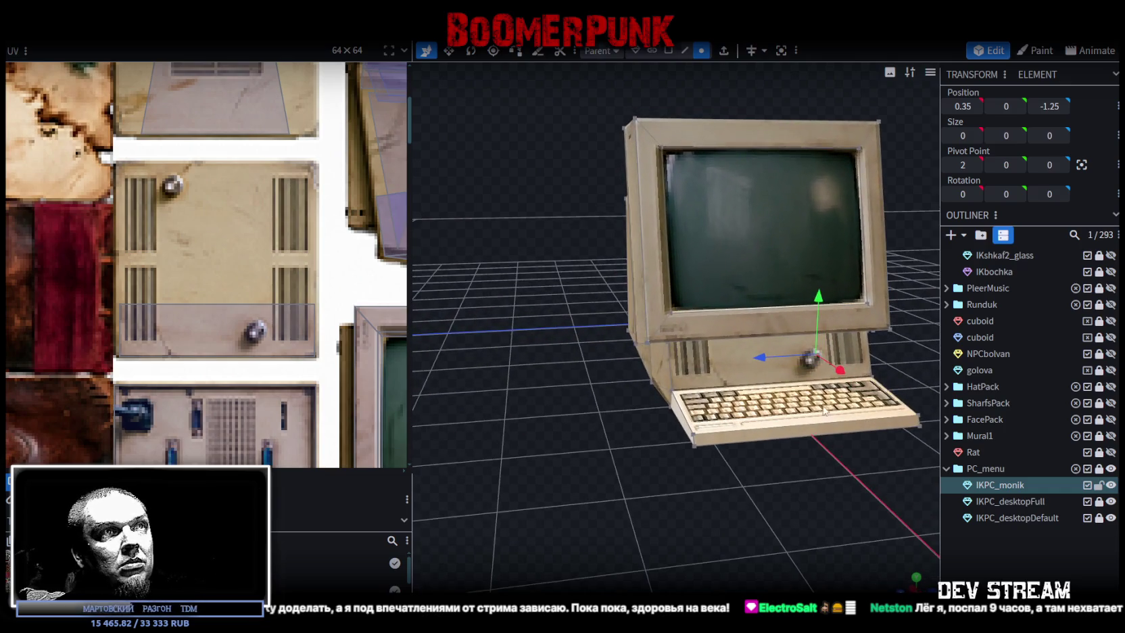
click(646, 381)
mouse_move(692, 500)
mouse_down()
mouse_move(633, 506)
mouse_move(868, 430)
mouse_up()
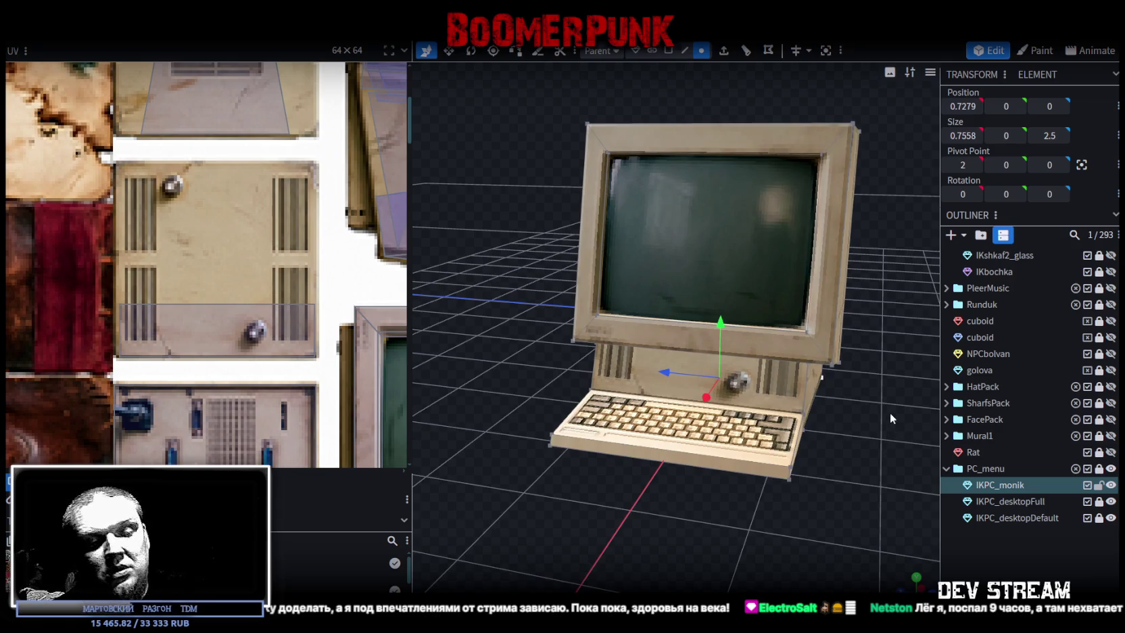
key(s)
drag(775, 383, 782, 385)
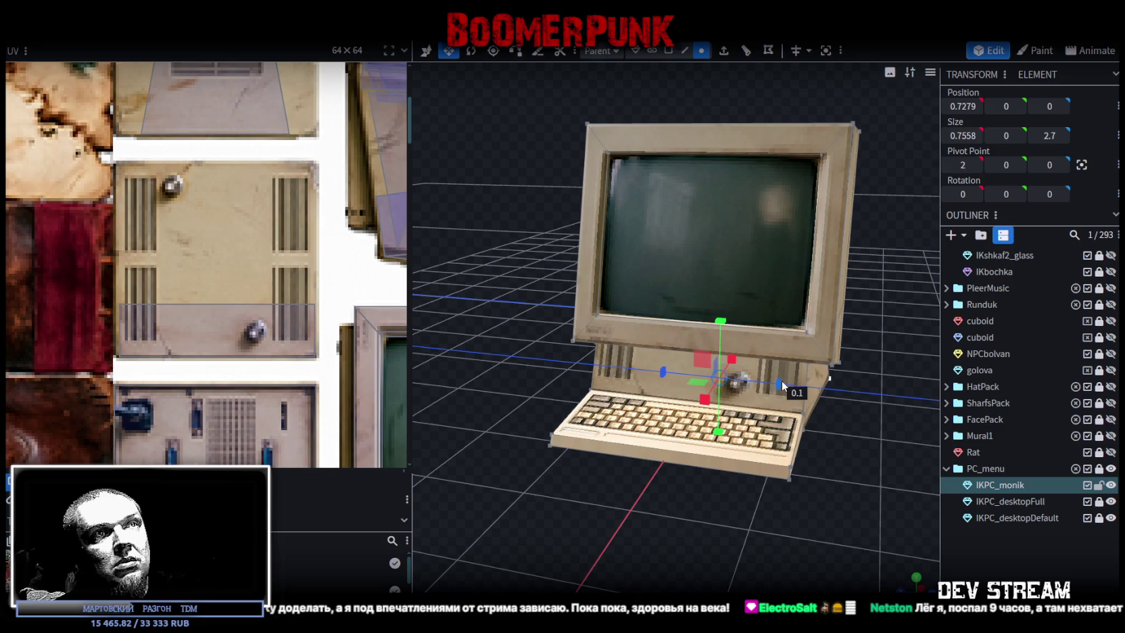
mouse_move(814, 439)
mouse_down()
mouse_move(823, 447)
mouse_move(762, 428)
mouse_move(588, 436)
mouse_move(768, 455)
mouse_move(745, 444)
mouse_up()
key(v)
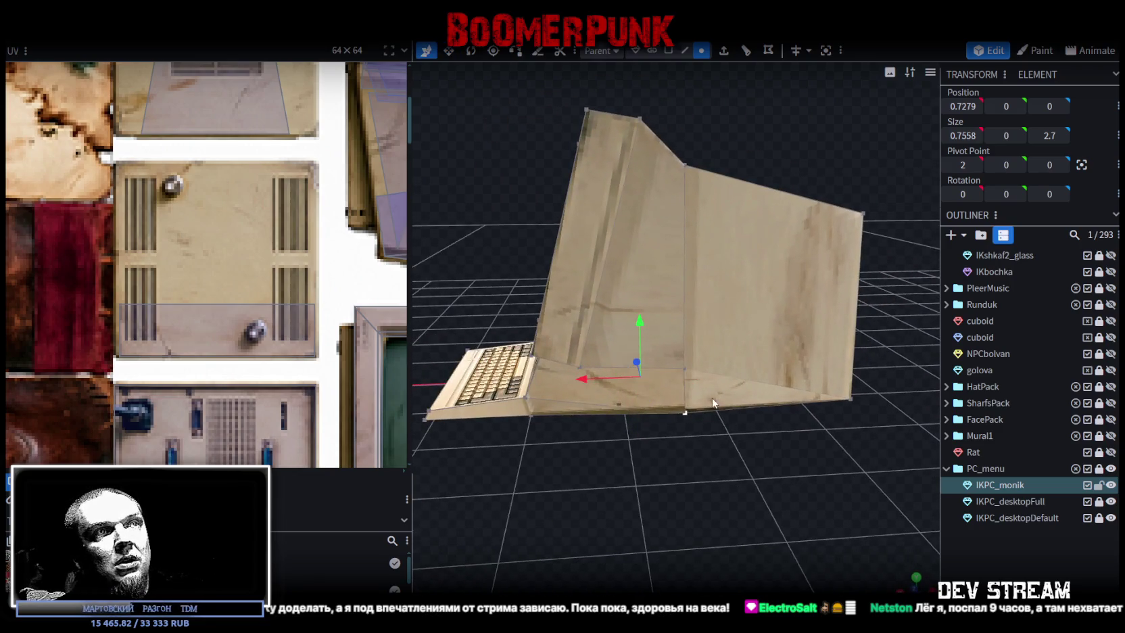
drag(582, 380, 572, 384)
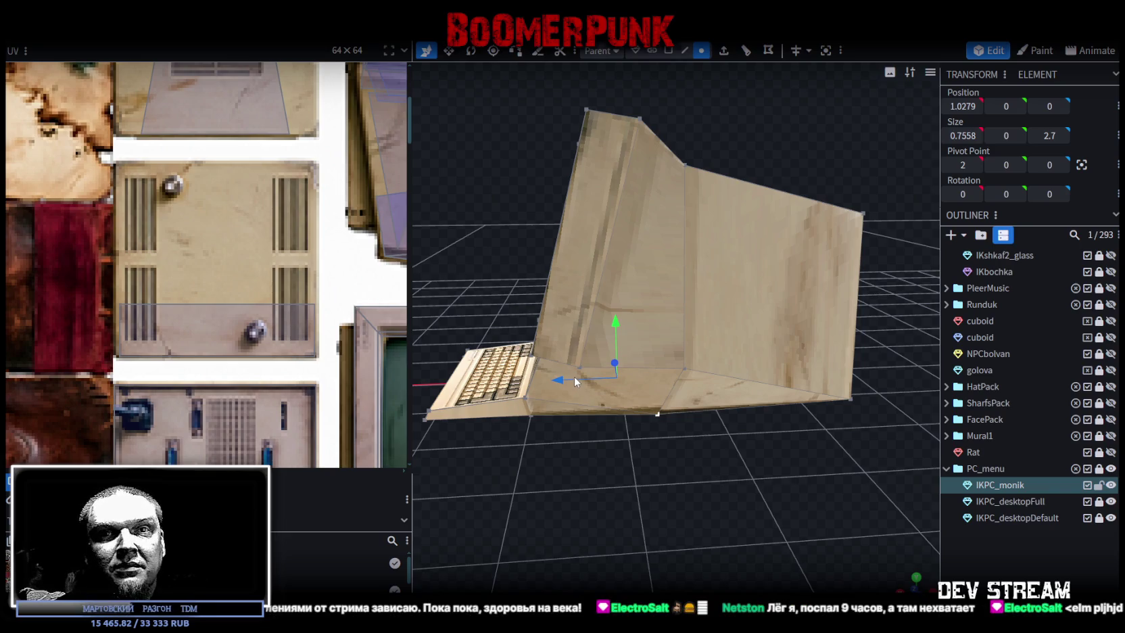
mouse_move(594, 377)
mouse_down()
mouse_move(784, 488)
mouse_move(856, 483)
mouse_move(793, 472)
mouse_move(754, 327)
mouse_up()
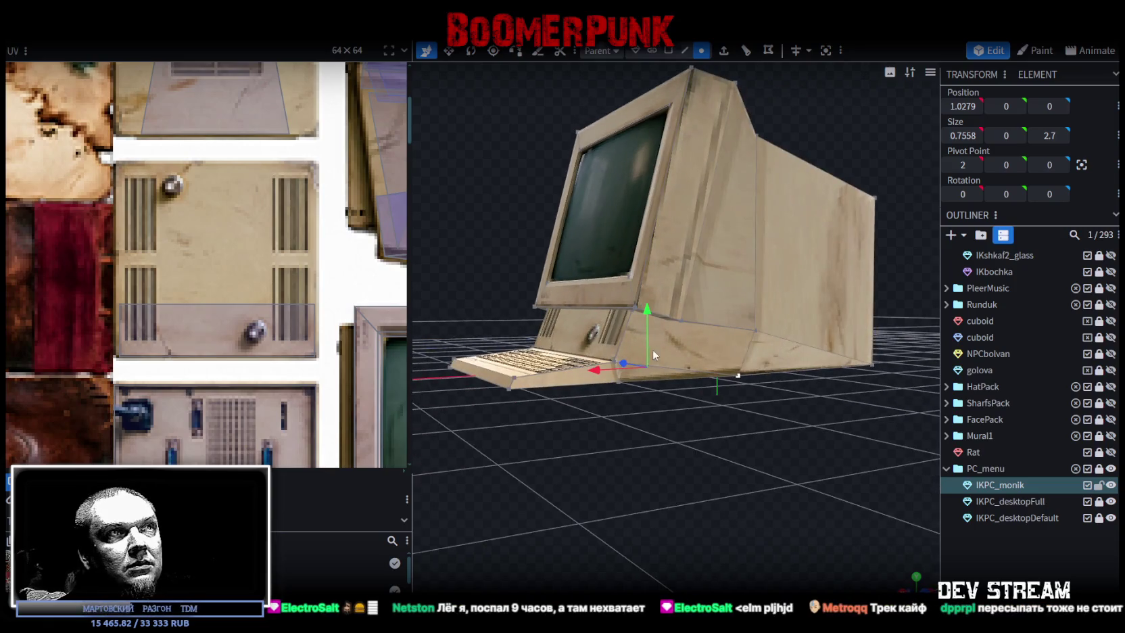
click(754, 327)
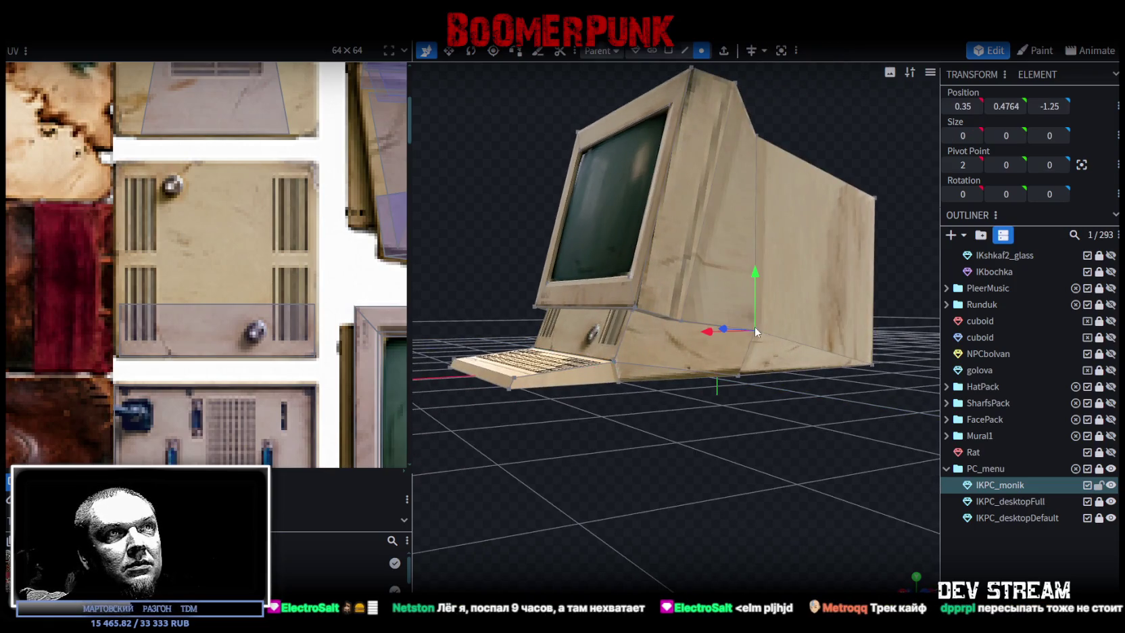
click(623, 363)
mouse_move(605, 408)
mouse_down()
mouse_move(754, 480)
mouse_move(732, 347)
mouse_up()
click(720, 336)
mouse_move(795, 449)
mouse_down()
mouse_move(510, 463)
mouse_move(846, 477)
mouse_move(762, 320)
mouse_up()
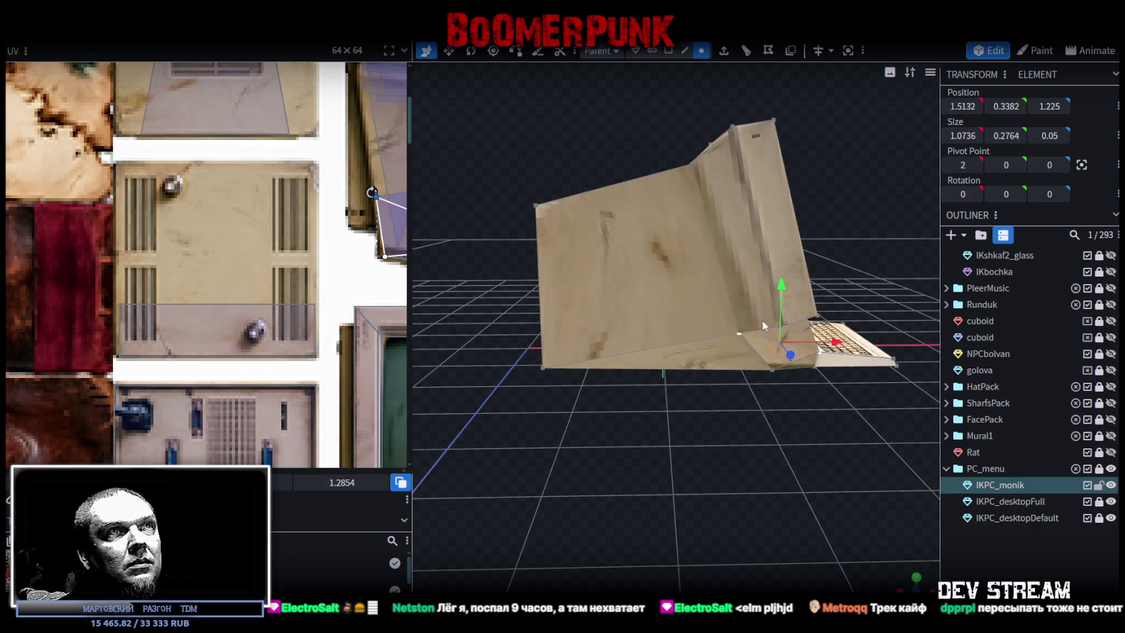
Move the side wedge's vertices flush with the monitor side at X 1
click(771, 351)
drag(770, 345, 779, 365)
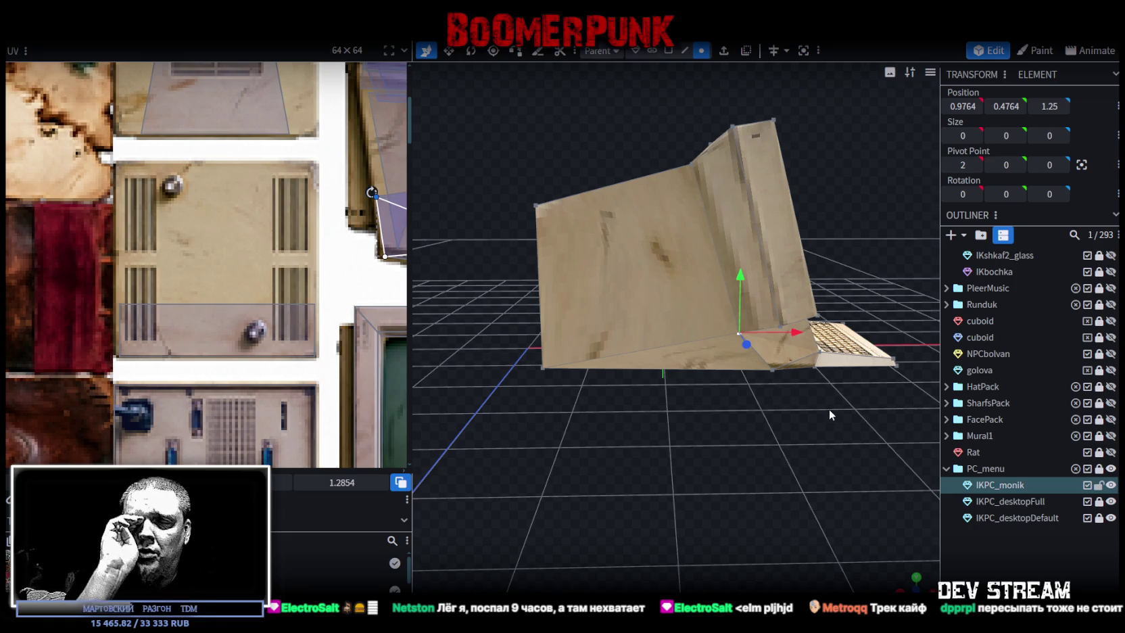
drag(789, 339, 784, 346)
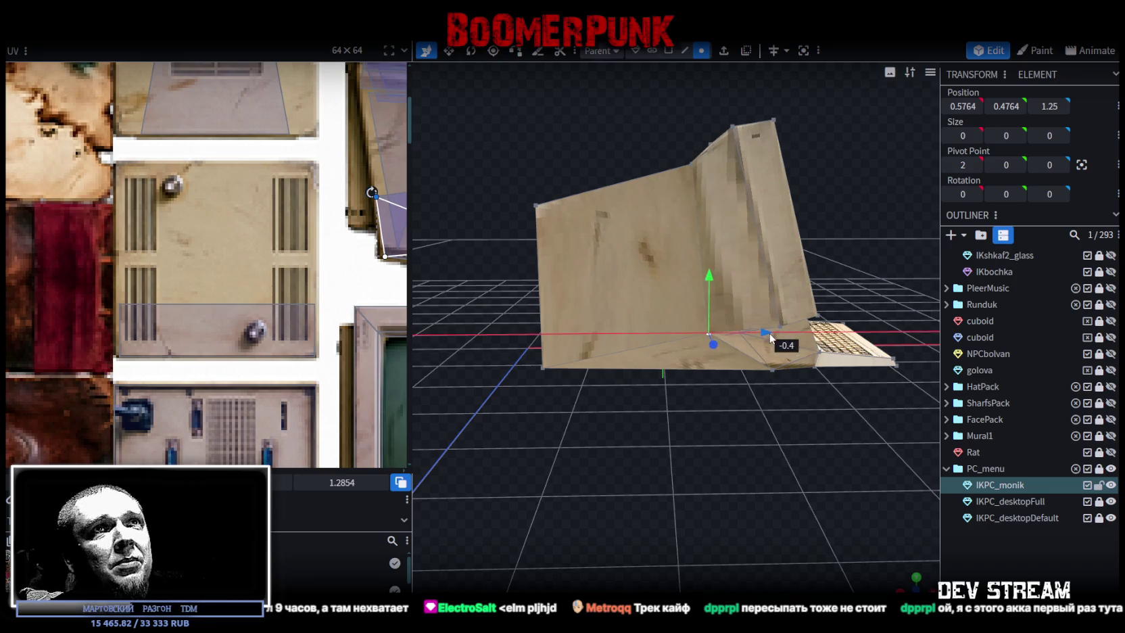
drag(812, 432, 838, 426)
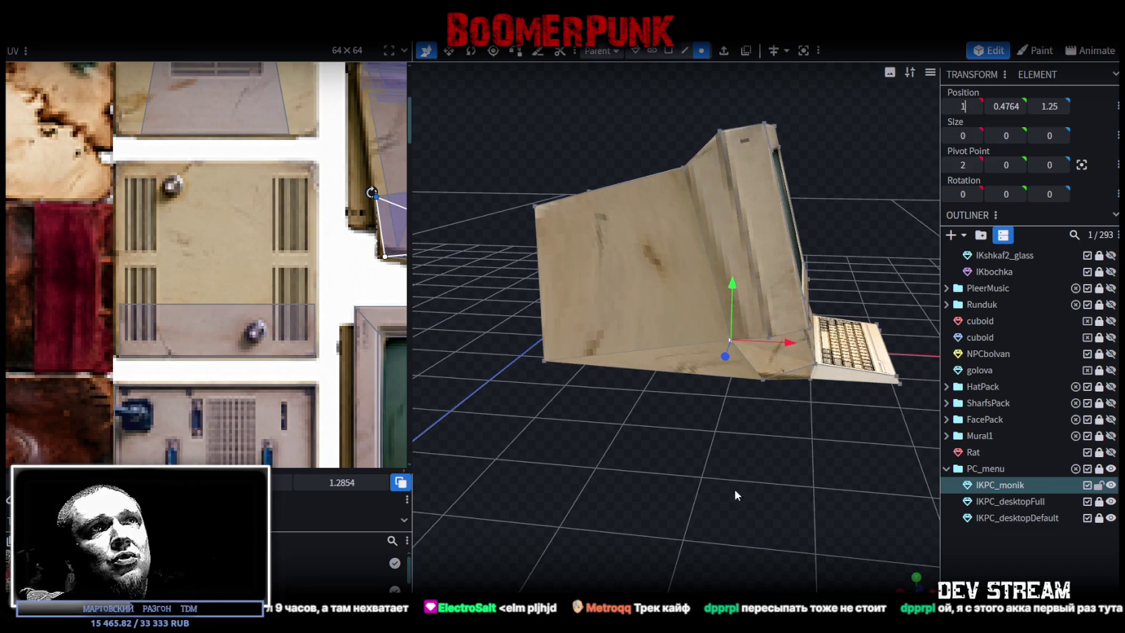
drag(775, 482, 470, 492)
click(678, 391)
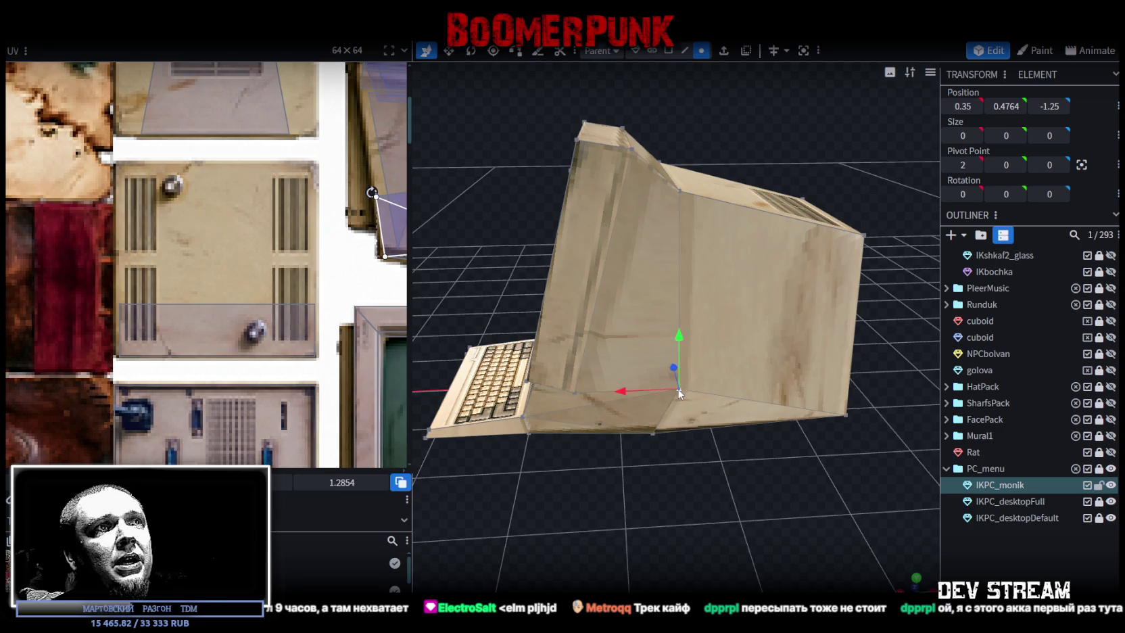
text(1)
key(Return)
Select the base piece and scale its depth from 2.7 to 2.9
drag(732, 520, 732, 448)
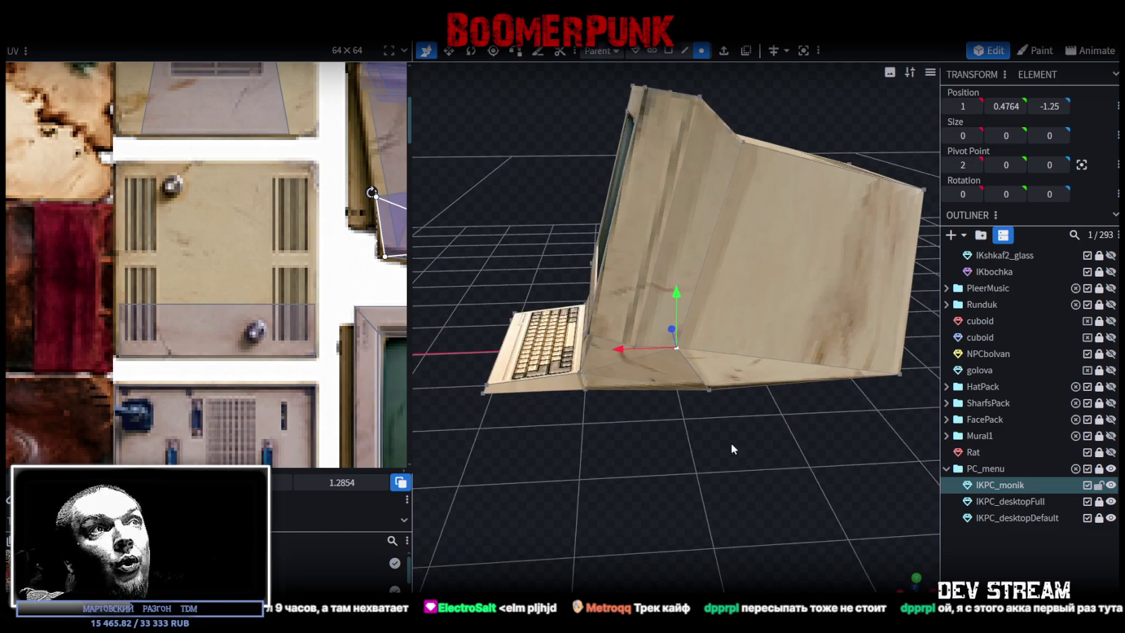
drag(566, 491, 885, 519)
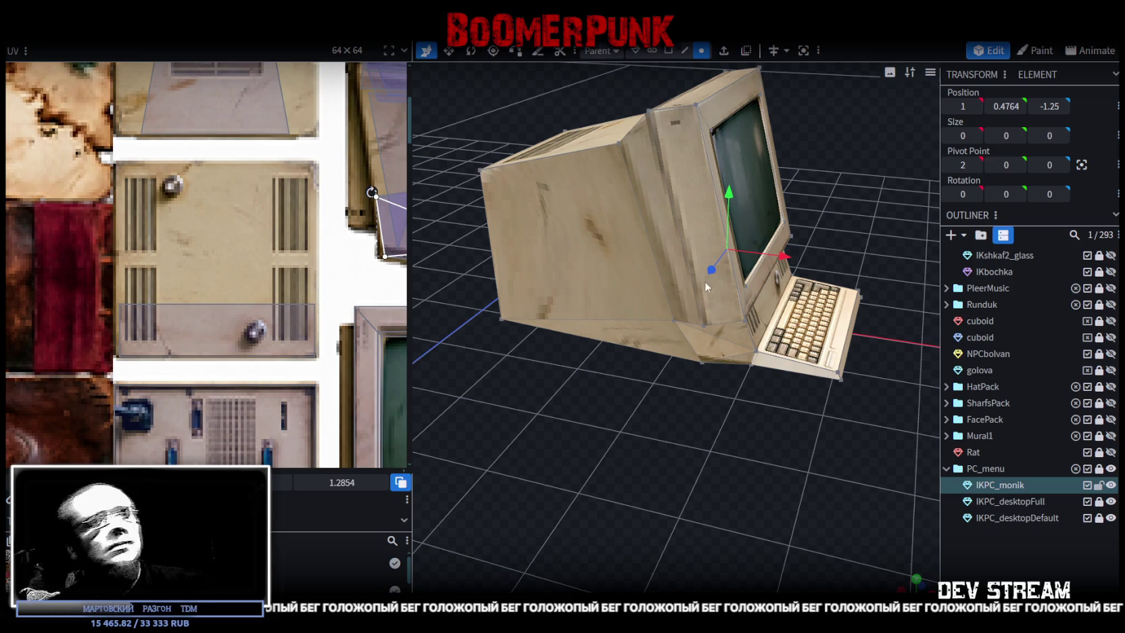
click(701, 362)
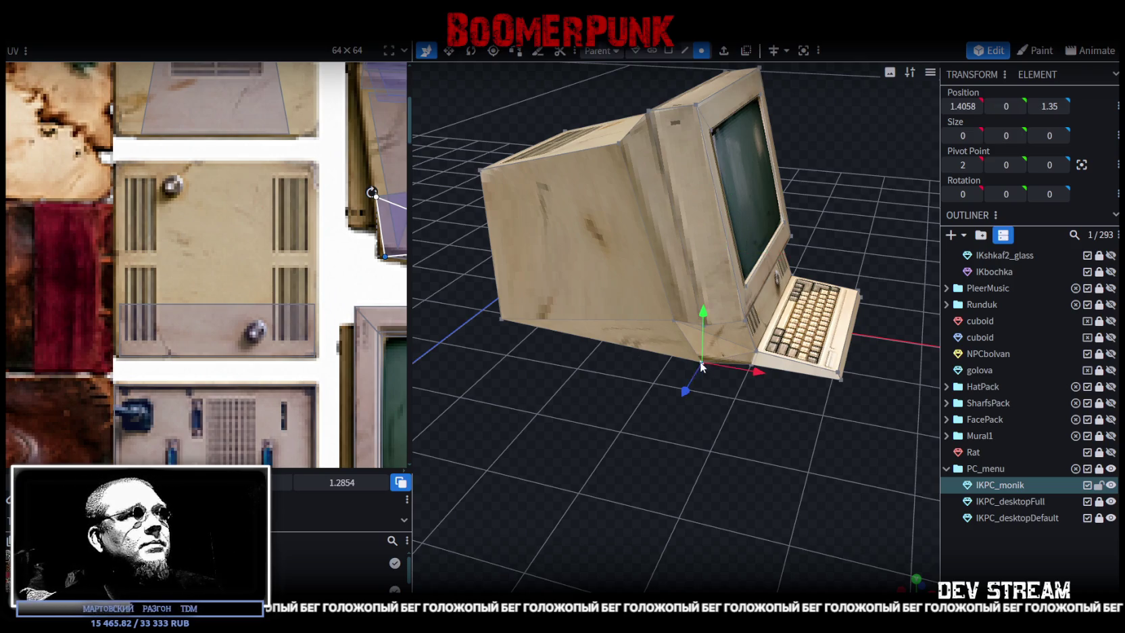
mouse_move(778, 494)
mouse_down()
mouse_move(581, 497)
mouse_move(832, 371)
mouse_up()
click(798, 367)
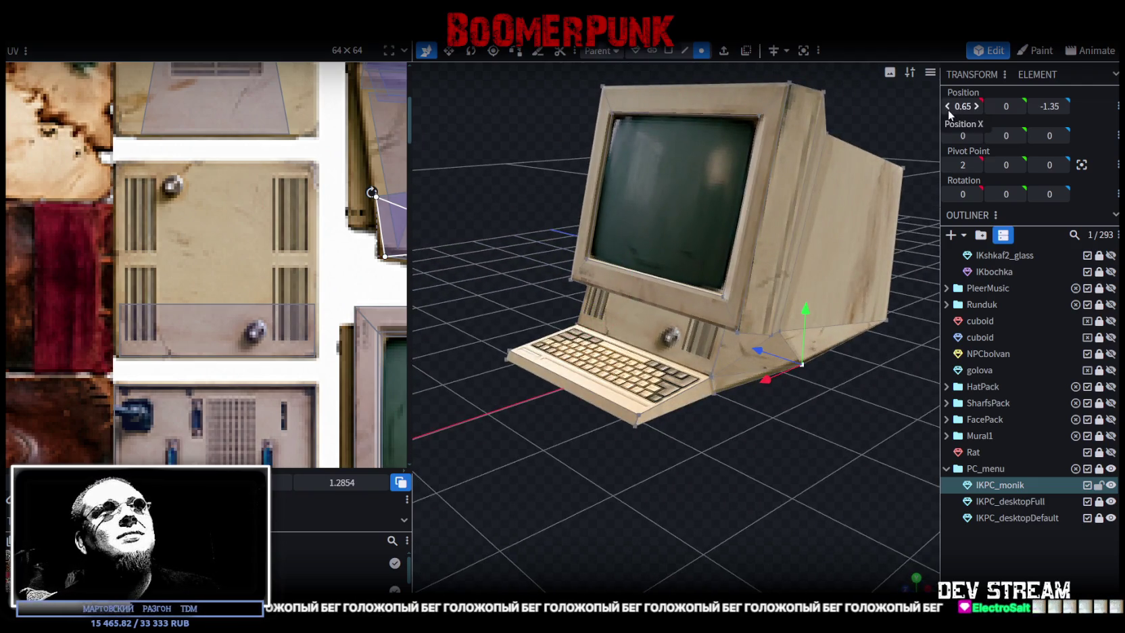
mouse_move(734, 512)
mouse_down()
mouse_move(841, 512)
mouse_move(626, 334)
mouse_move(701, 500)
mouse_up()
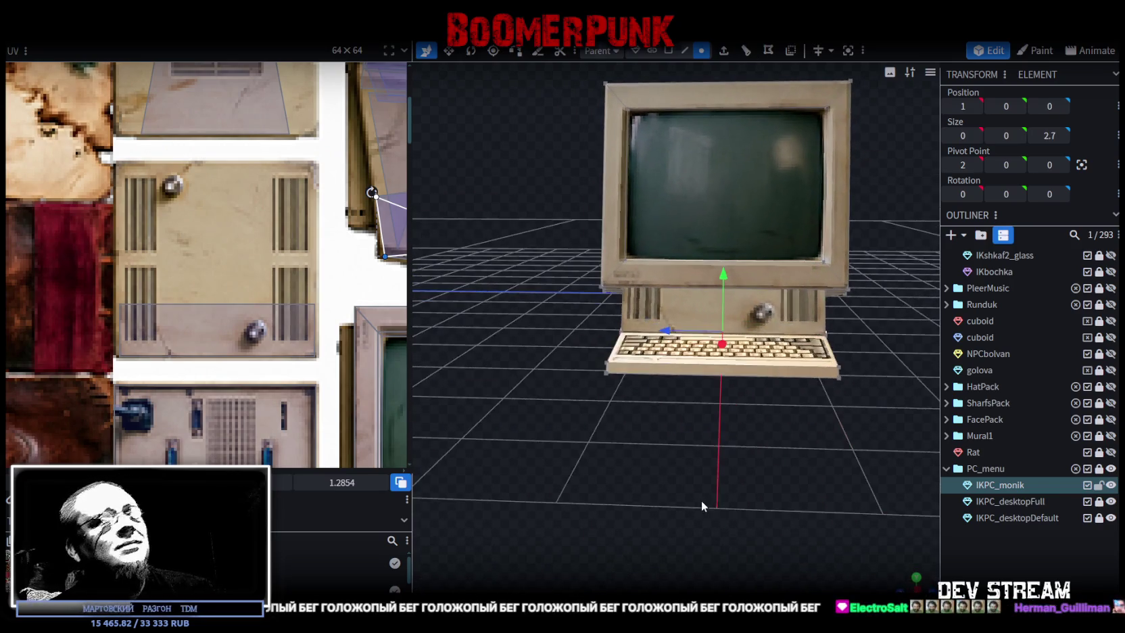
key(s)
drag(783, 333, 793, 338)
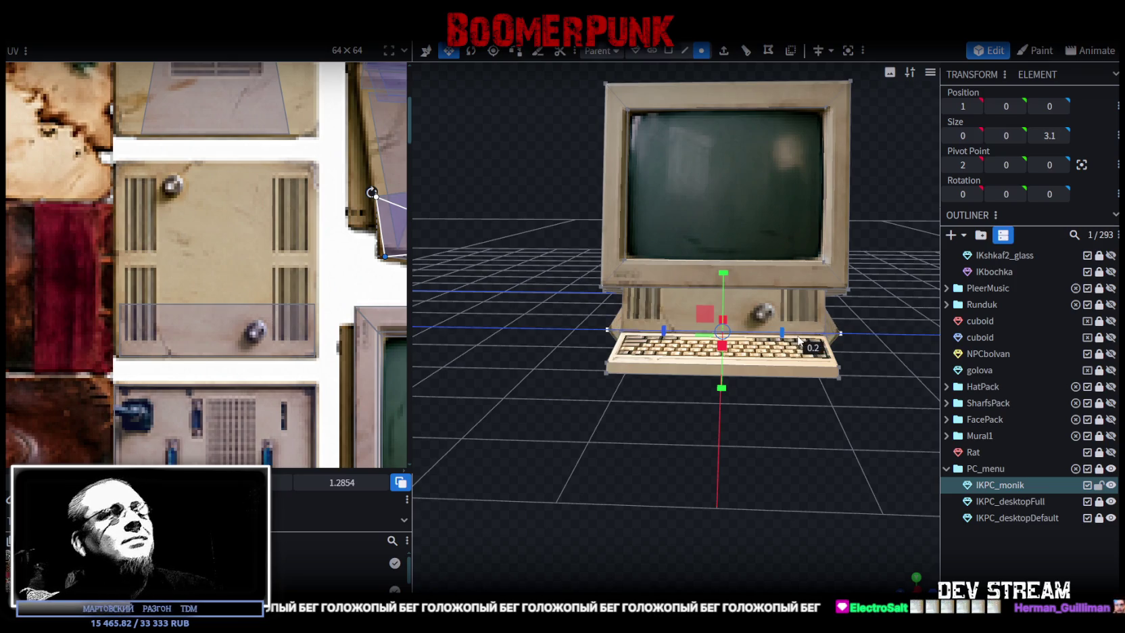
mouse_move(791, 460)
mouse_down()
mouse_move(789, 480)
mouse_move(598, 484)
mouse_move(831, 505)
mouse_move(753, 492)
mouse_move(698, 515)
mouse_up()
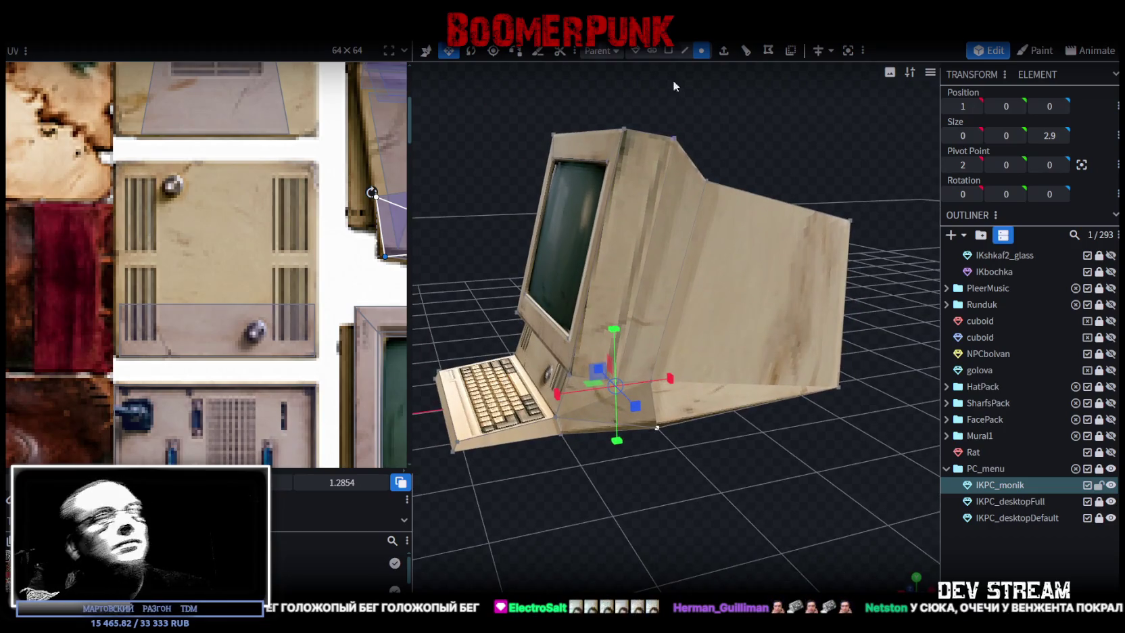
Push the keyboard outward to X 2.6375
mouse_move(657, 427)
mouse_down()
mouse_move(579, 519)
mouse_move(706, 506)
mouse_move(710, 428)
mouse_up()
click(697, 404)
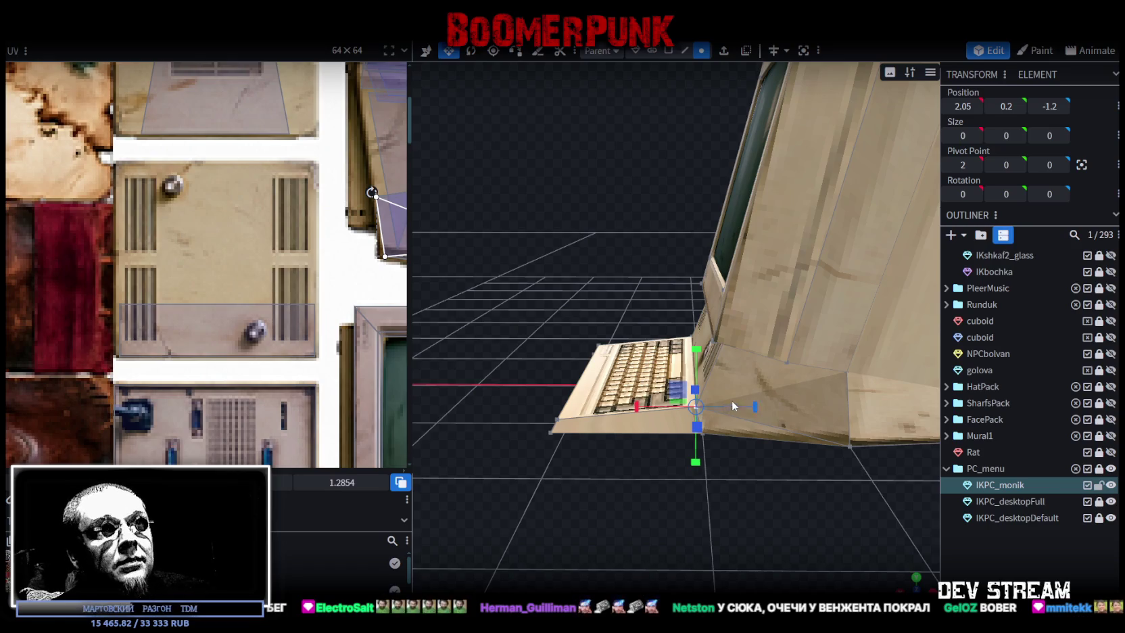
click(696, 379)
mouse_move(696, 379)
mouse_down()
mouse_move(891, 503)
mouse_move(622, 383)
mouse_up()
key(v)
click(611, 396)
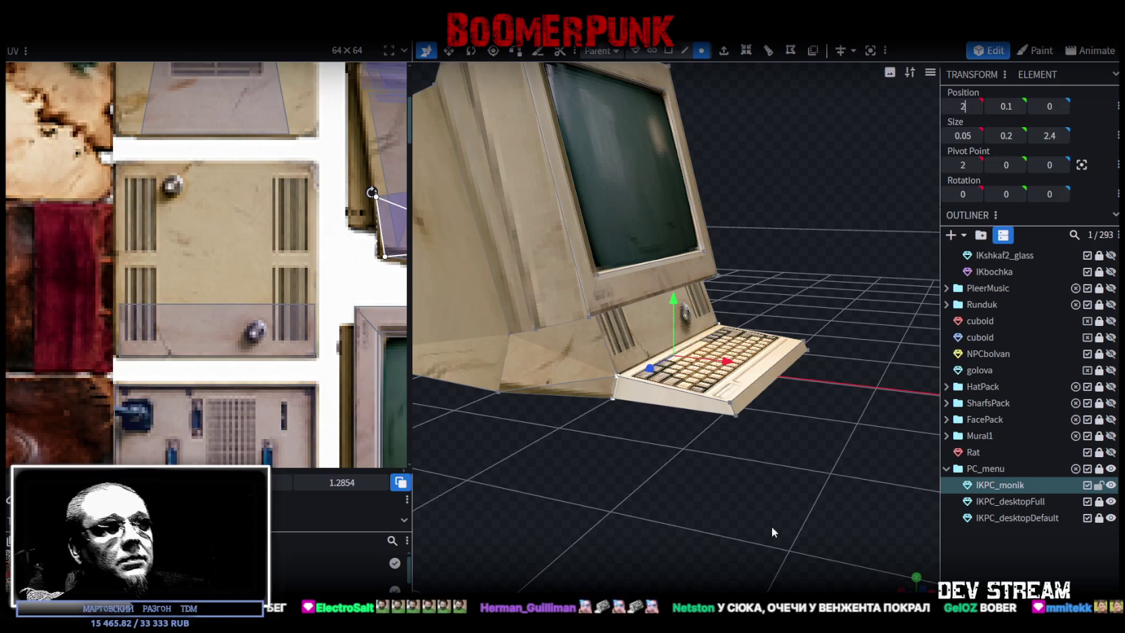
drag(802, 503, 516, 484)
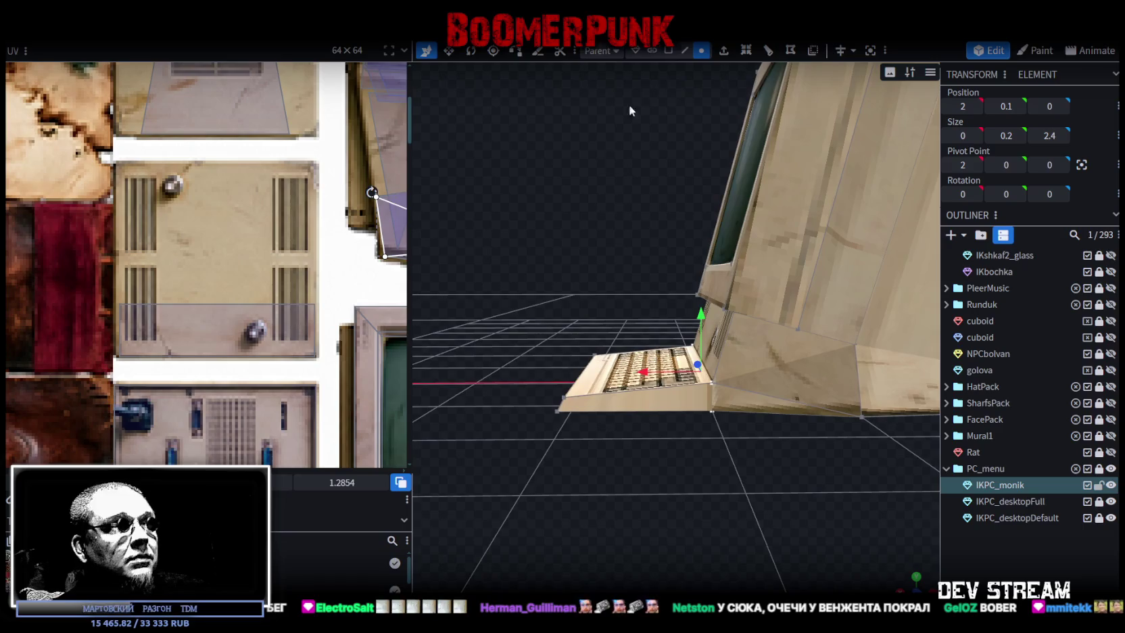
click(668, 51)
drag(573, 369, 566, 370)
scroll(637, 453, up, 3)
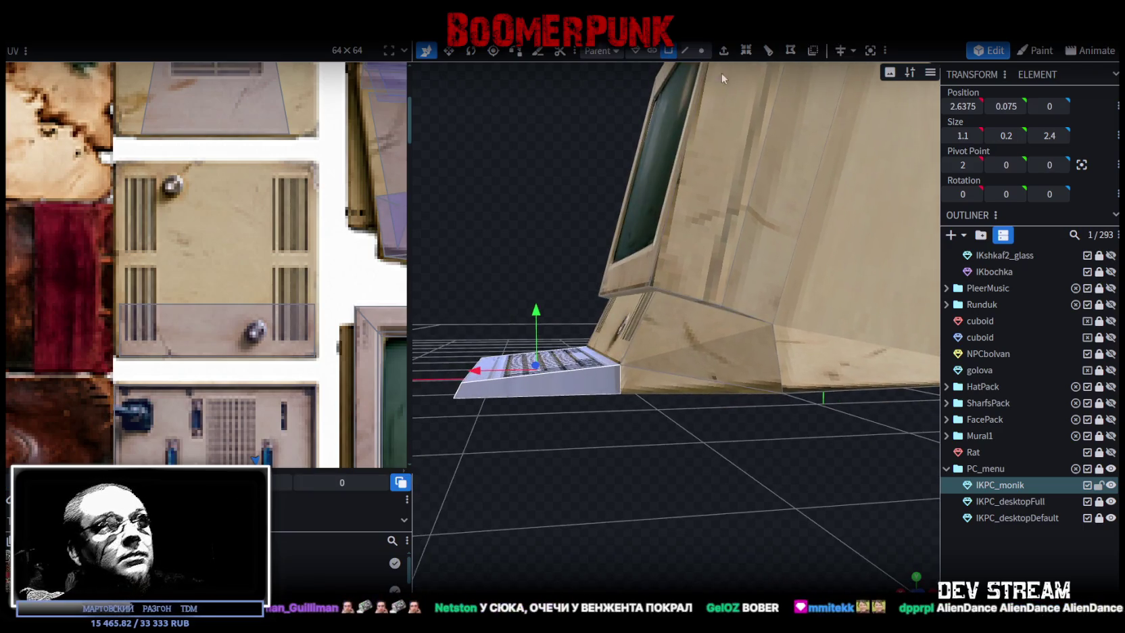
Select the base face and lower side wedge face, then switch to orthographic front view
click(752, 357)
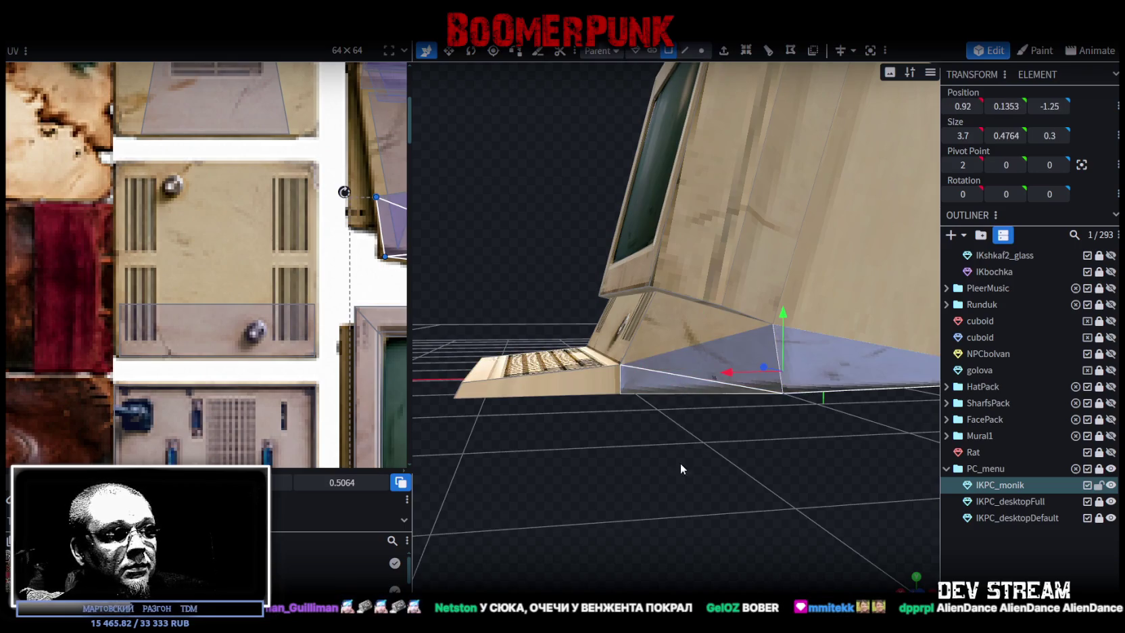
drag(694, 459, 685, 391)
click(601, 399)
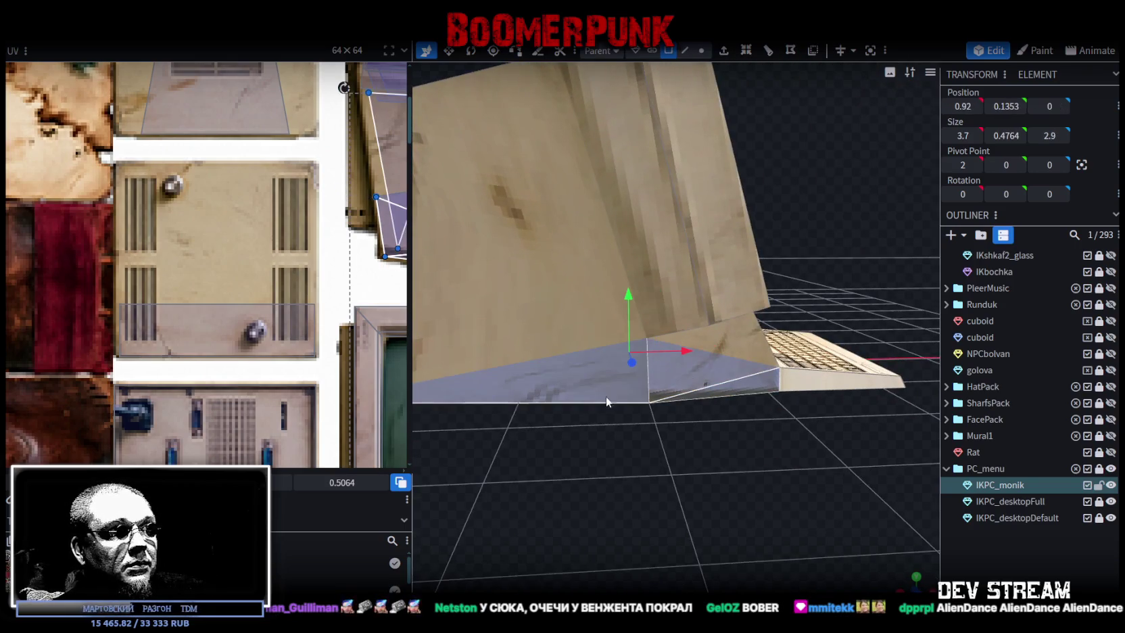
key(KP_1)
scroll(647, 541, down, 3)
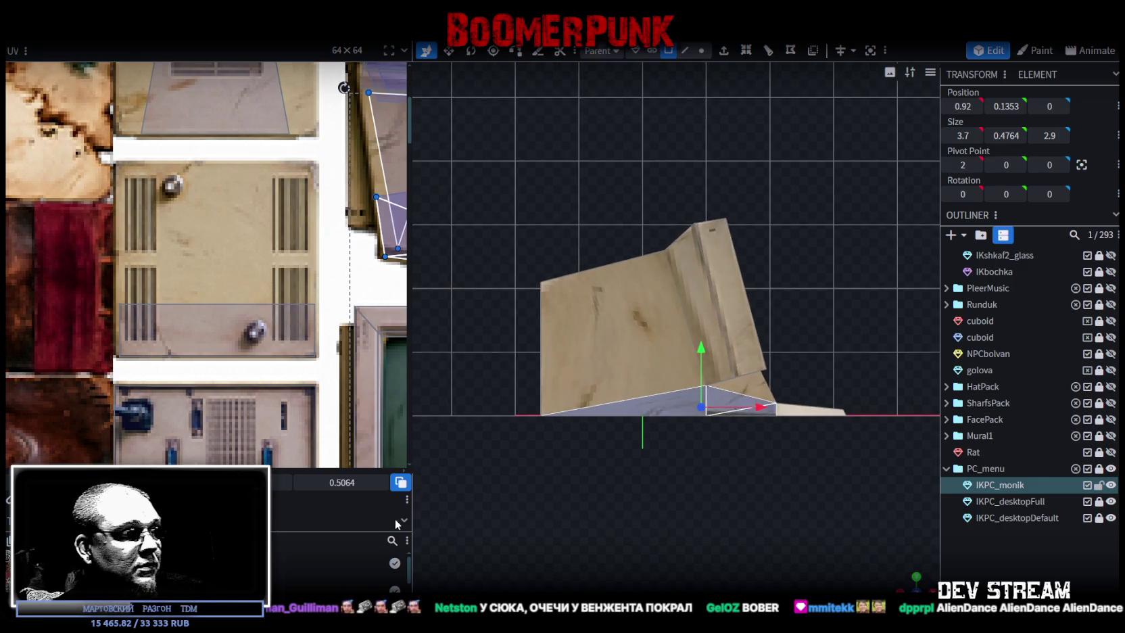
Move the face's UV area beside the monitor image and rotate its mapping
scroll(163, 290, down, 5)
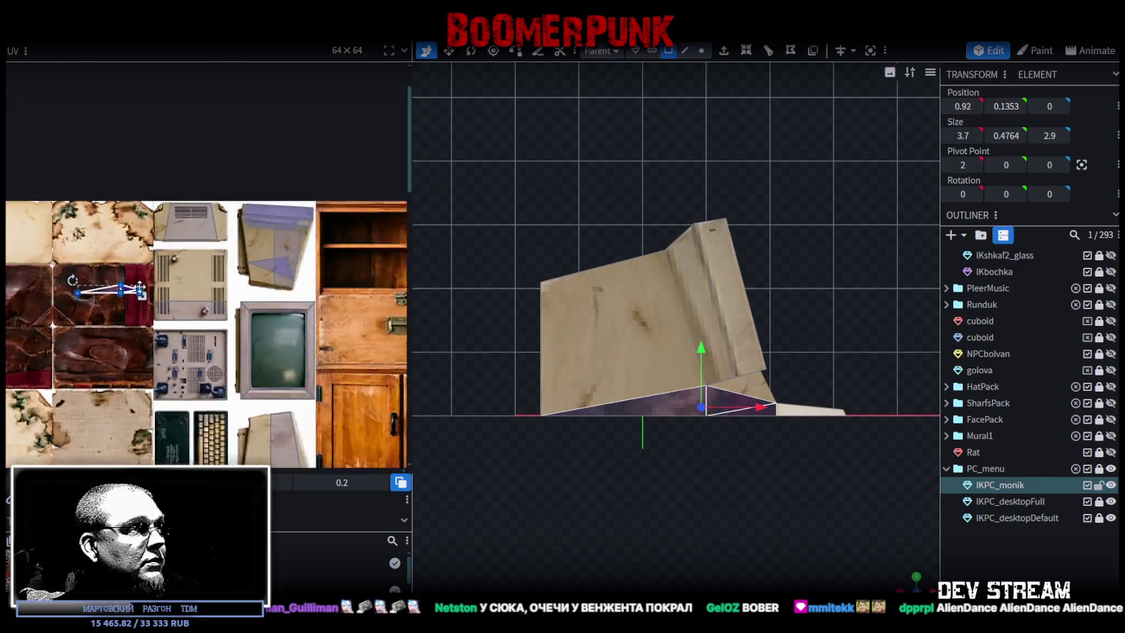
drag(127, 293, 234, 274)
right_click(257, 274)
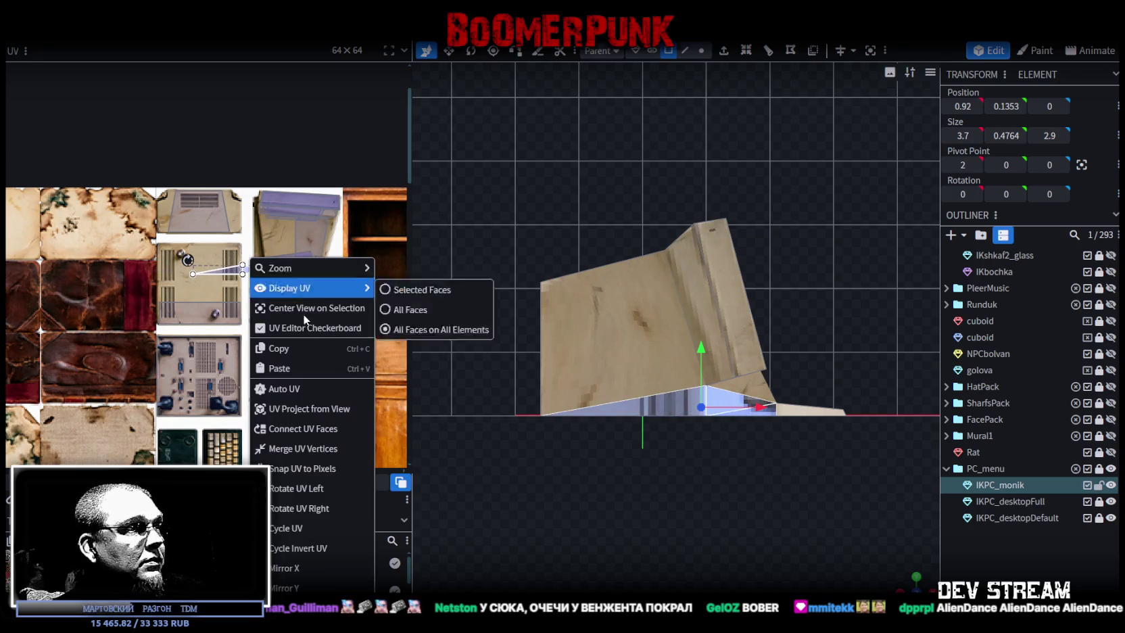
click(291, 525)
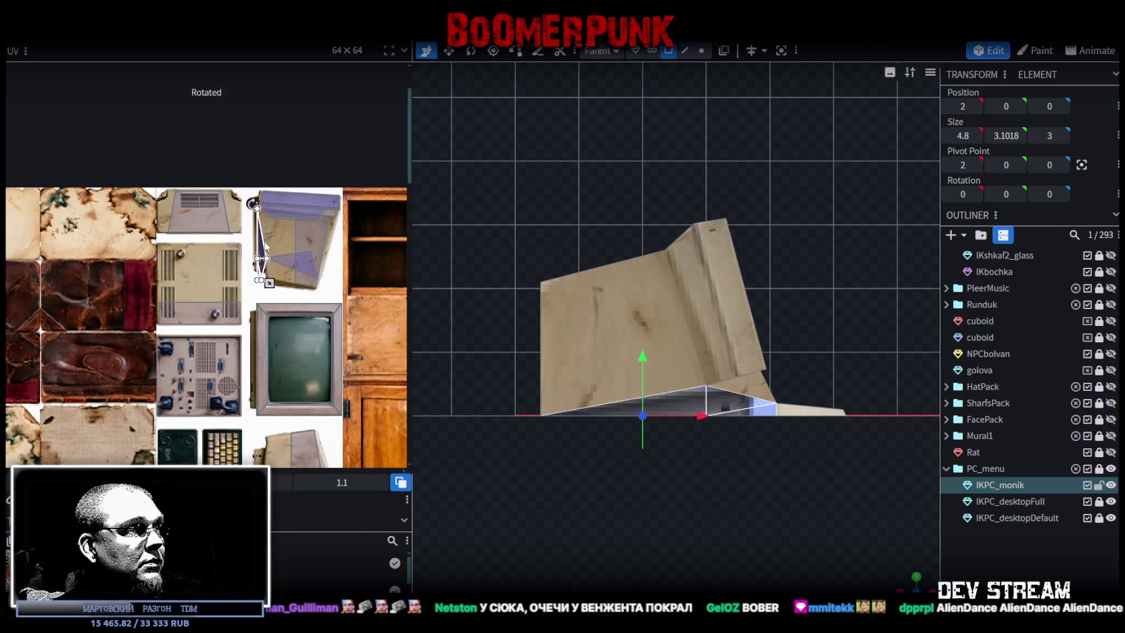
Shift, slightly enlarge and narrow the next face's UV area to fit the strip
scroll(228, 284, up, 4)
click(245, 208)
drag(244, 208, 234, 197)
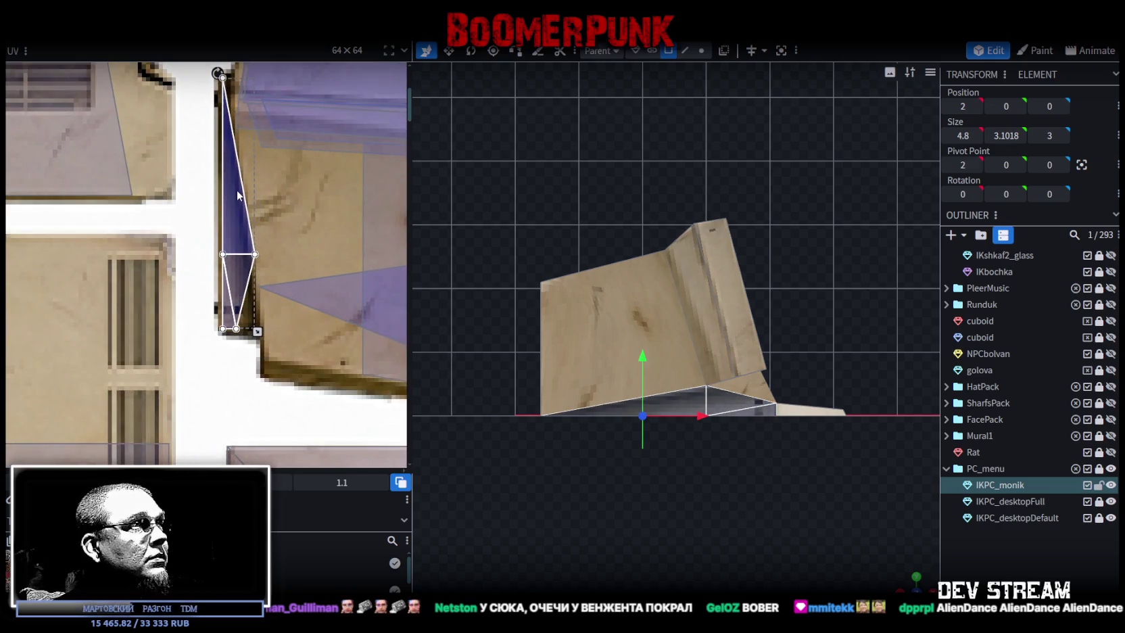
scroll(261, 288, up, 2)
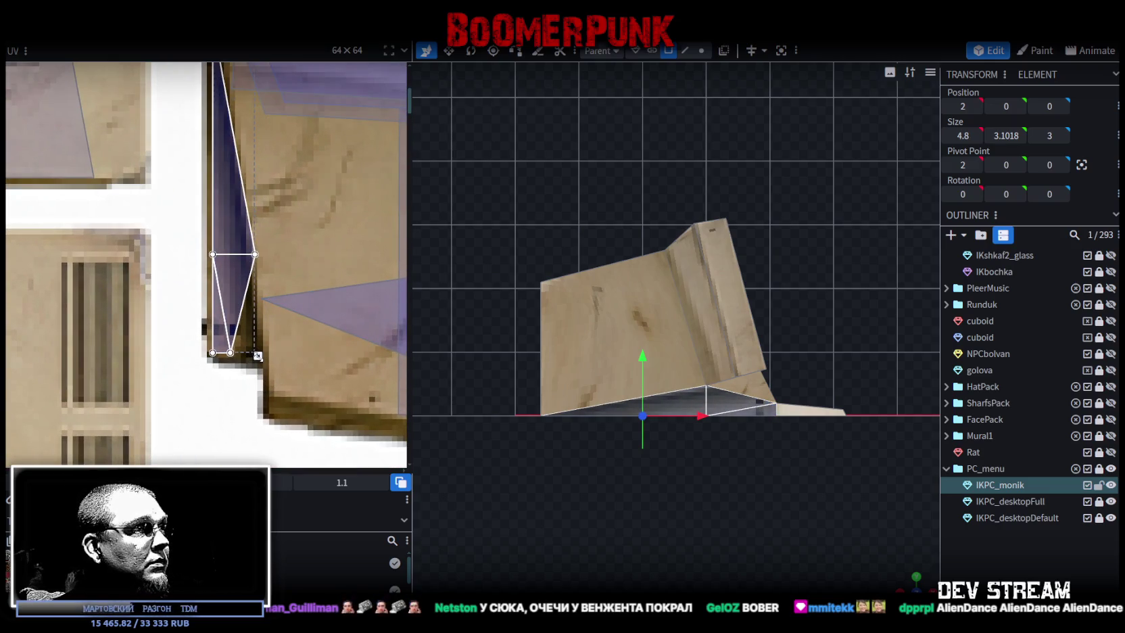
drag(257, 356, 260, 360)
scroll(237, 325, up, 2)
drag(227, 310, 222, 304)
drag(261, 377, 250, 378)
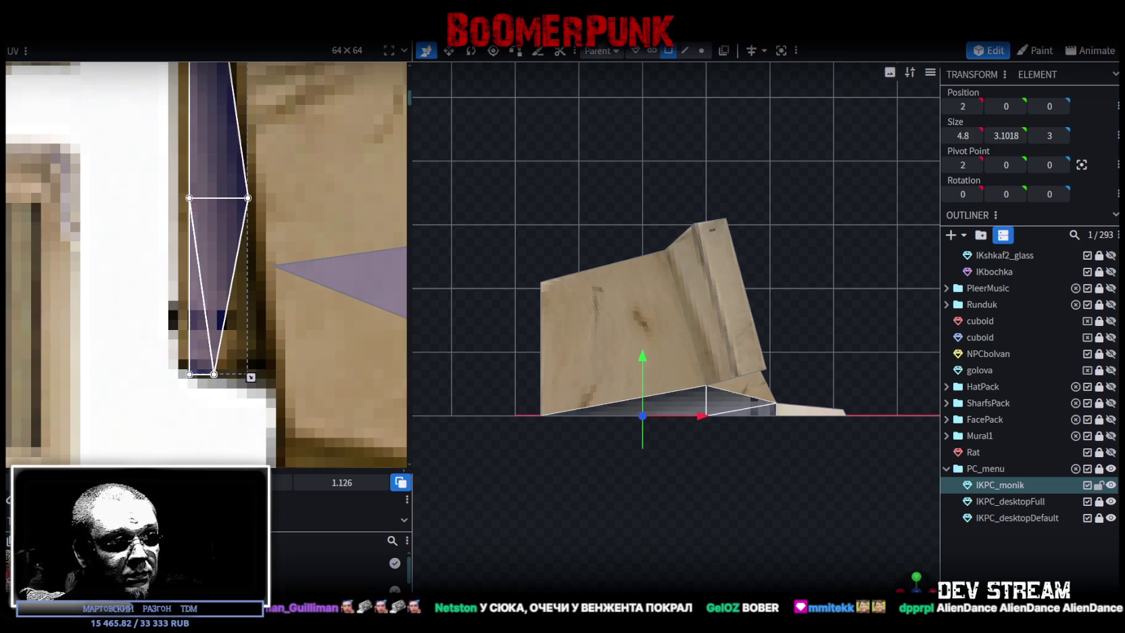
Orbit around the computer and select the lower side wedge face
drag(783, 521, 738, 478)
click(706, 399)
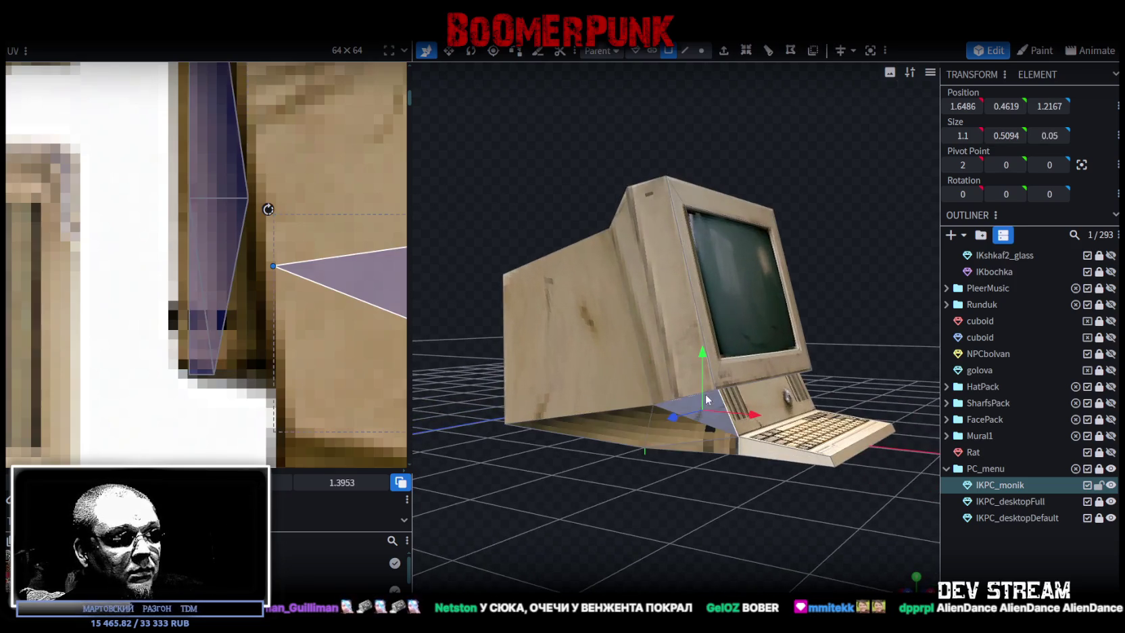
mouse_move(787, 495)
mouse_down()
mouse_move(543, 512)
mouse_move(631, 406)
mouse_up()
click(631, 407)
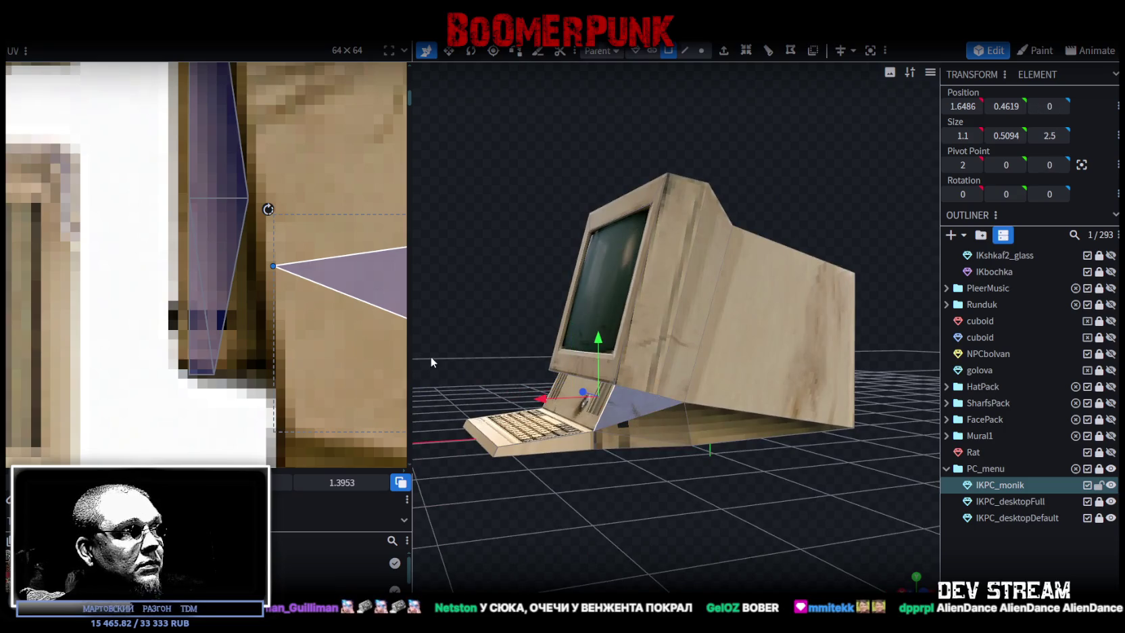
click(657, 431)
drag(703, 432, 925, 524)
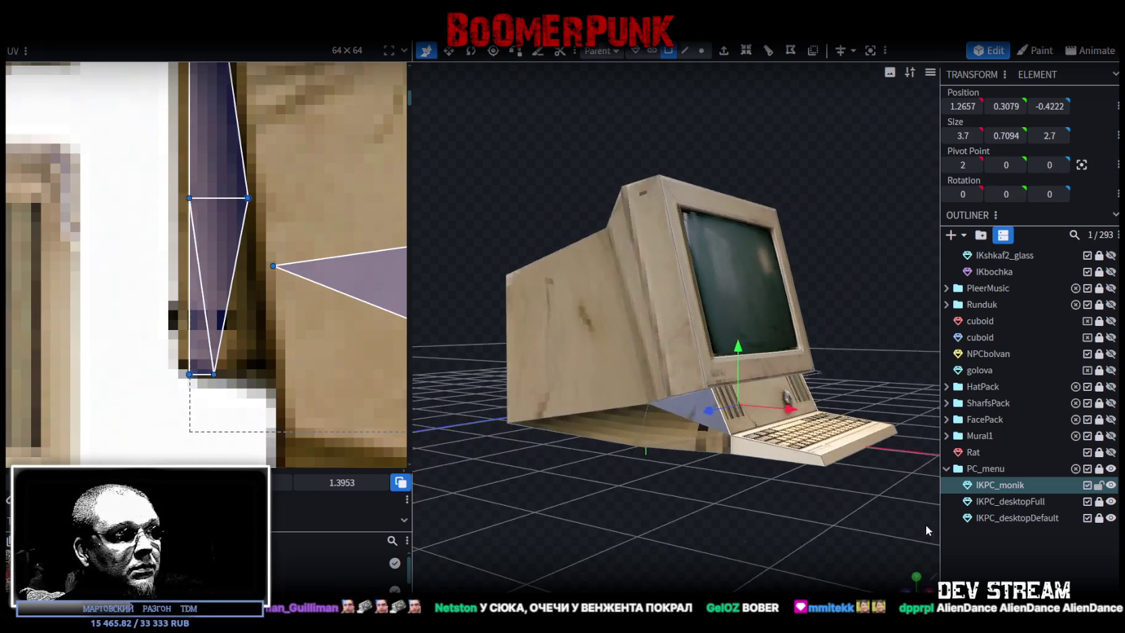
click(630, 422)
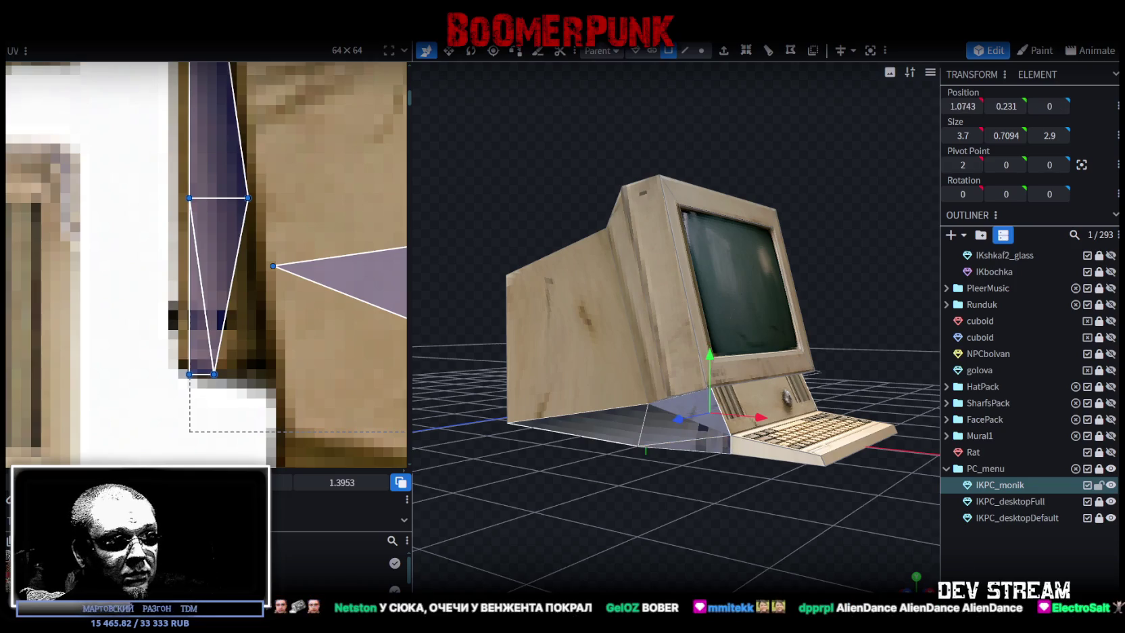
In side view, drag the wedge's UV triangle off the parchment onto the beige PC texture
key(KP_3)
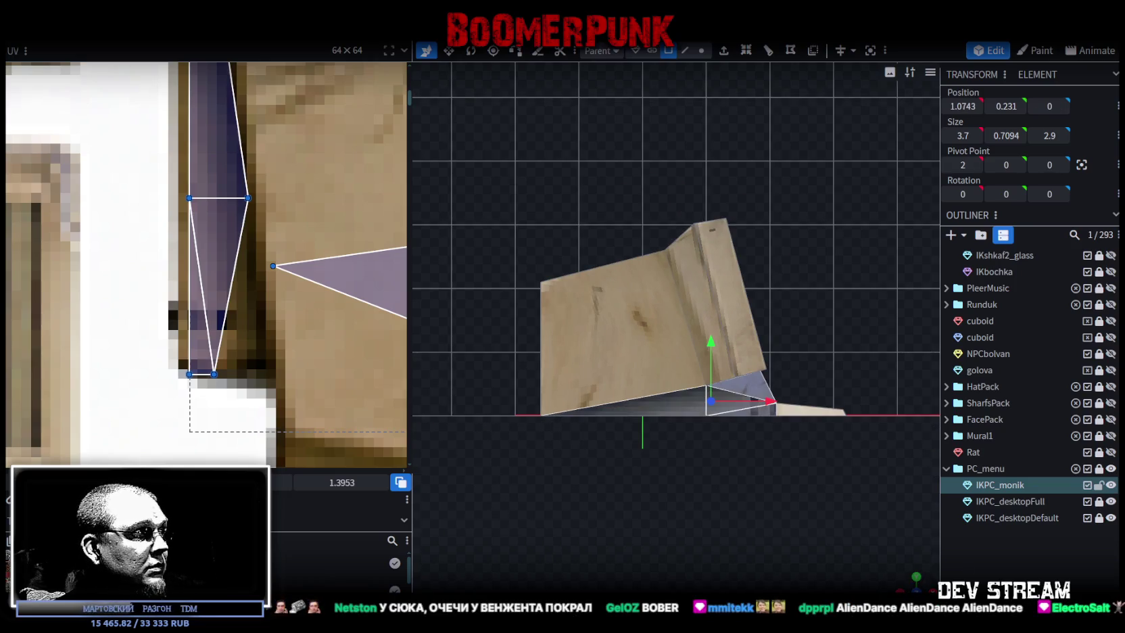
scroll(162, 296, down, 2)
scroll(162, 296, down, 2)
scroll(162, 296, down, 2)
scroll(162, 296, down, 2)
drag(161, 295, 331, 308)
middle_drag(332, 308, 213, 227)
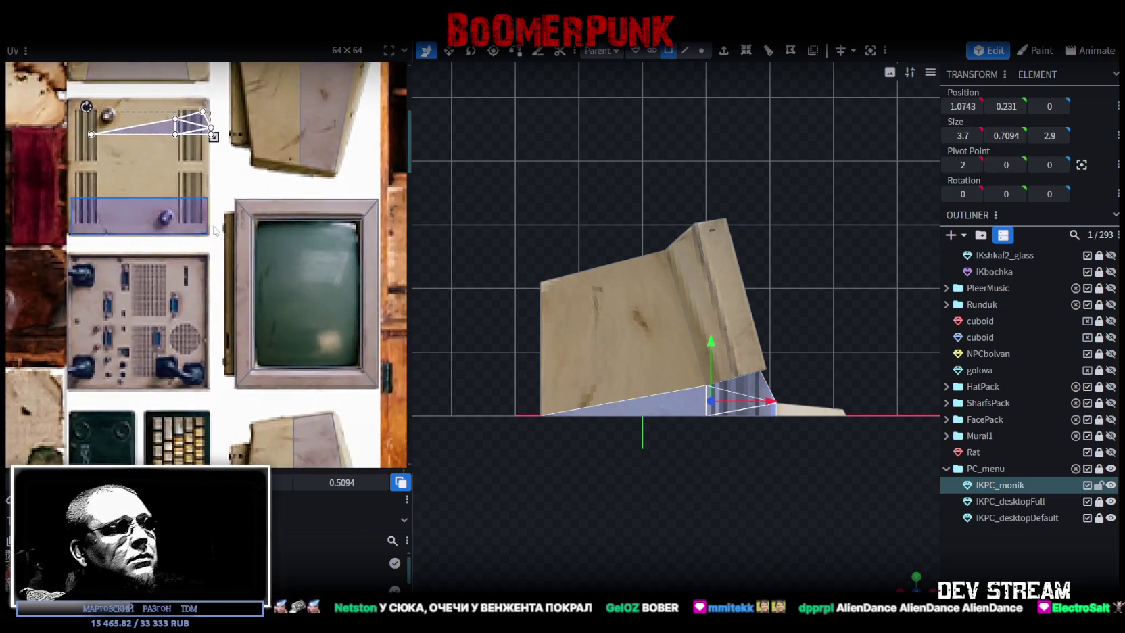
scroll(213, 226, down, 2)
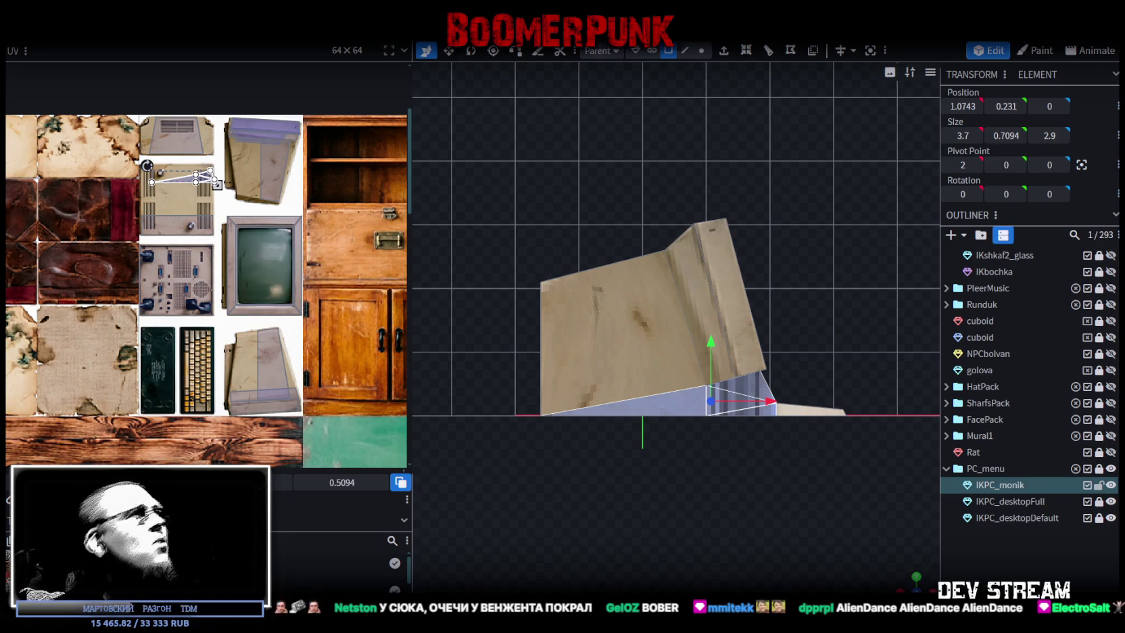
scroll(284, 291, up, 3)
Move the wedge's UV face onto the keyboard area and apply Rotate UV Right
middle_drag(263, 285, 373, 207)
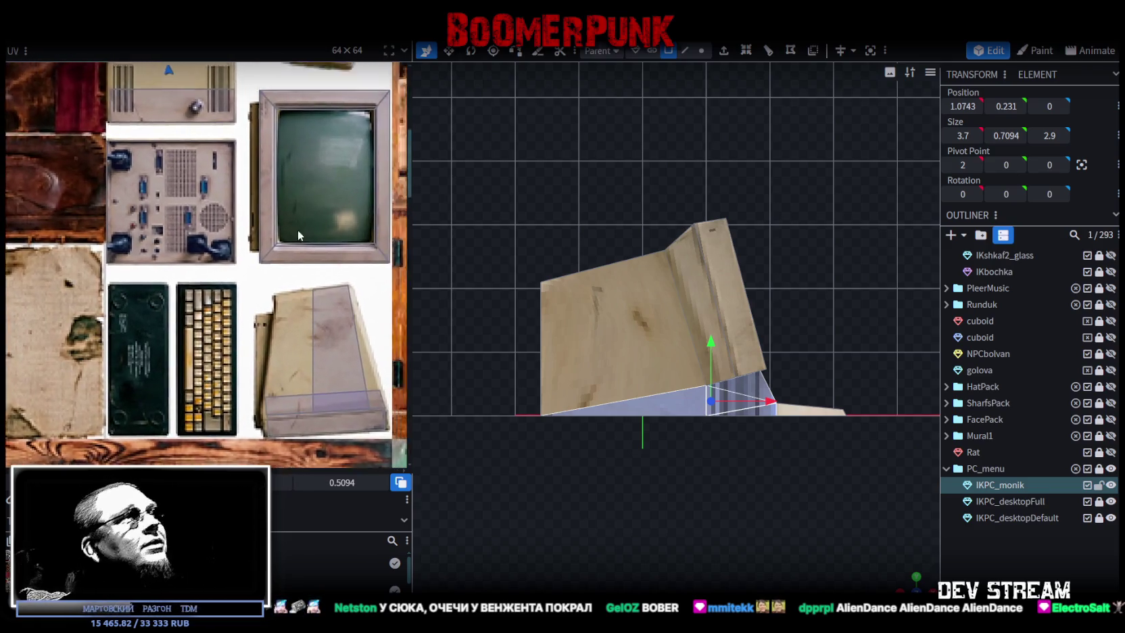
drag(181, 75, 236, 358)
right_click(235, 358)
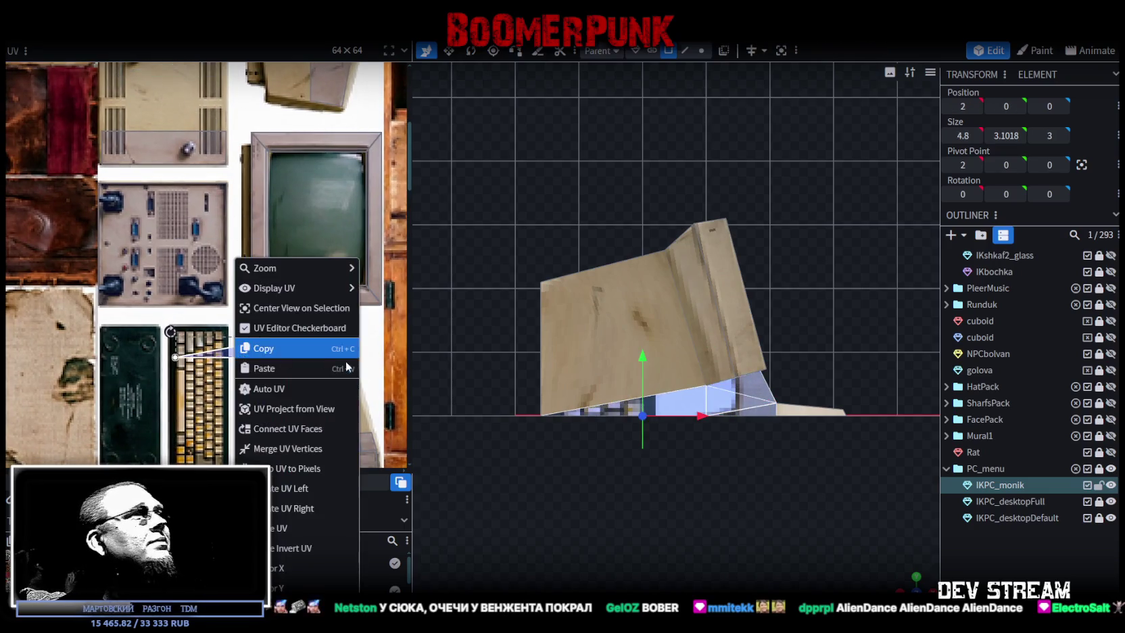
click(289, 509)
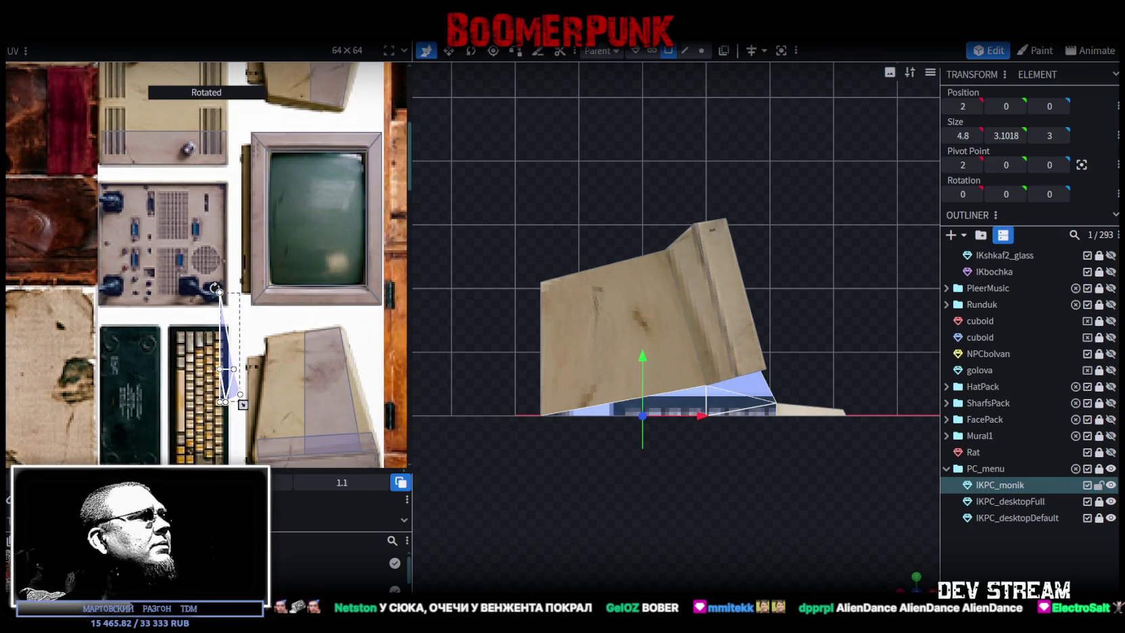
Fit the UV face onto the base's left beige edge, aligning its corners
middle_drag(303, 356, 312, 326)
mouse_move(244, 297)
mouse_down()
mouse_move(272, 328)
mouse_move(241, 350)
mouse_up()
scroll(271, 327, up, 4)
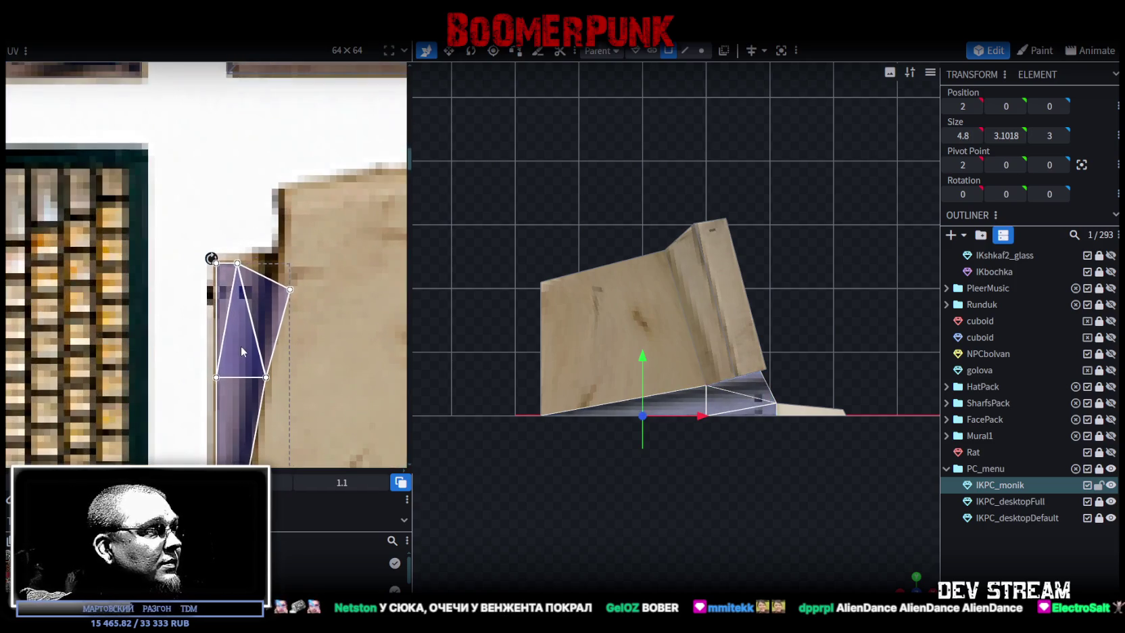
scroll(241, 350, down, 4)
scroll(300, 369, up, 2)
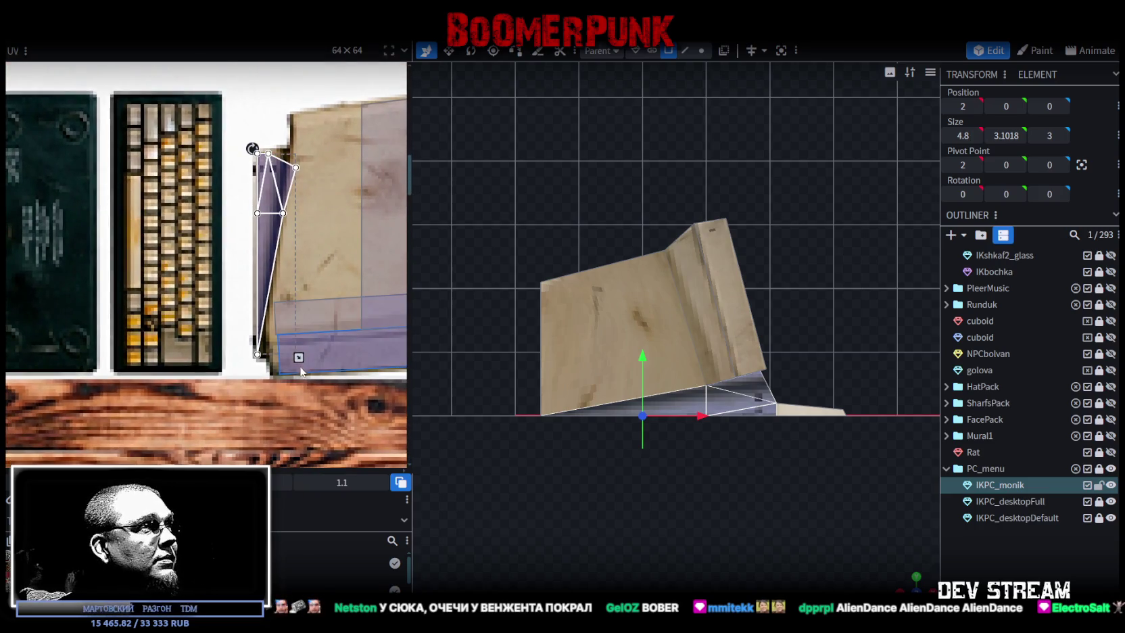
scroll(300, 369, up, 3)
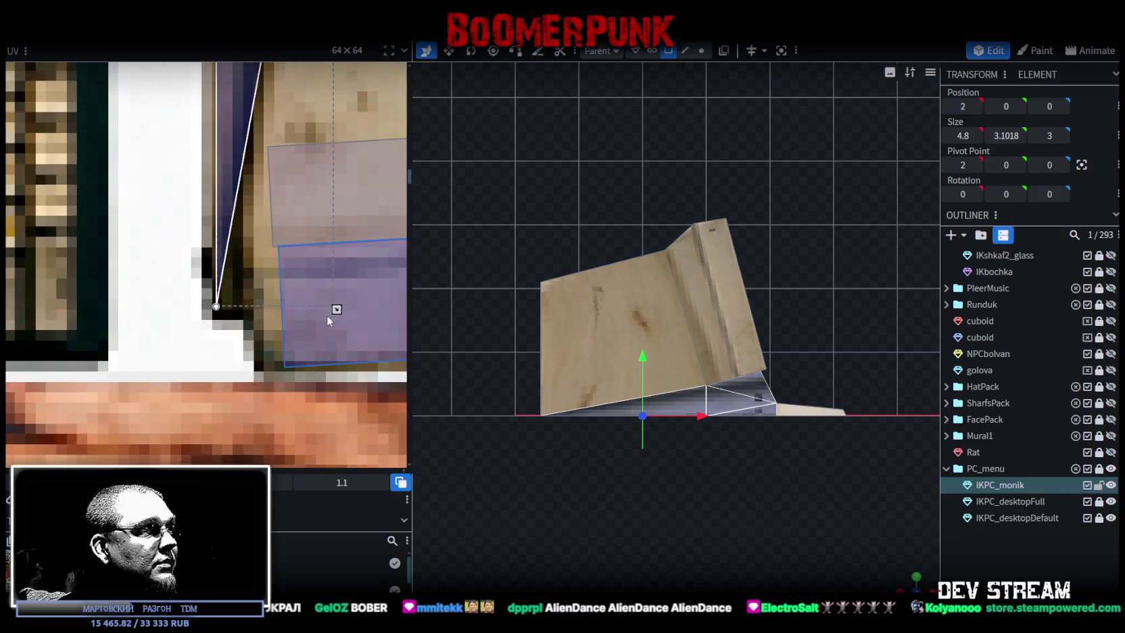
drag(327, 316, 317, 314)
scroll(327, 360, down, 2)
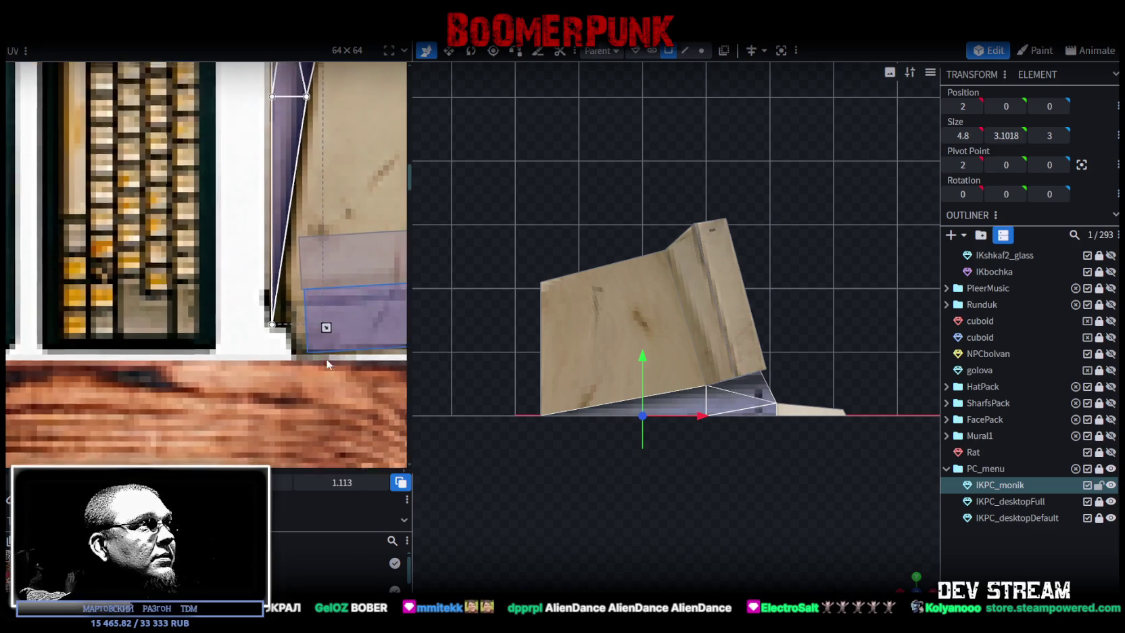
middle_drag(327, 363, 318, 437)
drag(297, 169, 291, 170)
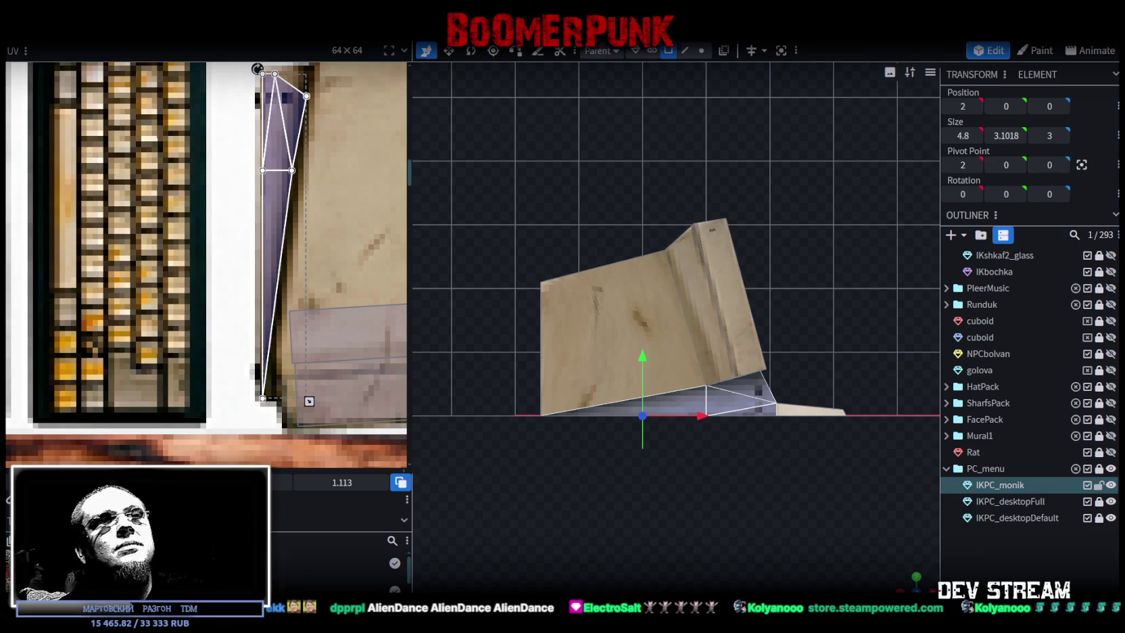
Return to perspective view and select the IKPC_monik monitor model
click(914, 578)
click(861, 563)
mouse_move(879, 558)
mouse_down()
mouse_move(705, 528)
mouse_move(611, 366)
mouse_up()
click(611, 370)
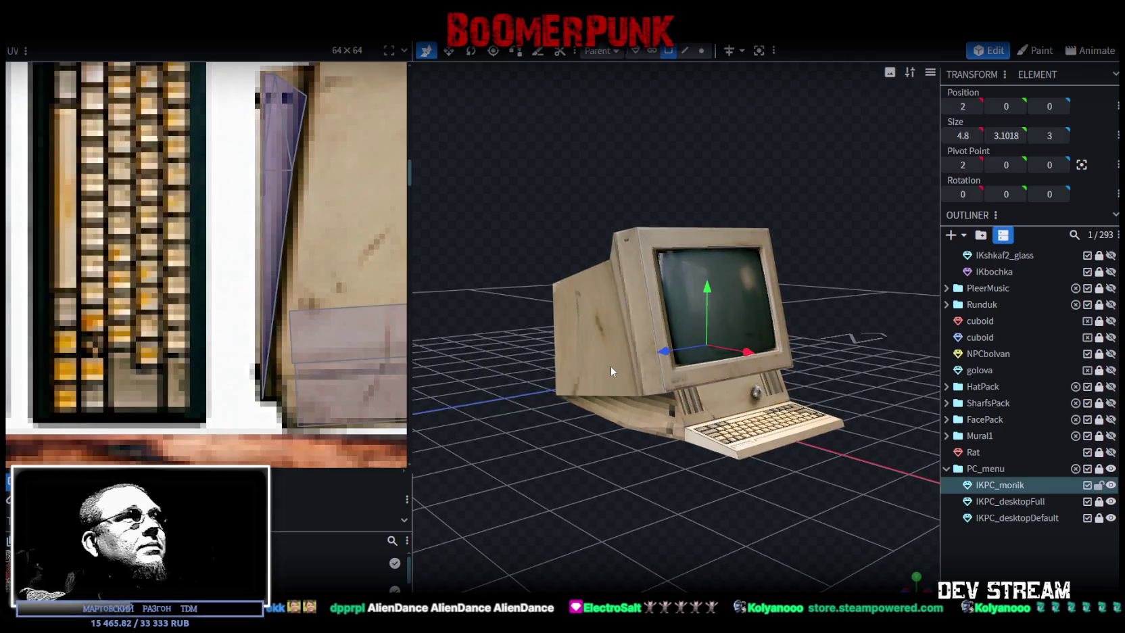
Snap to side view and apply Auto UV to the side panel
drag(572, 510, 691, 390)
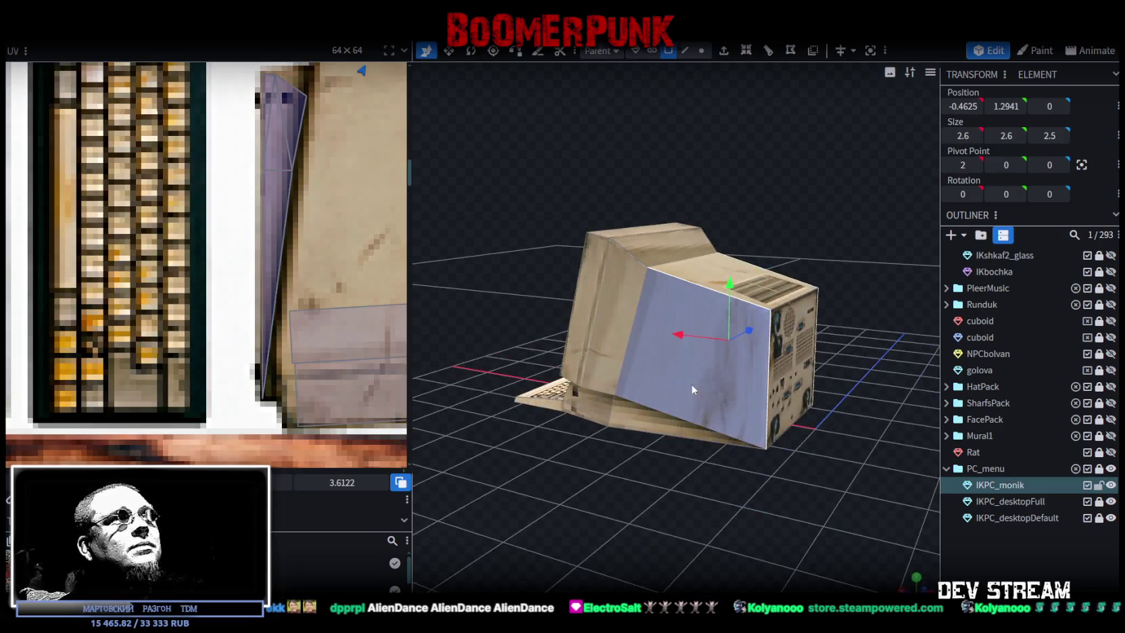
click(905, 585)
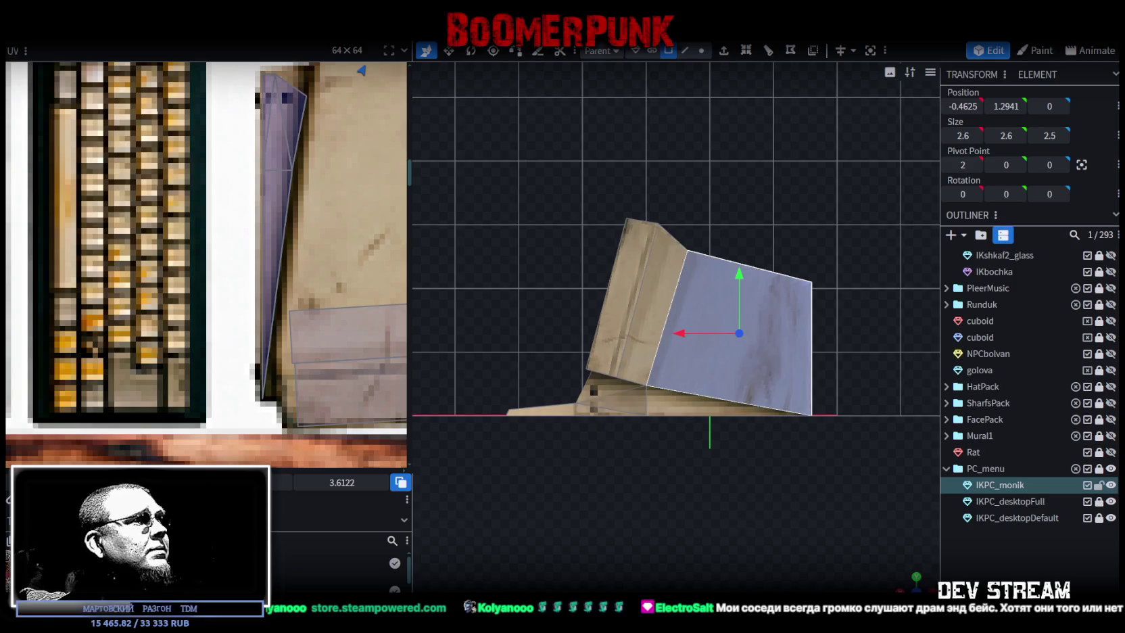
scroll(188, 301, down, 3)
scroll(187, 301, up, 2)
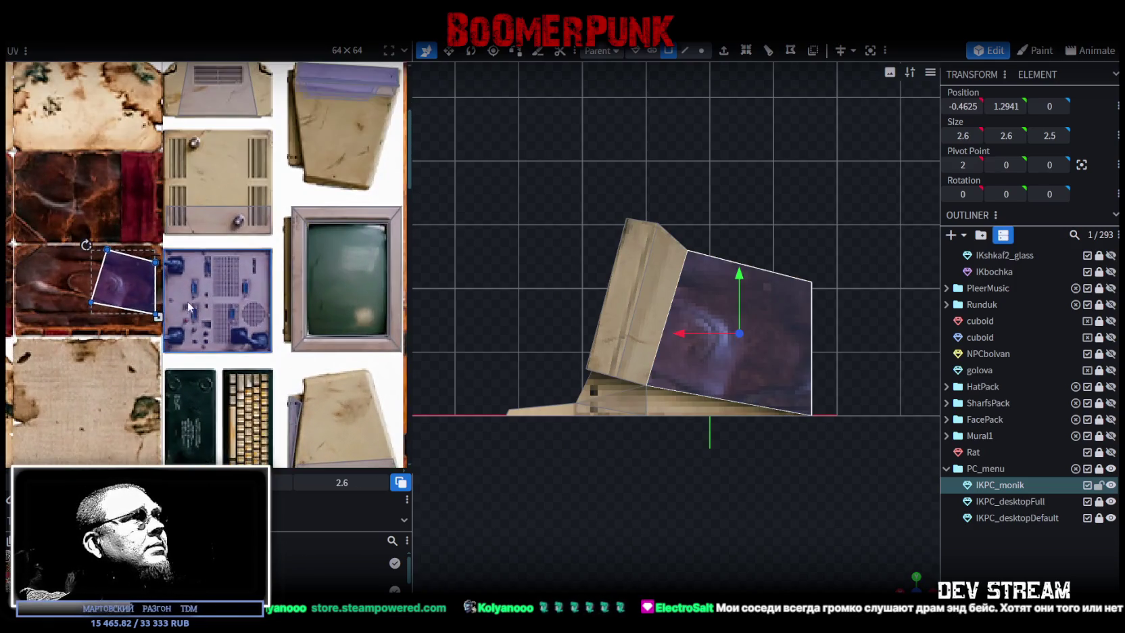
right_click(126, 292)
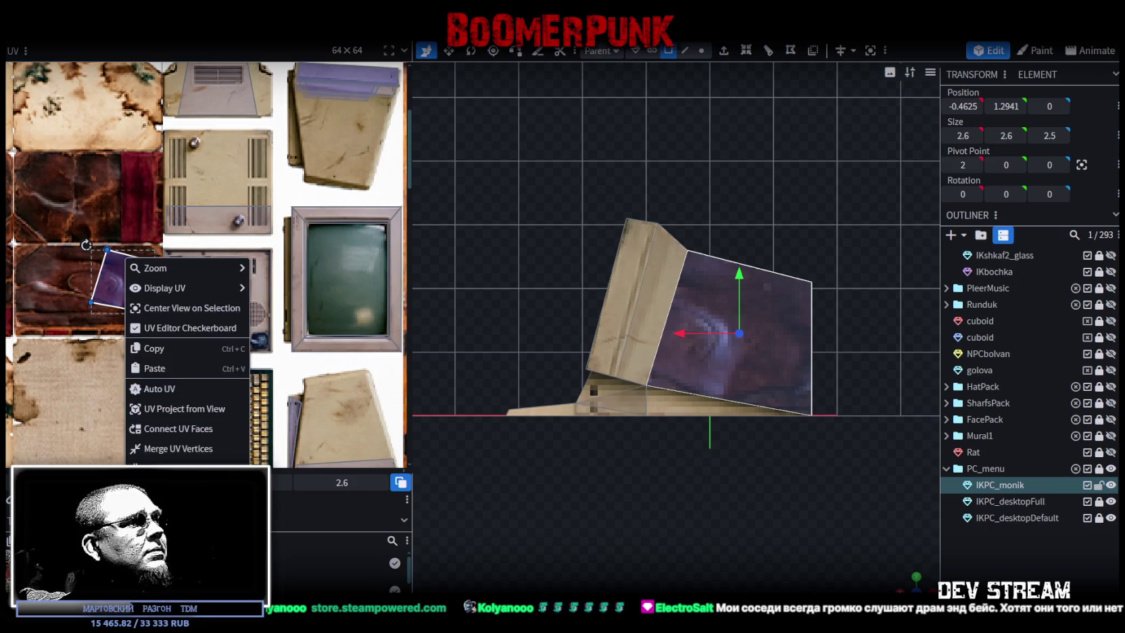
click(184, 408)
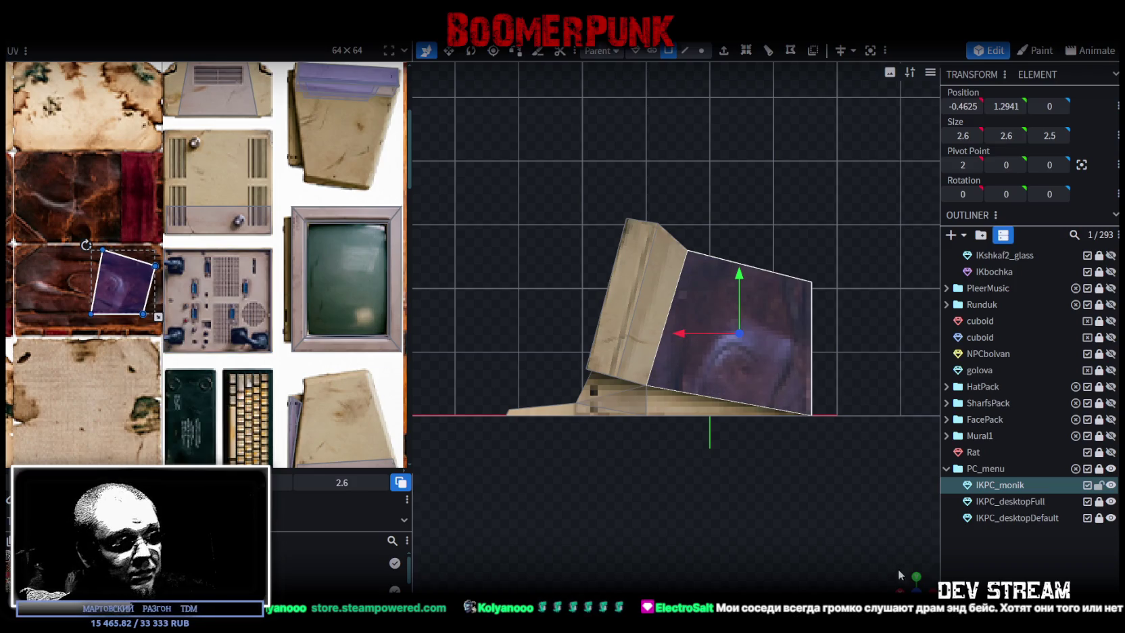
Move the large side panel's UV quad onto the beige computer texture and enlarge it
drag(676, 486, 608, 473)
click(664, 389)
mouse_move(122, 281)
mouse_down()
mouse_move(310, 362)
mouse_move(300, 361)
mouse_up()
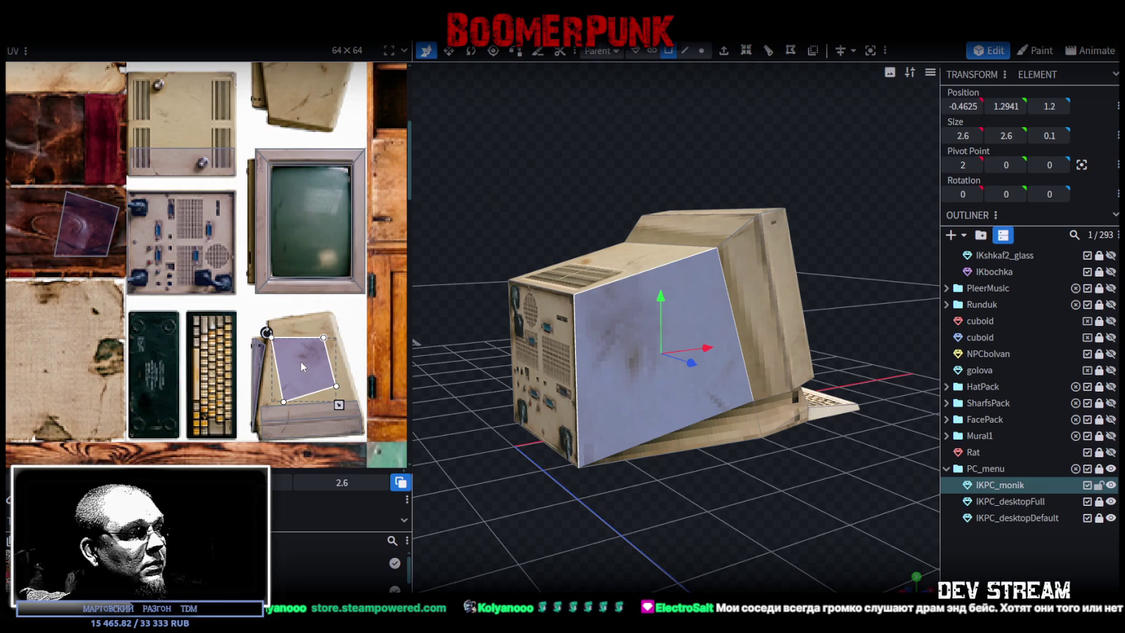
scroll(304, 369, up, 2)
scroll(315, 362, up, 2)
click(297, 320)
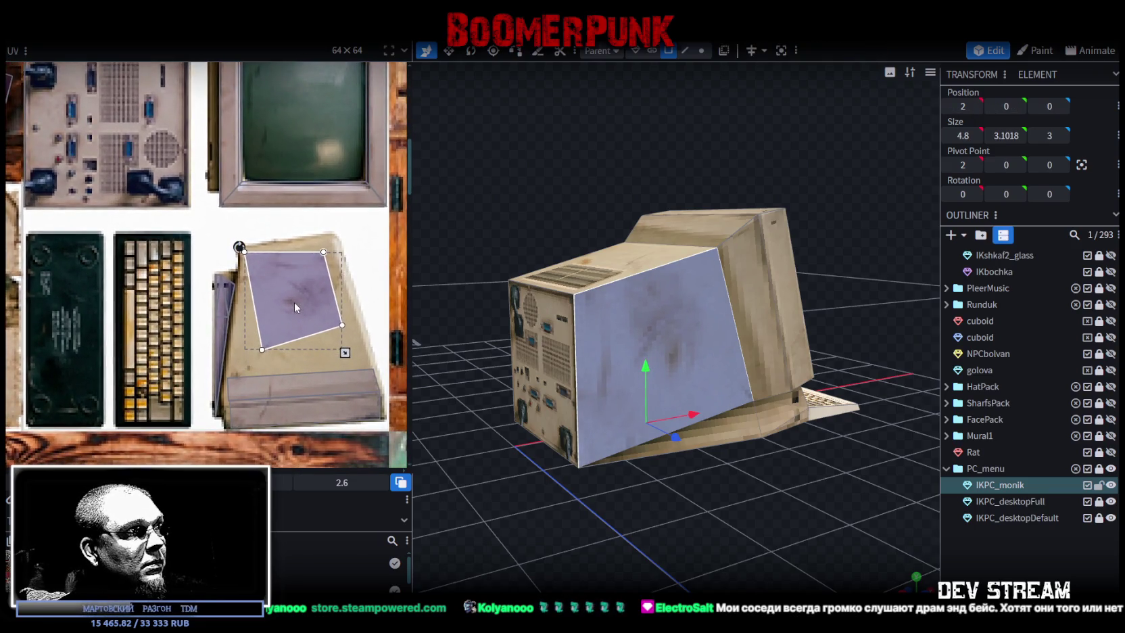
drag(342, 355, 370, 383)
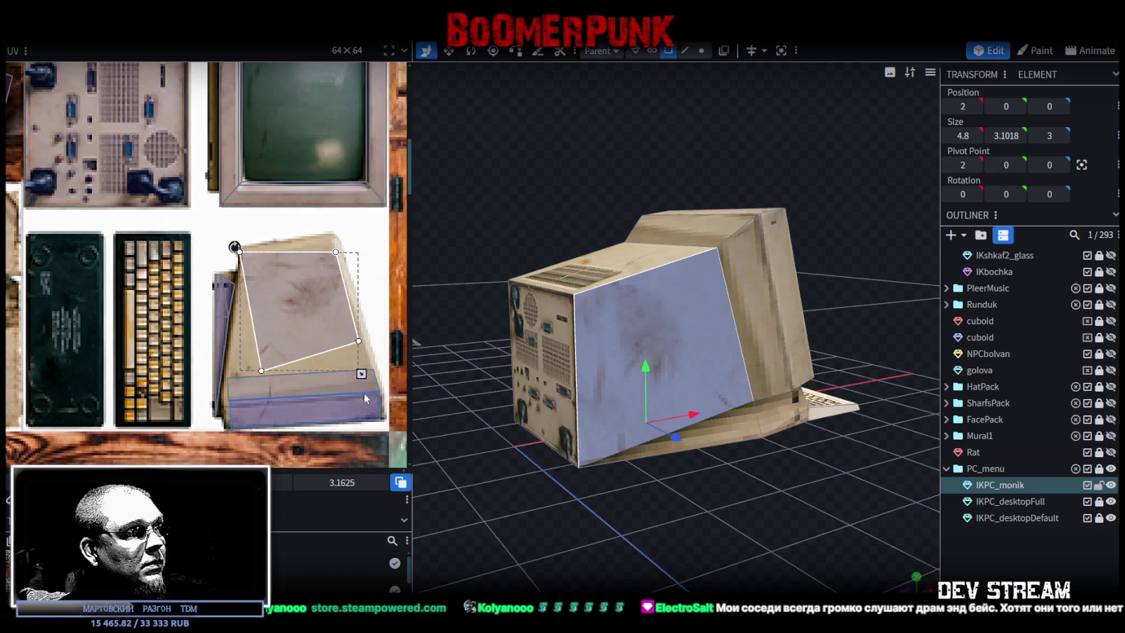
Position and resize the UV quad over the upper computer side image
scroll(372, 403, down, 3)
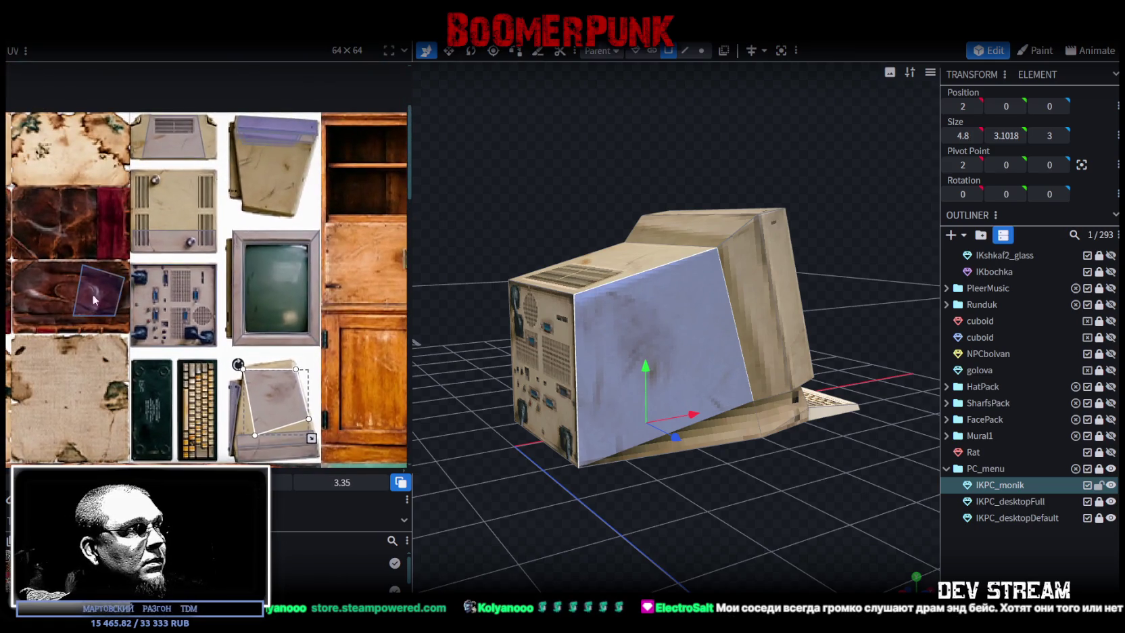
click(248, 161)
scroll(255, 164, up, 2)
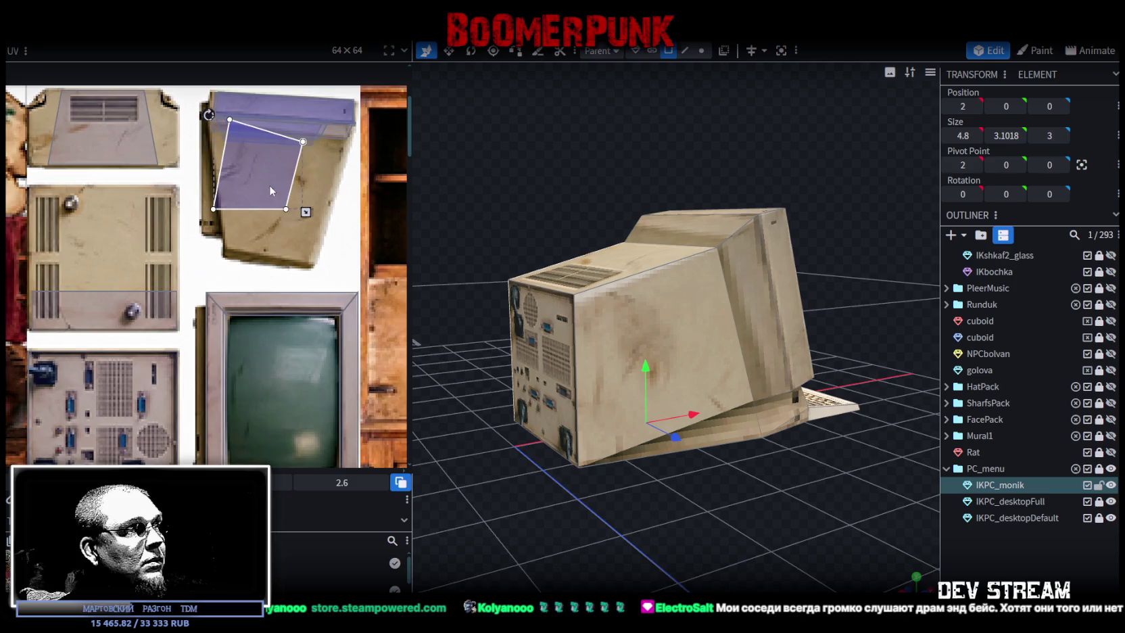
scroll(269, 185, up, 1)
drag(240, 219, 246, 204)
drag(287, 234, 315, 263)
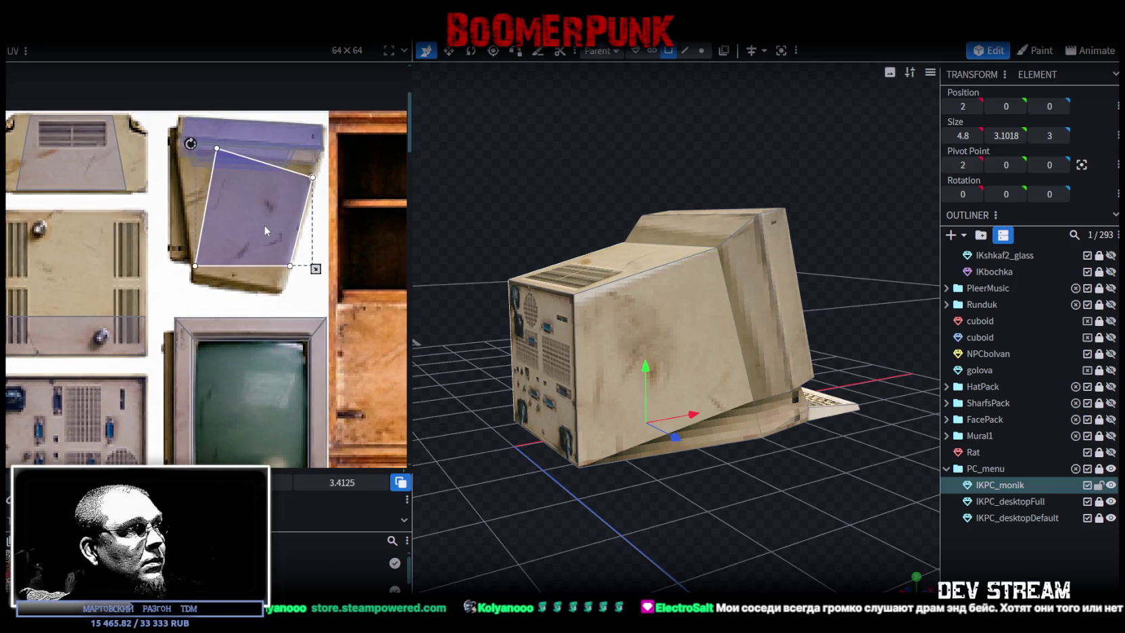
drag(263, 217, 263, 231)
drag(314, 276, 310, 274)
drag(261, 232, 260, 232)
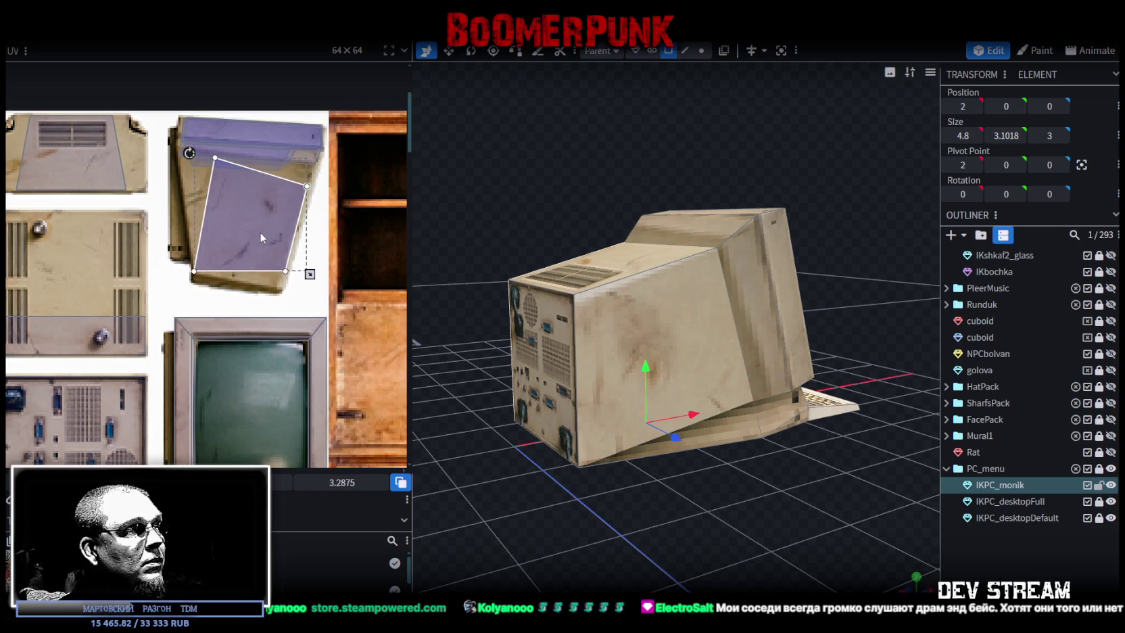
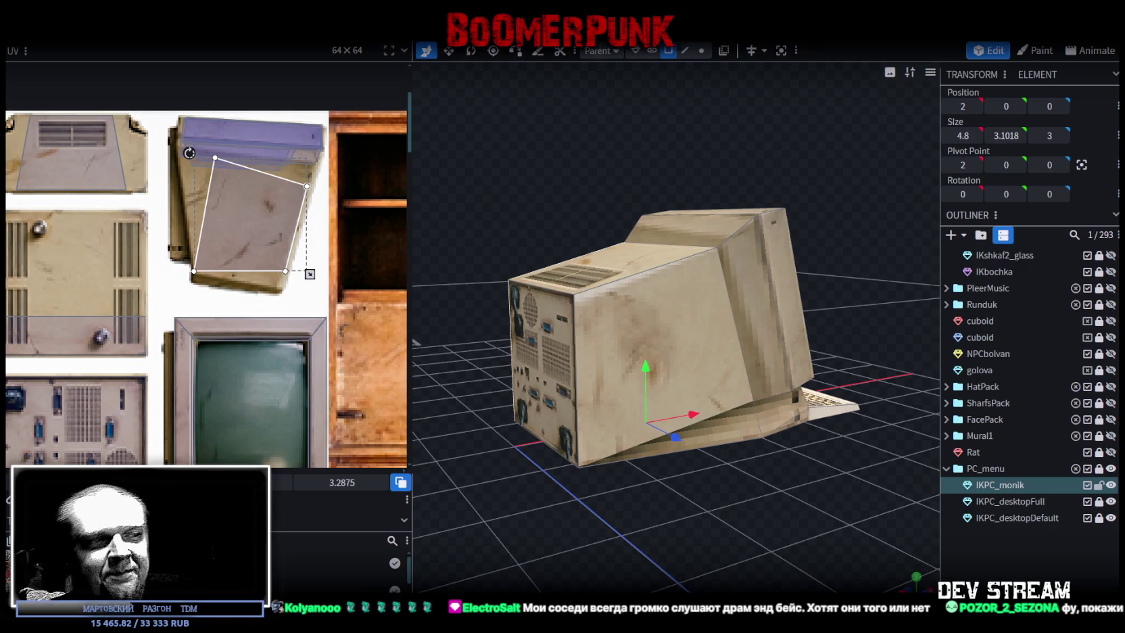
Select the monitor's sloped bottom face
scroll(727, 485, down, 2)
mouse_move(725, 485)
mouse_down()
mouse_move(595, 460)
mouse_move(678, 482)
mouse_up()
click(694, 362)
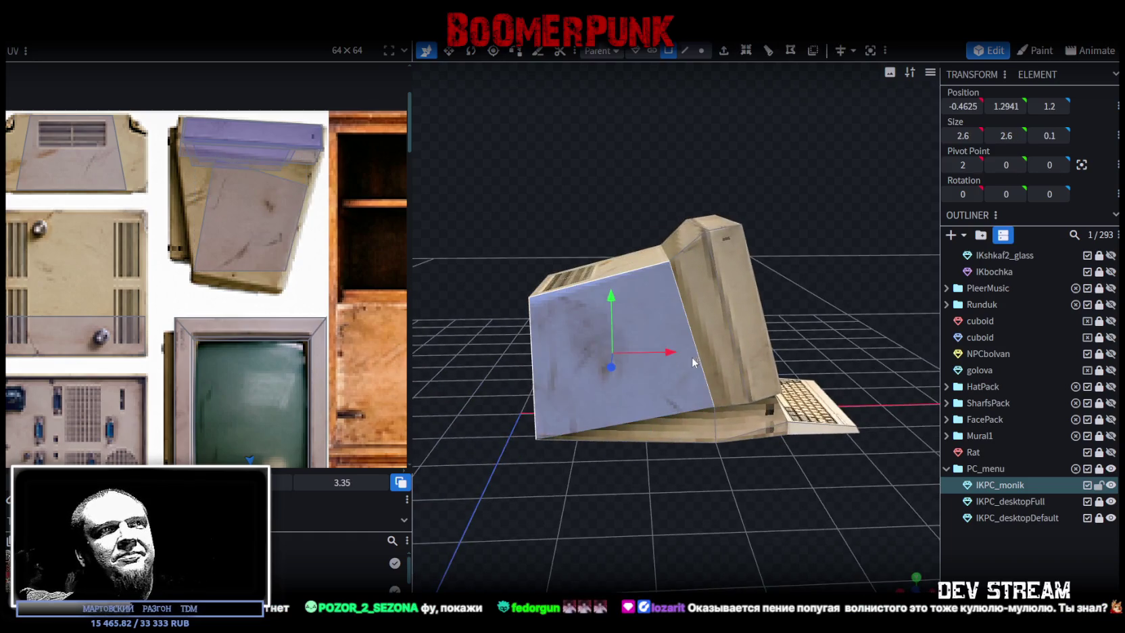
scroll(709, 501, up, 2)
click(690, 428)
mouse_move(762, 435)
mouse_down()
mouse_move(575, 507)
mouse_move(619, 414)
mouse_up()
click(629, 441)
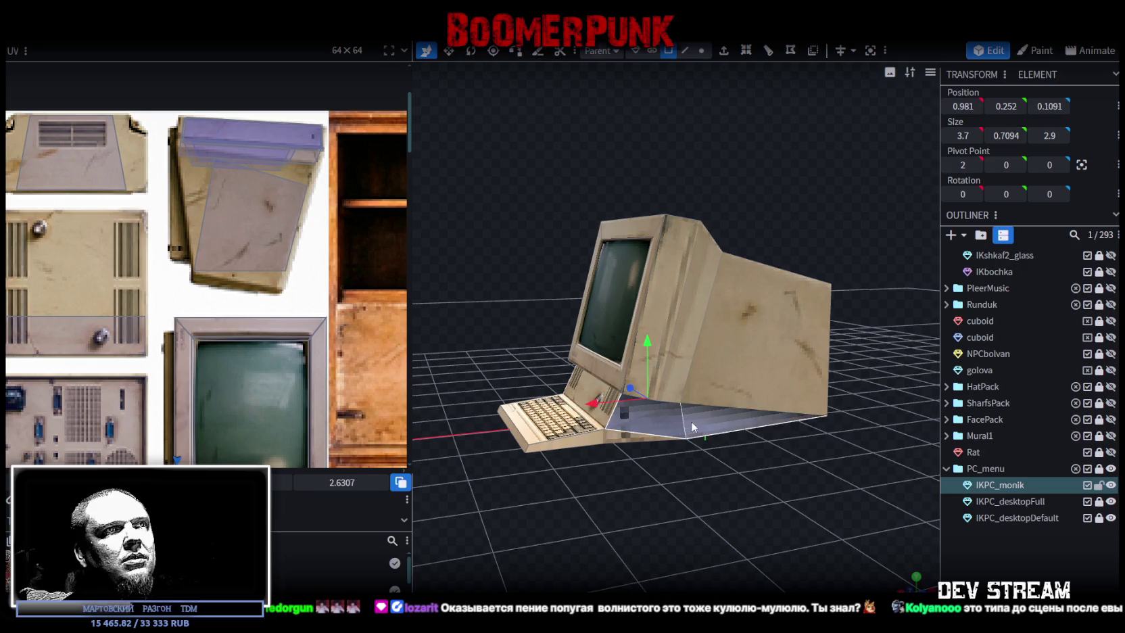
scroll(270, 271, down, 3)
scroll(298, 200, down, 3)
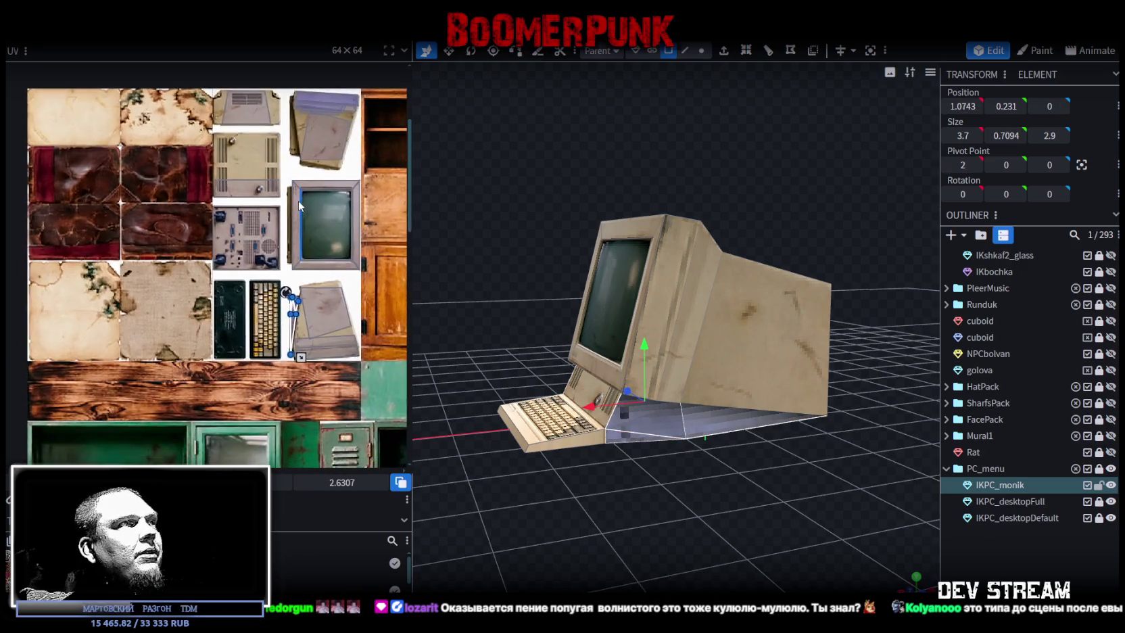
scroll(309, 301, up, 1)
scroll(308, 300, up, 1)
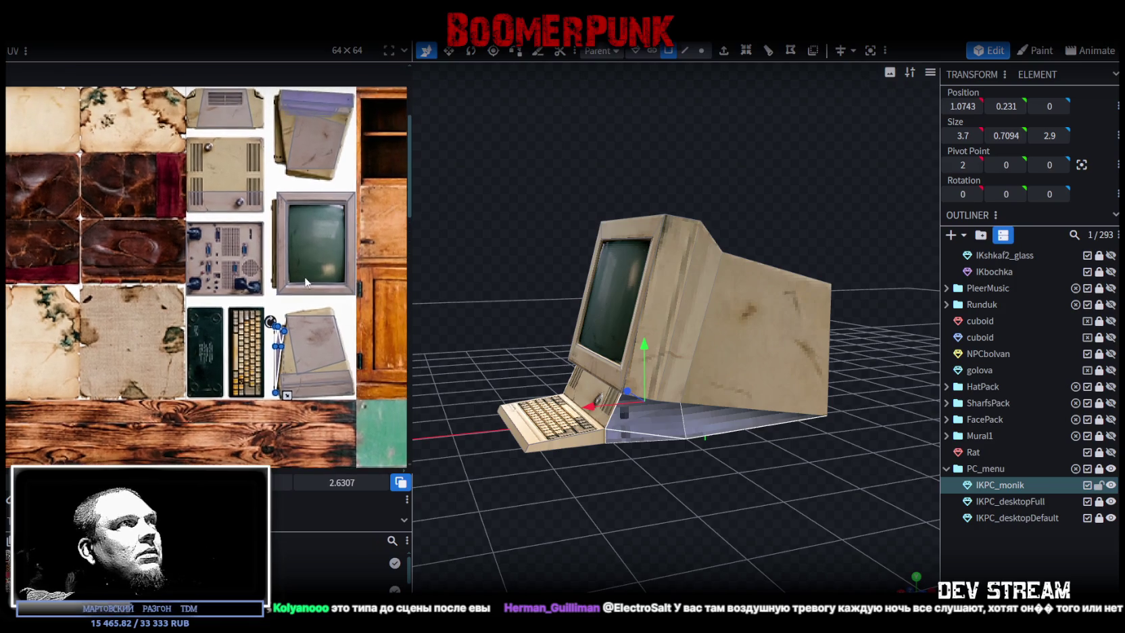
Move the face's UV onto the top-panel texture and rotate it 90°
drag(281, 358, 222, 161)
scroll(222, 161, up, 1)
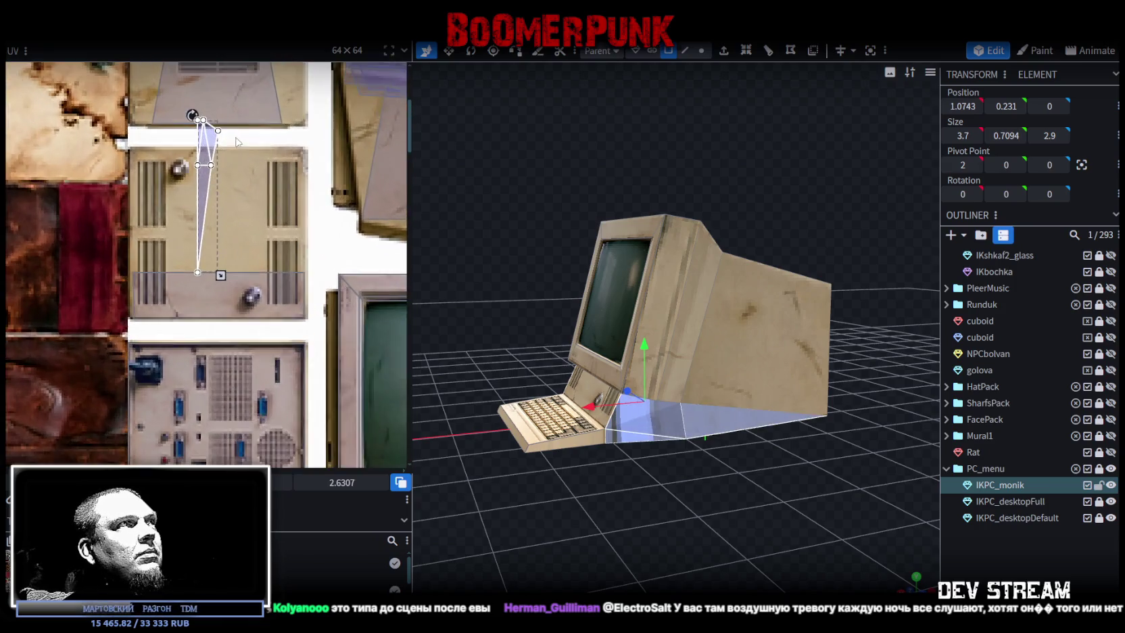
scroll(217, 203, up, 1)
right_click(212, 254)
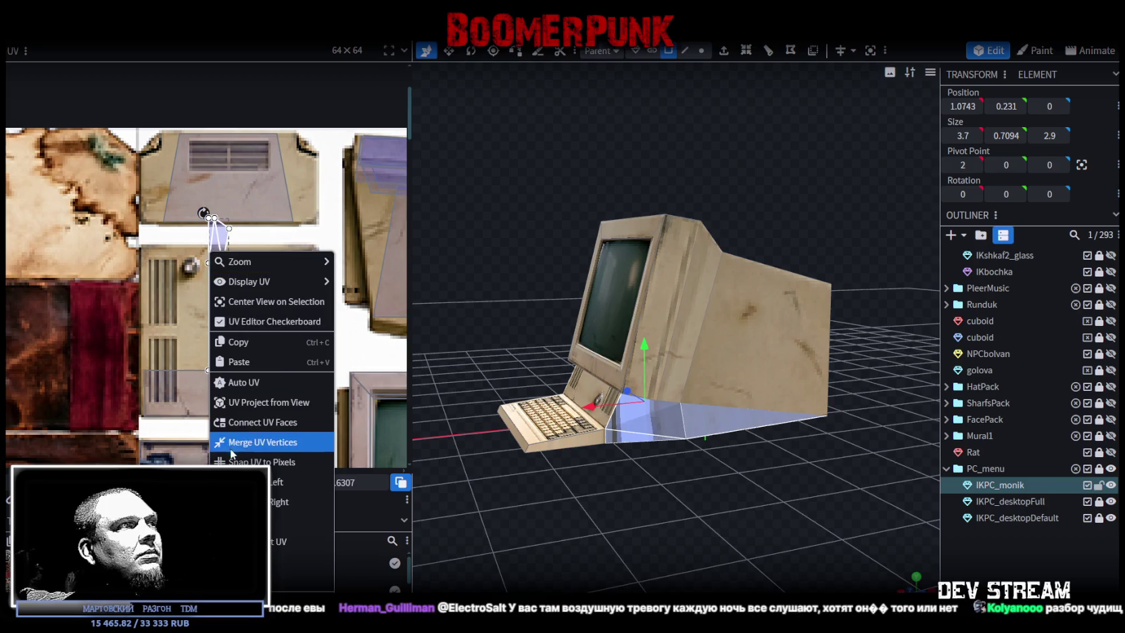
click(244, 473)
Position the UV in the middle of the top panel, enlarge it, then deselect the model
drag(183, 281, 193, 203)
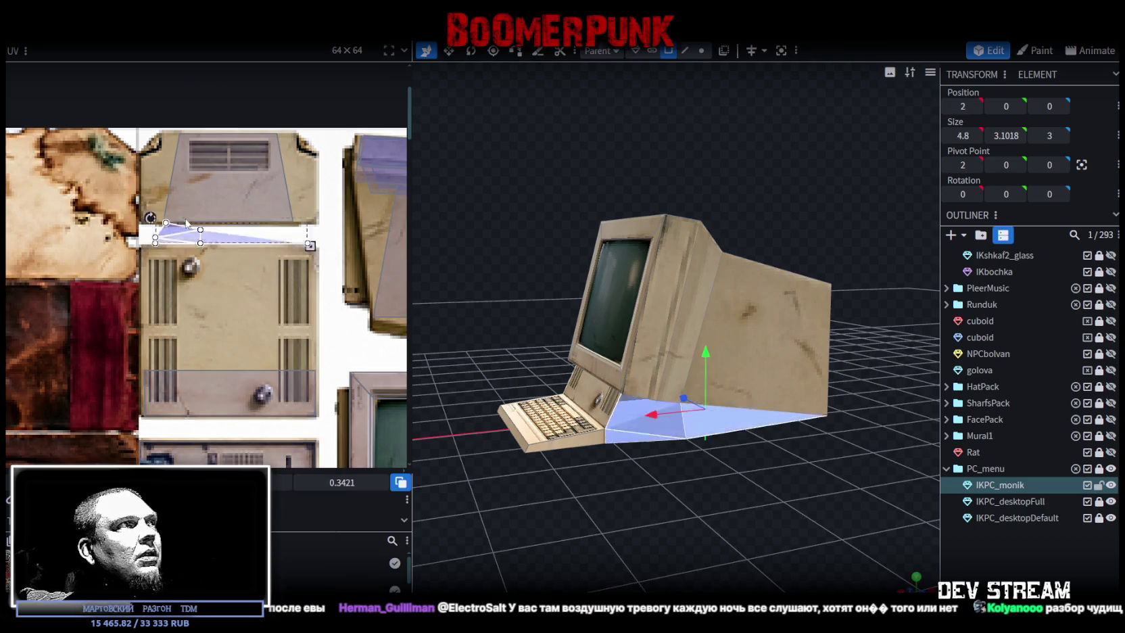
scroll(165, 199, up, 1)
scroll(187, 250, up, 2)
drag(187, 254, 165, 239)
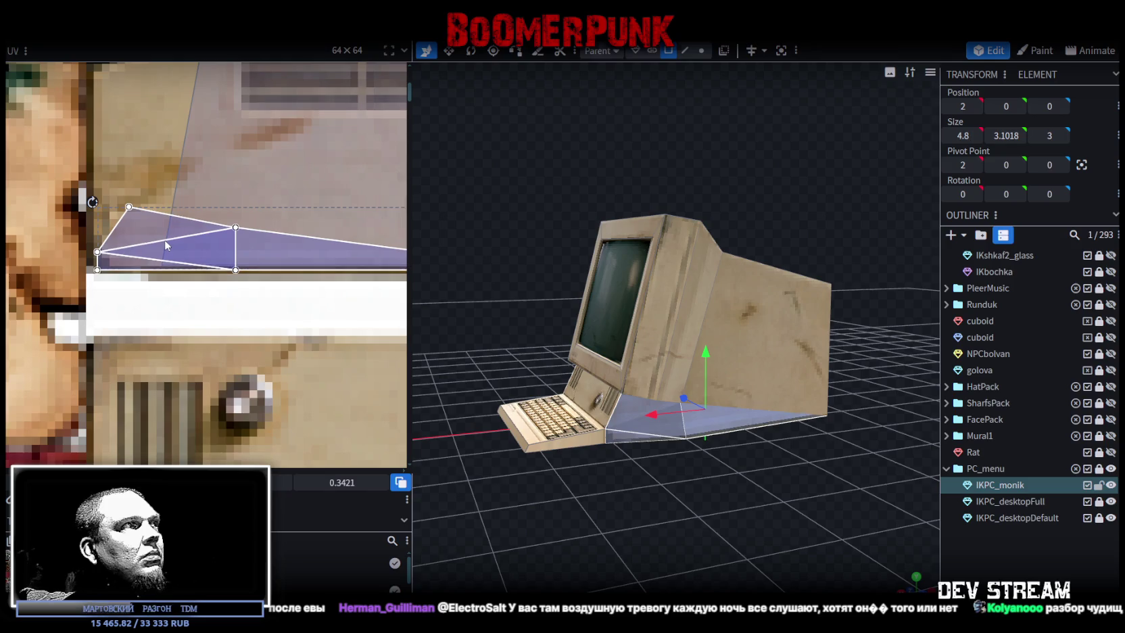
scroll(174, 235, down, 2)
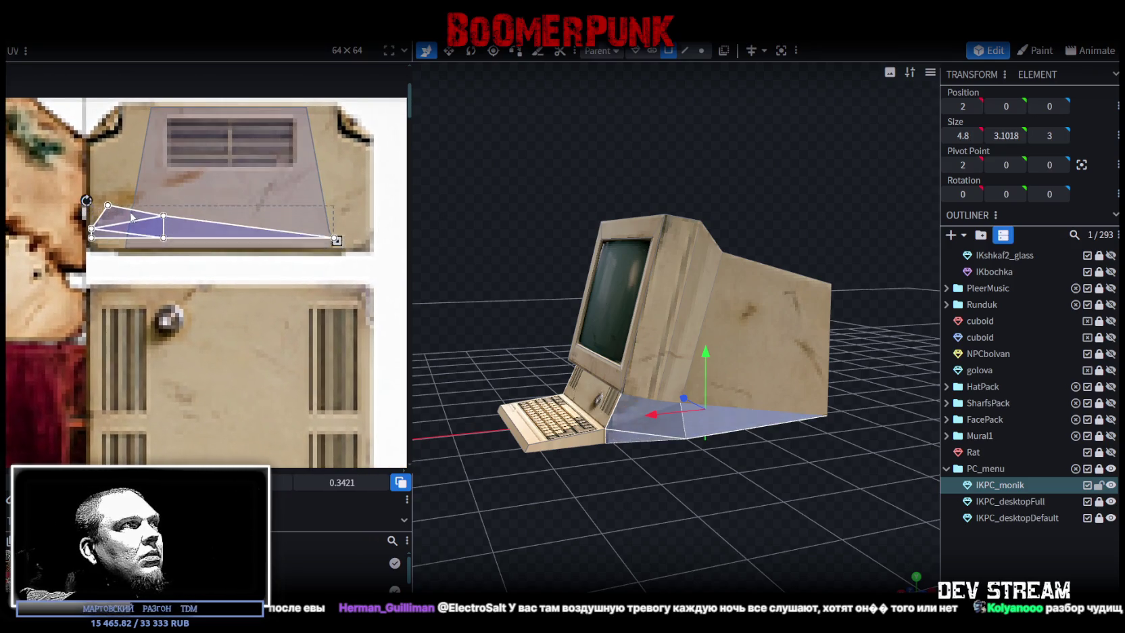
drag(187, 230, 187, 197)
mouse_move(336, 220)
mouse_down()
mouse_move(364, 249)
mouse_move(356, 254)
mouse_up()
scroll(350, 253, up, 2)
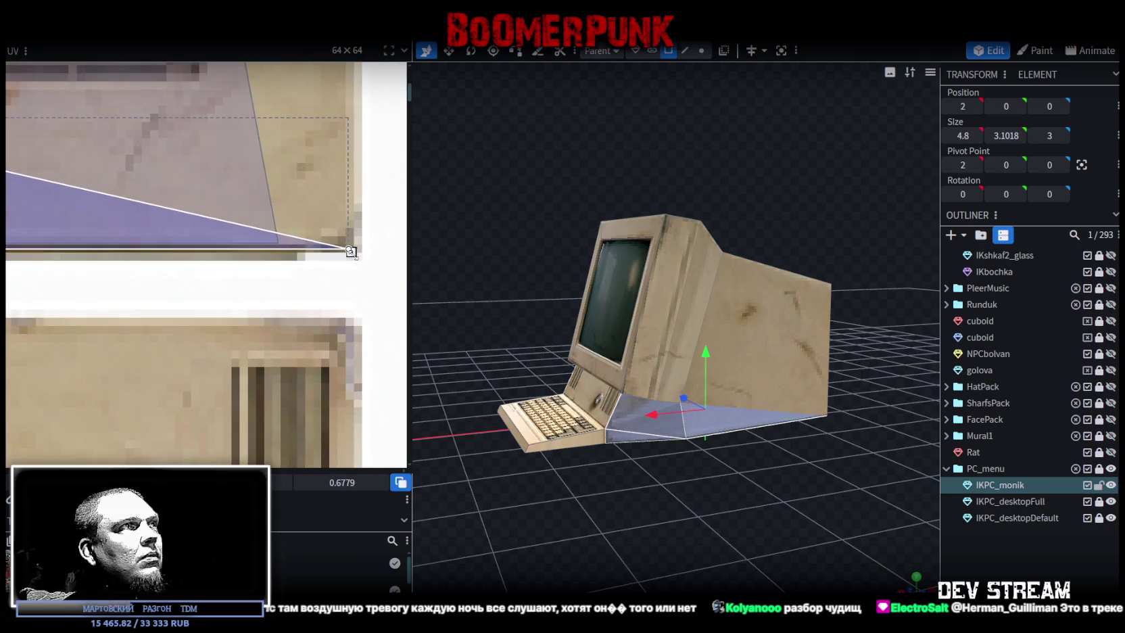
click(659, 514)
mouse_move(659, 513)
mouse_down()
mouse_move(729, 513)
mouse_move(737, 534)
mouse_up()
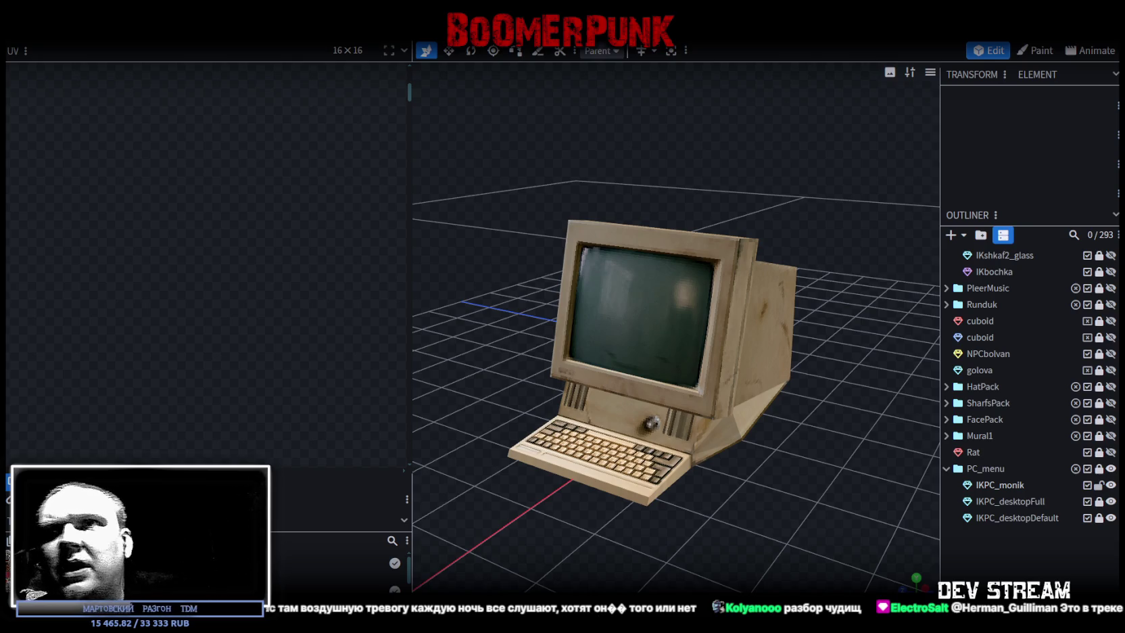
Inspect the computer from several angles, selecting different parts of the case
scroll(759, 462, up, 5)
mouse_move(759, 463)
mouse_down()
mouse_move(697, 453)
mouse_move(732, 507)
mouse_up()
click(686, 452)
click(686, 452)
click(764, 464)
mouse_move(764, 464)
mouse_down()
mouse_move(680, 553)
mouse_move(637, 533)
mouse_move(550, 530)
mouse_up()
click(693, 408)
mouse_move(692, 408)
mouse_down()
mouse_move(670, 484)
mouse_move(670, 466)
mouse_move(608, 485)
mouse_move(644, 418)
mouse_up()
click(643, 418)
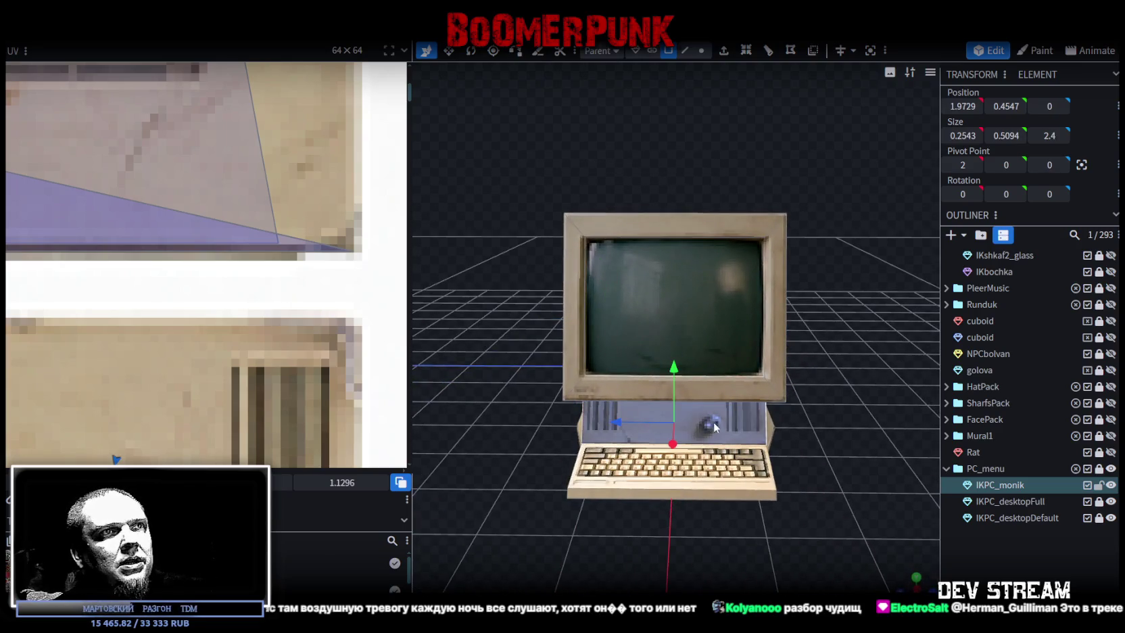
scroll(743, 473, down, 3)
click(962, 547)
mouse_move(828, 458)
mouse_down()
mouse_move(790, 450)
mouse_move(817, 424)
mouse_move(736, 376)
mouse_move(735, 436)
mouse_move(494, 443)
mouse_move(463, 471)
mouse_move(478, 493)
mouse_move(650, 464)
mouse_move(670, 436)
mouse_move(827, 432)
mouse_up()
Select IKPC_monik and switch to vertex selection mode
click(736, 376)
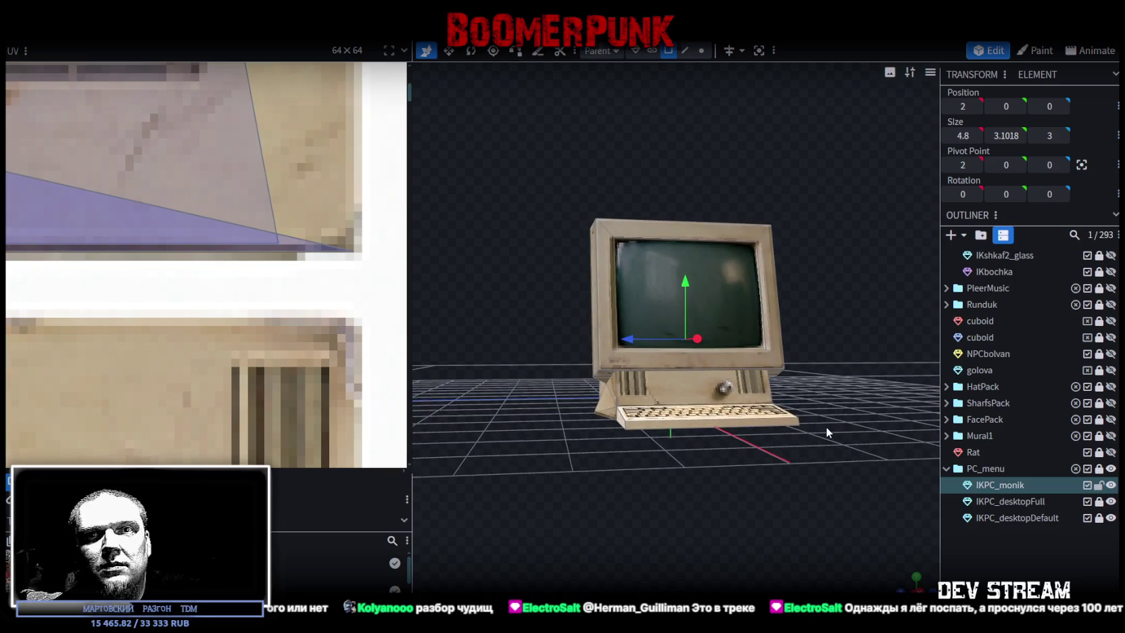
mouse_move(827, 426)
mouse_down()
mouse_move(824, 449)
mouse_move(776, 443)
mouse_up()
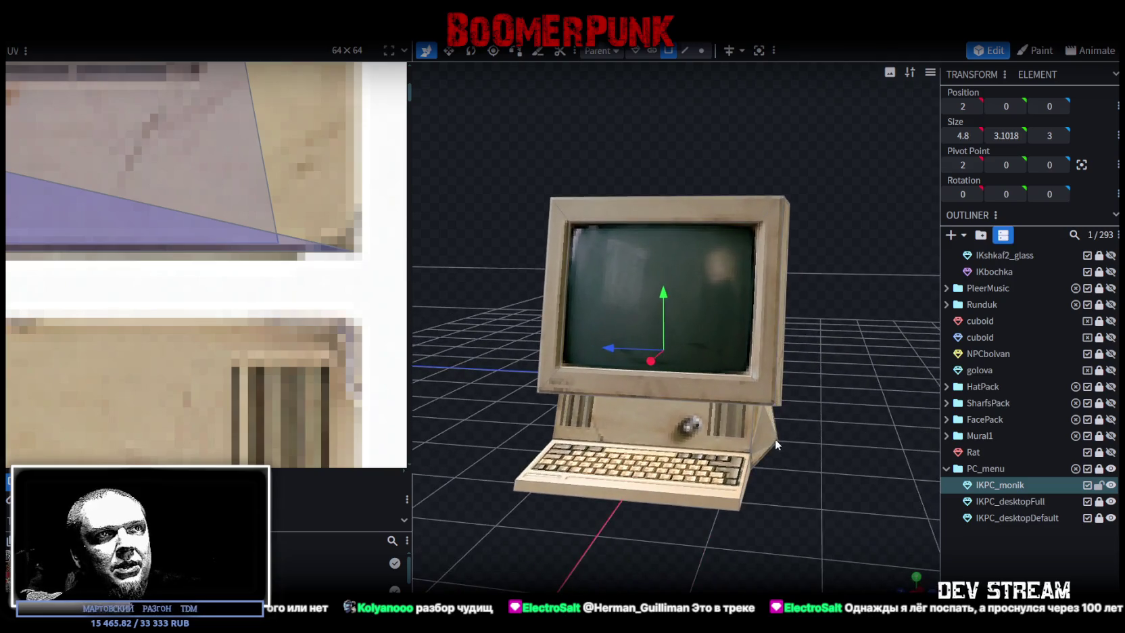
click(776, 443)
click(701, 50)
mouse_move(811, 451)
mouse_down()
mouse_move(777, 439)
mouse_move(789, 461)
mouse_move(856, 469)
mouse_up()
click(778, 439)
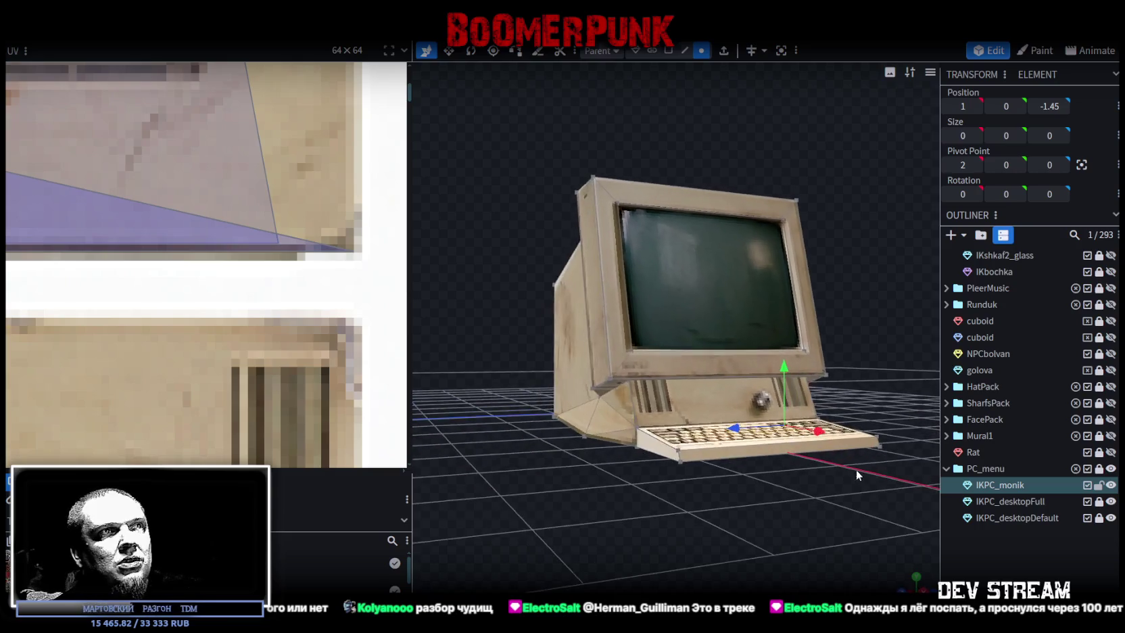
click(649, 442)
Select the base corner vertex and read its Z position of 1.45
mouse_move(704, 498)
mouse_down()
mouse_move(758, 514)
mouse_move(699, 537)
mouse_move(758, 524)
mouse_move(804, 550)
mouse_up()
click(723, 478)
shift+click(615, 487)
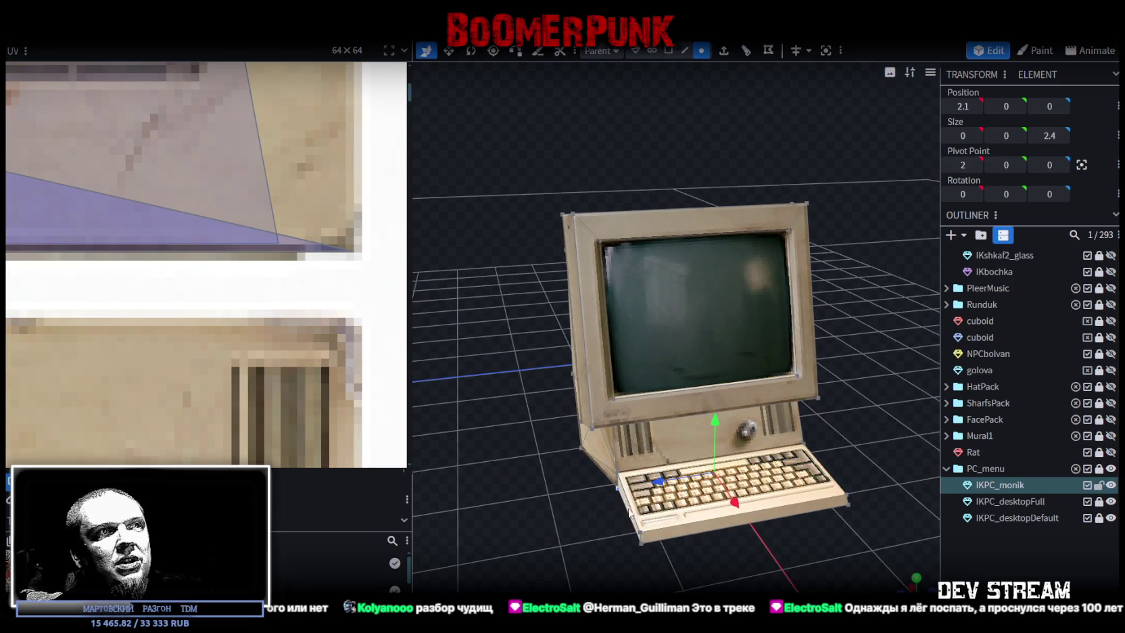
shift+click(641, 542)
mouse_move(709, 563)
mouse_down()
mouse_move(775, 566)
mouse_move(594, 473)
mouse_up()
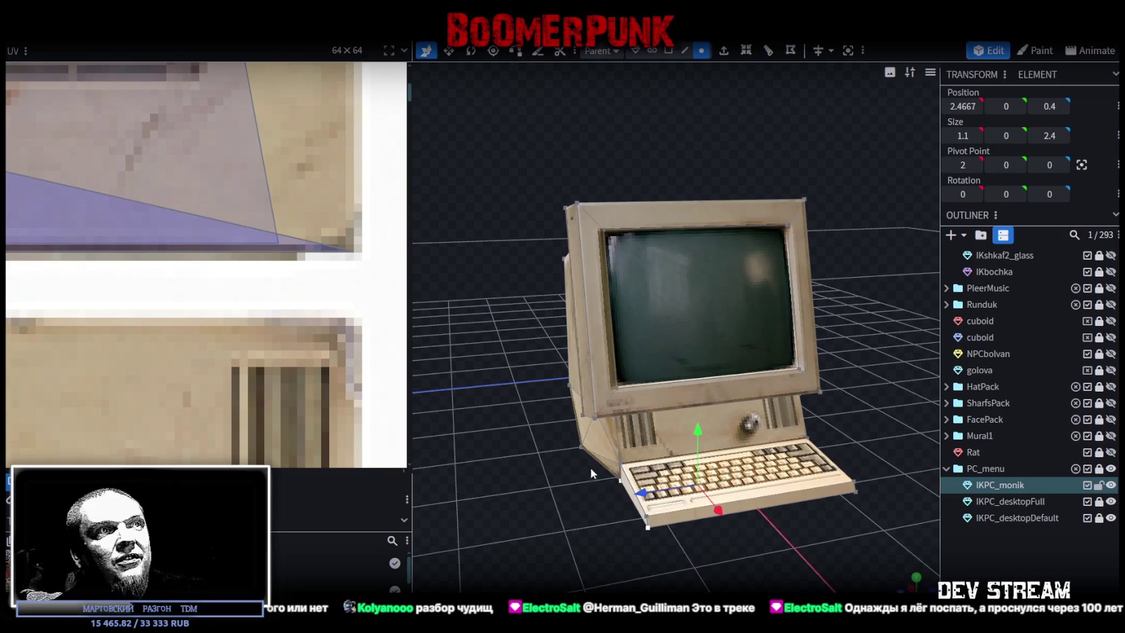
click(582, 449)
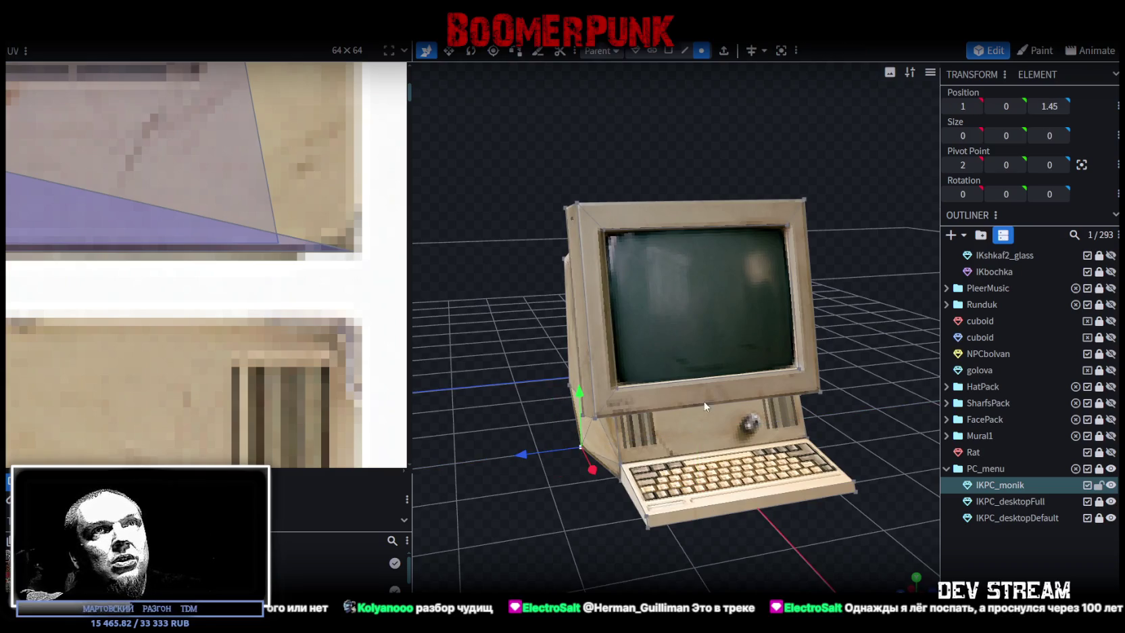
click(1049, 106)
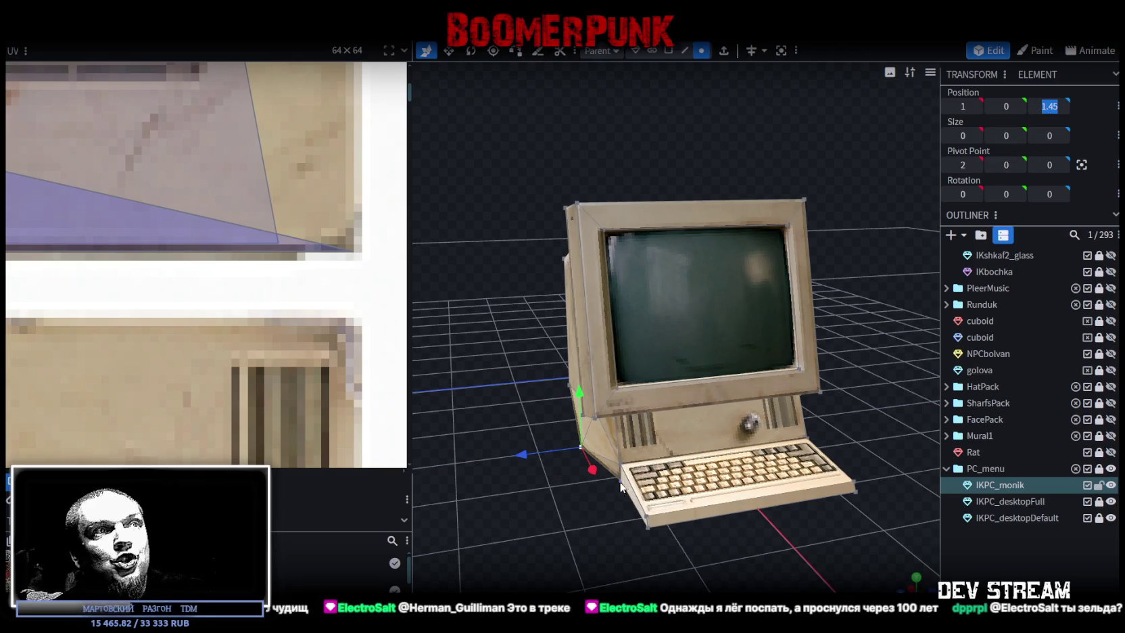
Set the left keyboard corners to Z 1.45 and the right corners to Z -1.45
drag(620, 487, 624, 495)
click(648, 529)
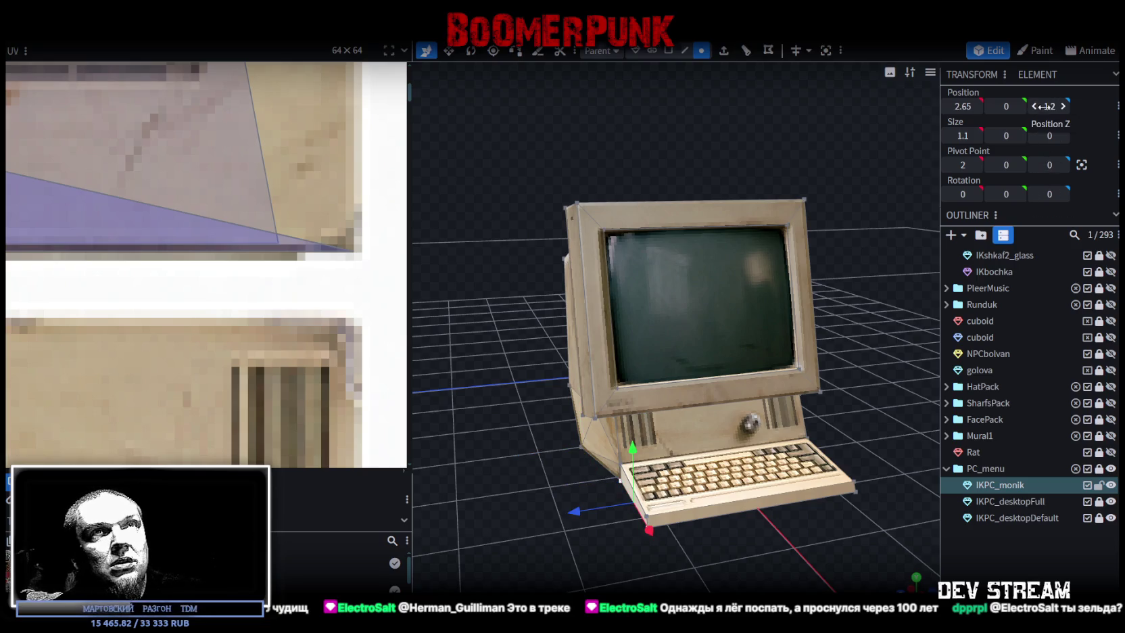
right_drag(820, 417, 797, 408)
mouse_move(797, 408)
mouse_down()
mouse_move(759, 410)
mouse_move(718, 438)
mouse_up()
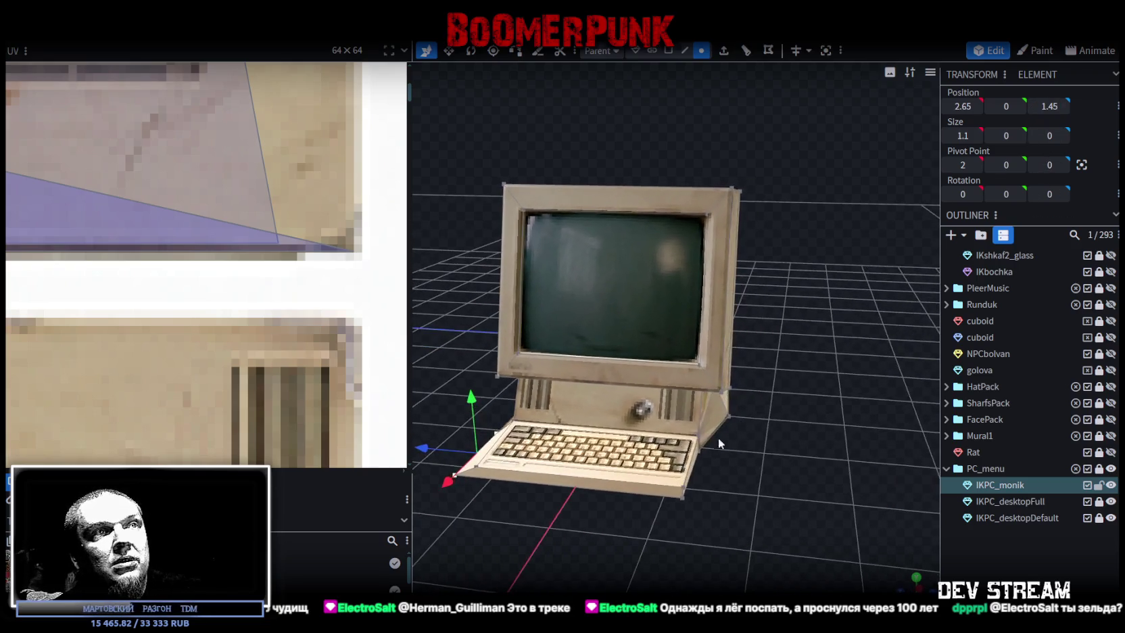
click(689, 478)
click(682, 500)
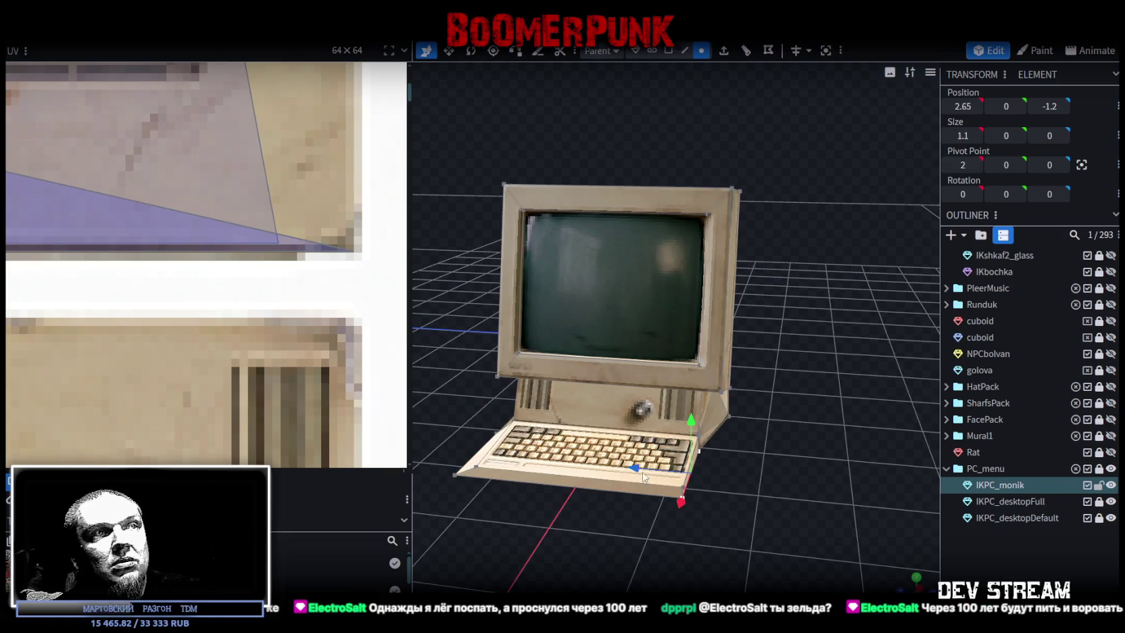
drag(635, 468, 659, 471)
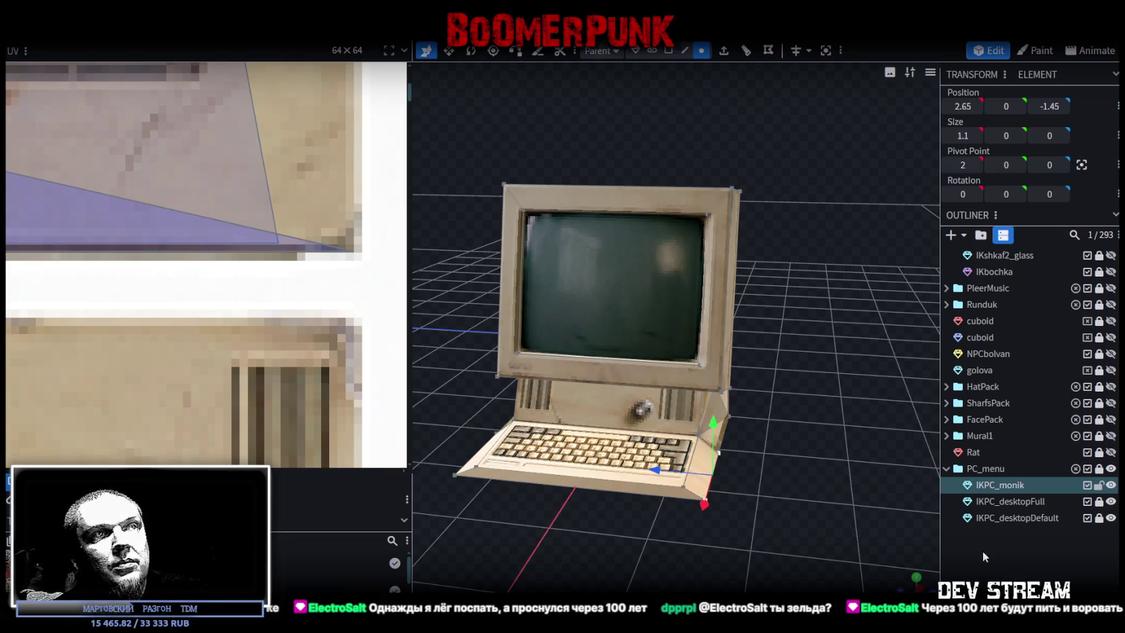
Check the keyboard corner edge of IKPC_monik in edge mode, then deselect it
click(983, 551)
mouse_move(698, 518)
mouse_down()
mouse_move(778, 543)
mouse_move(838, 539)
mouse_move(857, 512)
mouse_move(815, 461)
mouse_move(792, 474)
mouse_move(745, 111)
mouse_up()
click(791, 477)
click(685, 51)
click(732, 459)
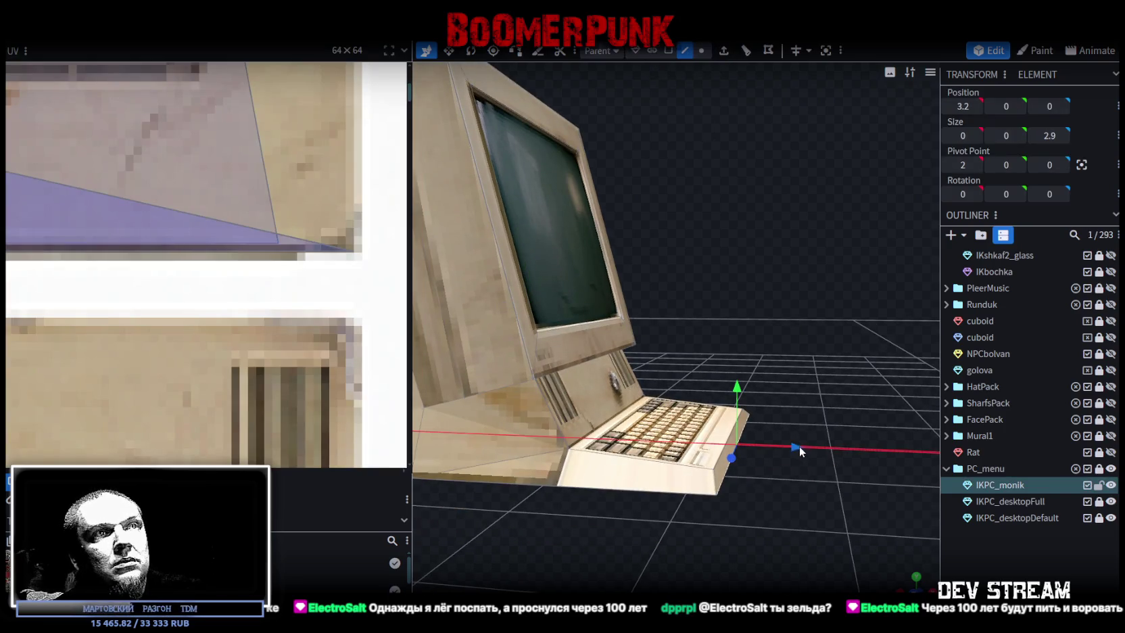
click(856, 447)
mouse_move(854, 423)
mouse_down()
mouse_move(734, 454)
mouse_move(653, 404)
mouse_move(664, 372)
mouse_move(850, 467)
mouse_move(574, 568)
mouse_move(812, 539)
mouse_move(697, 533)
mouse_move(784, 502)
mouse_up()
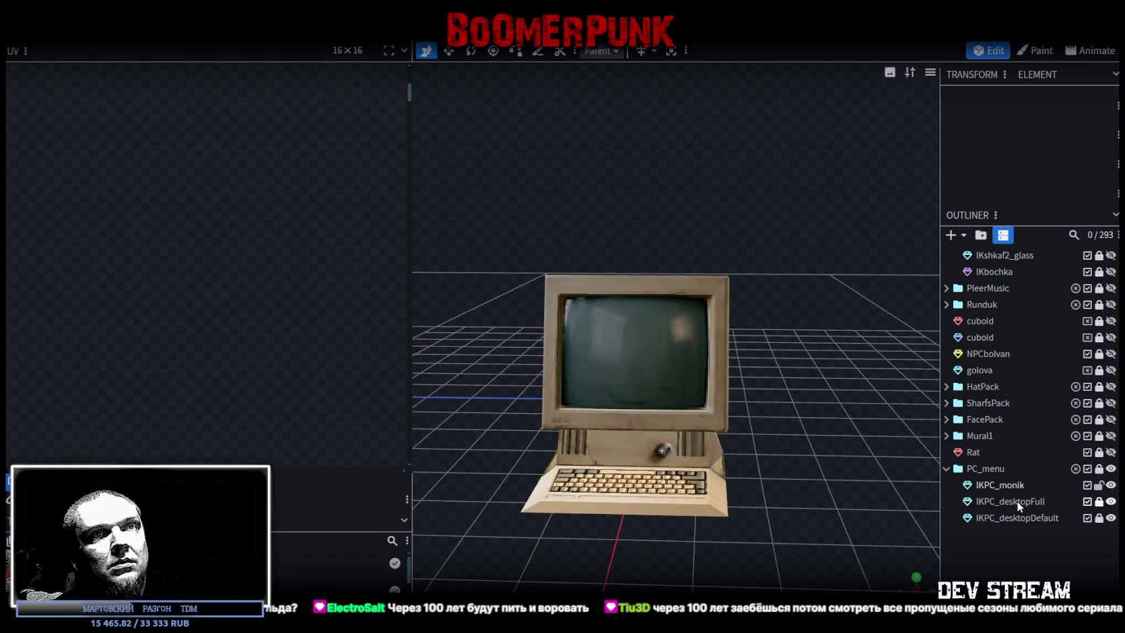
Hide and reshow the IKPC_monik case, then make IKPC_desktopFull visible
click(1110, 484)
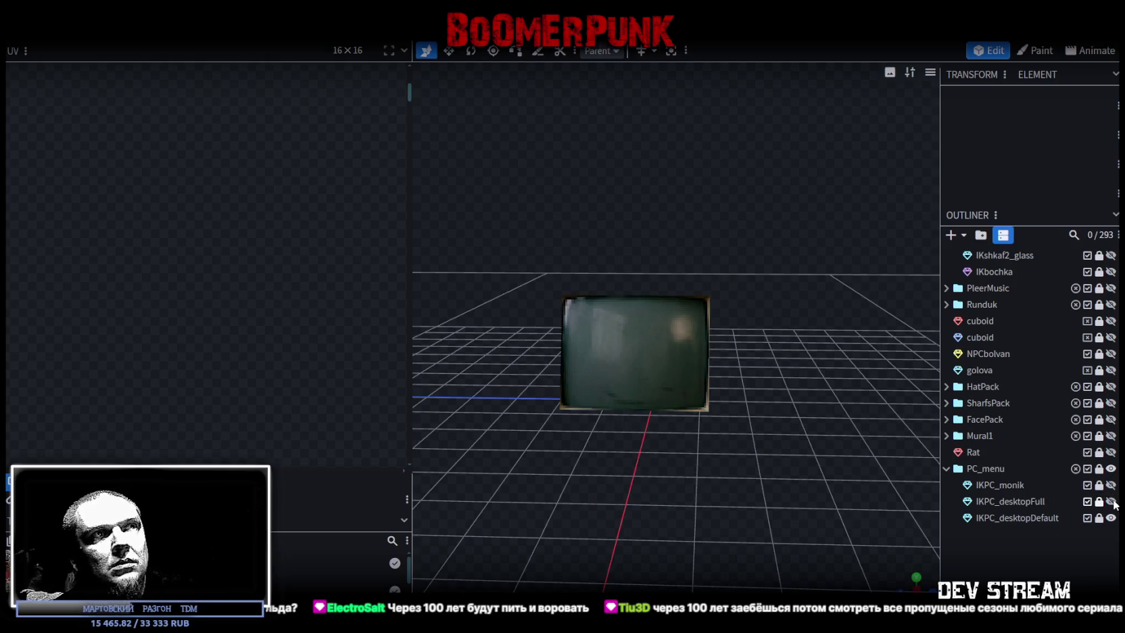
click(1111, 485)
mouse_move(912, 432)
mouse_down()
mouse_move(753, 450)
mouse_move(875, 549)
mouse_up()
scroll(760, 434, up, 3)
scroll(859, 530, up, 3)
scroll(904, 520, up, 2)
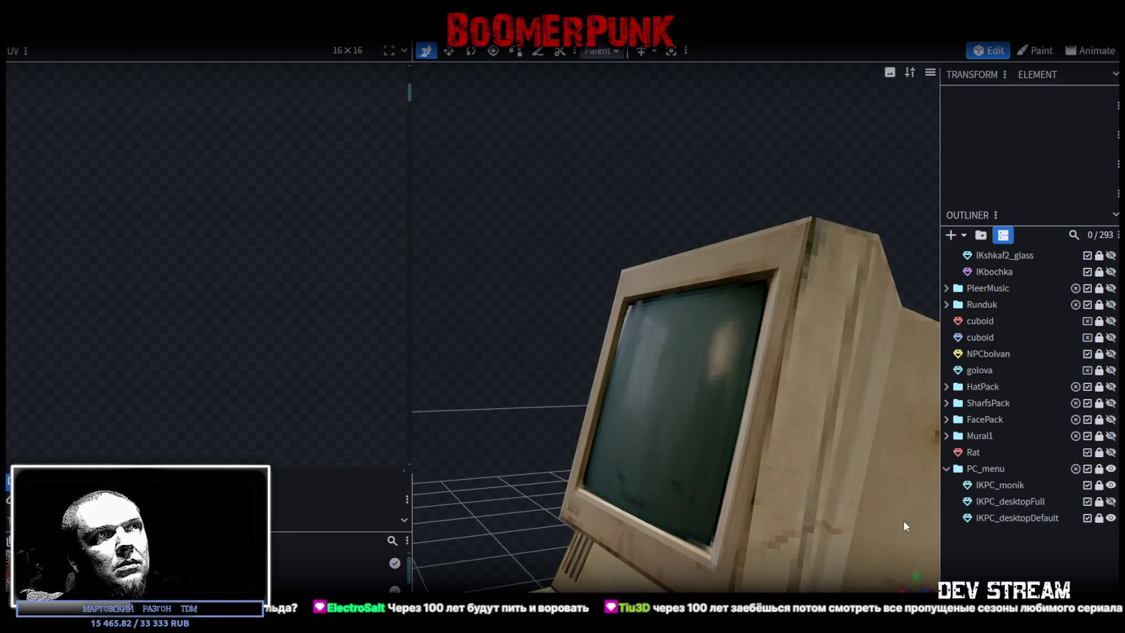
click(1112, 502)
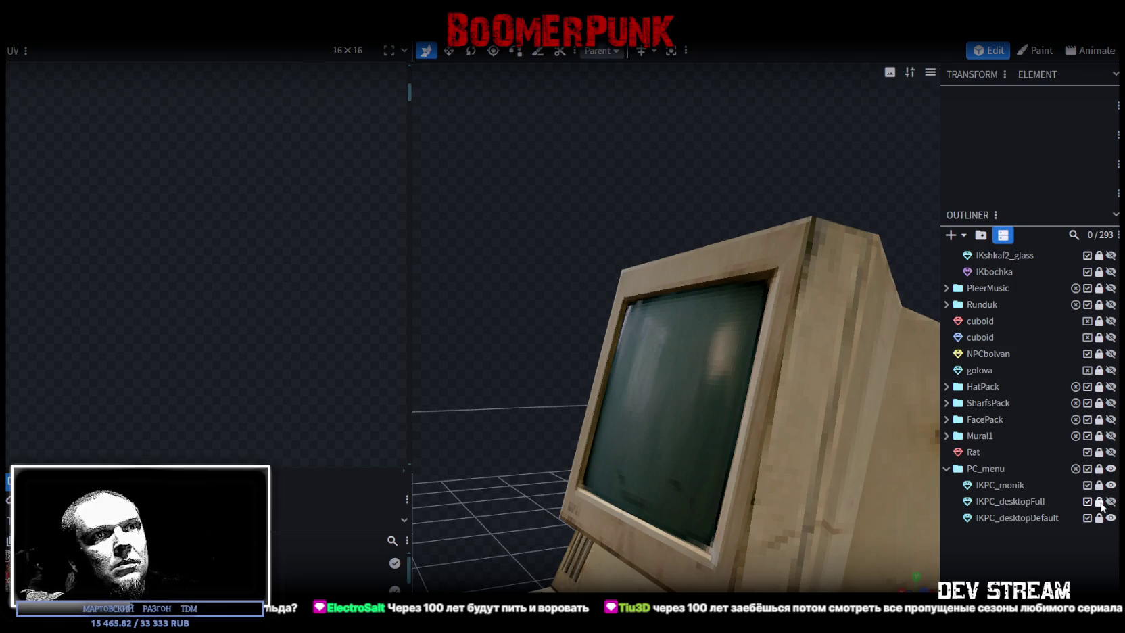
Toggle IKPC_monik's visibility repeatedly to compare it against the keyboard front
drag(875, 524, 510, 354)
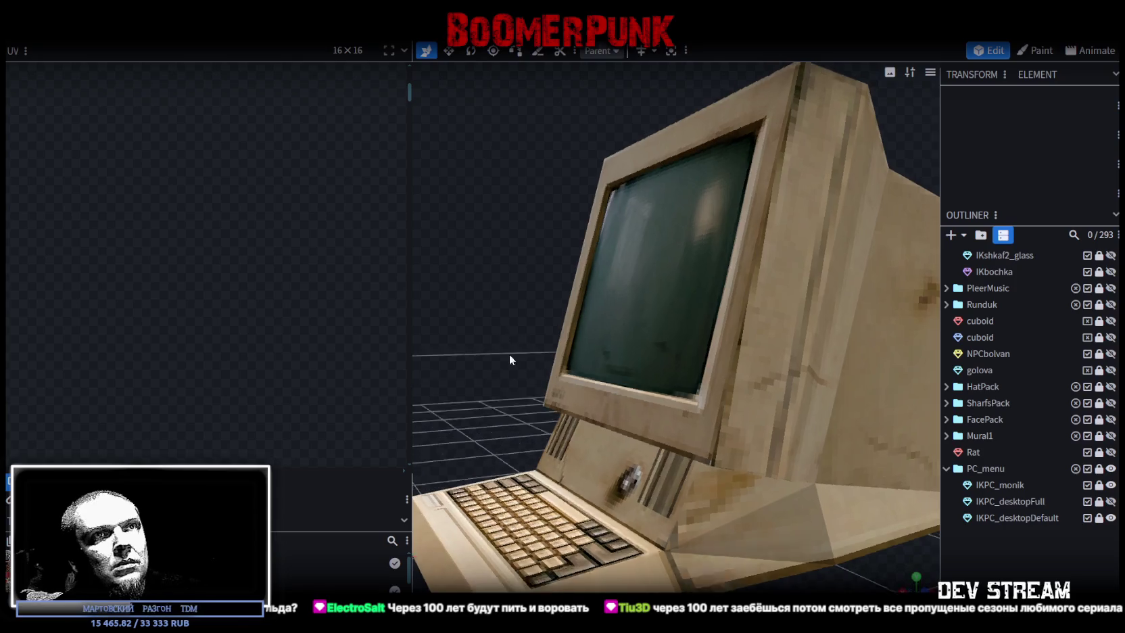
click(1111, 485)
click(1110, 485)
click(1111, 485)
click(1112, 486)
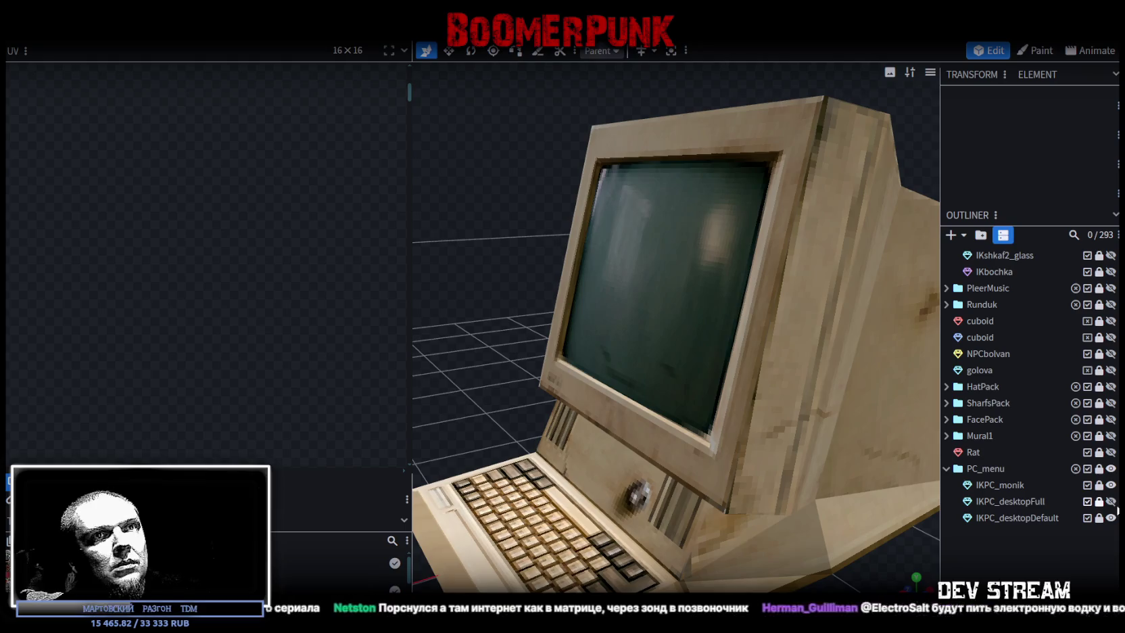
click(1111, 485)
click(1111, 485)
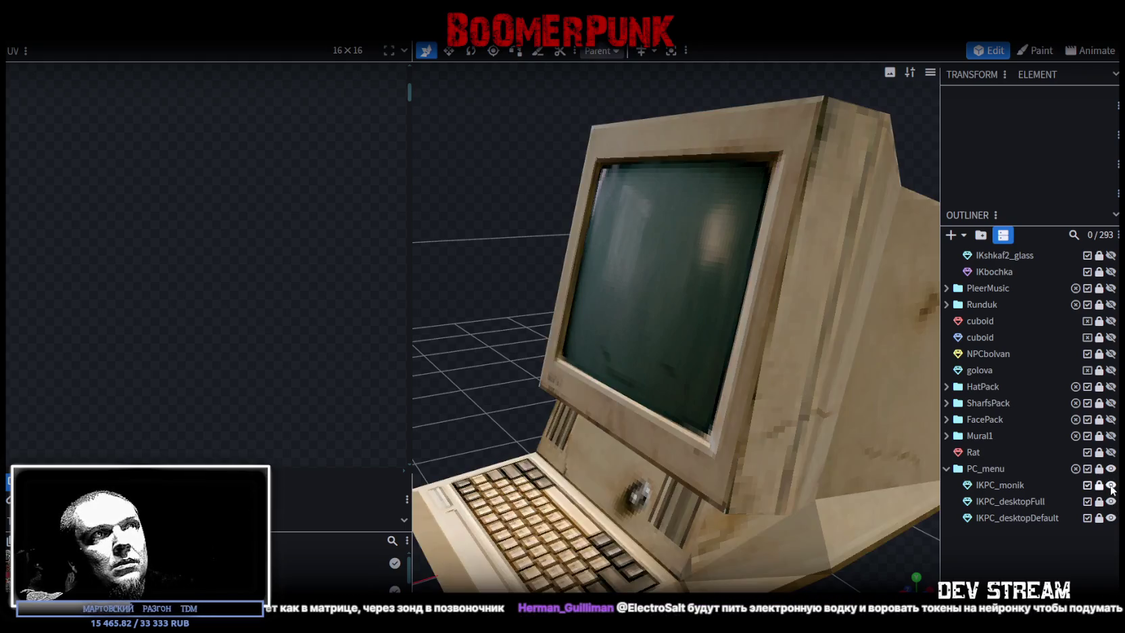